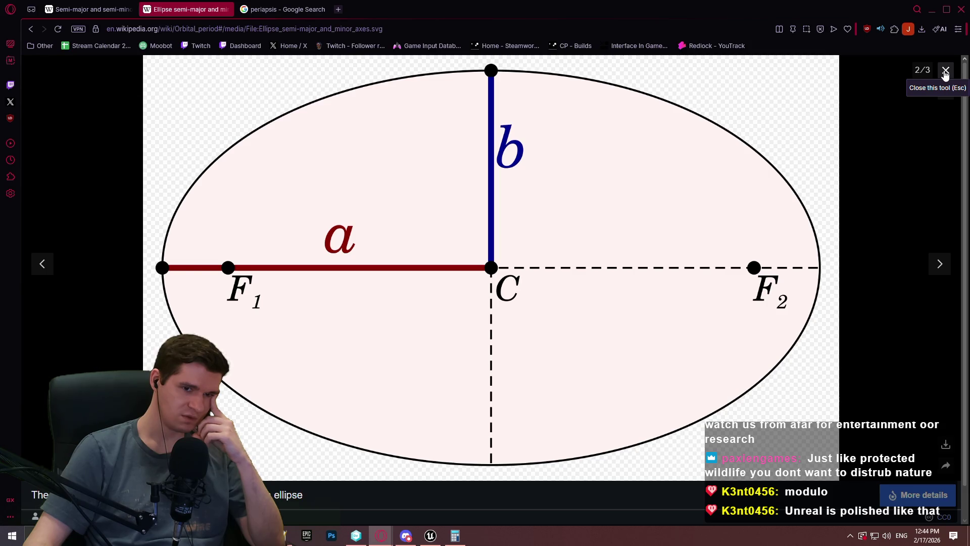
# Close the enlarged ellipse image, then go back through the tabs to the LHS 3844 b article
pyautogui.click(946, 71)
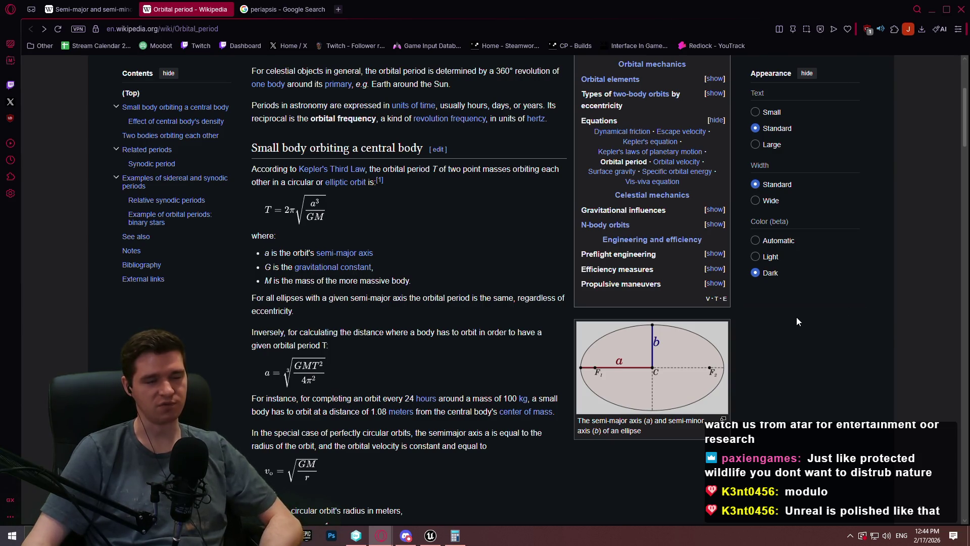
pyautogui.click(91, 9)
pyautogui.click(273, 7)
pyautogui.click(187, 9)
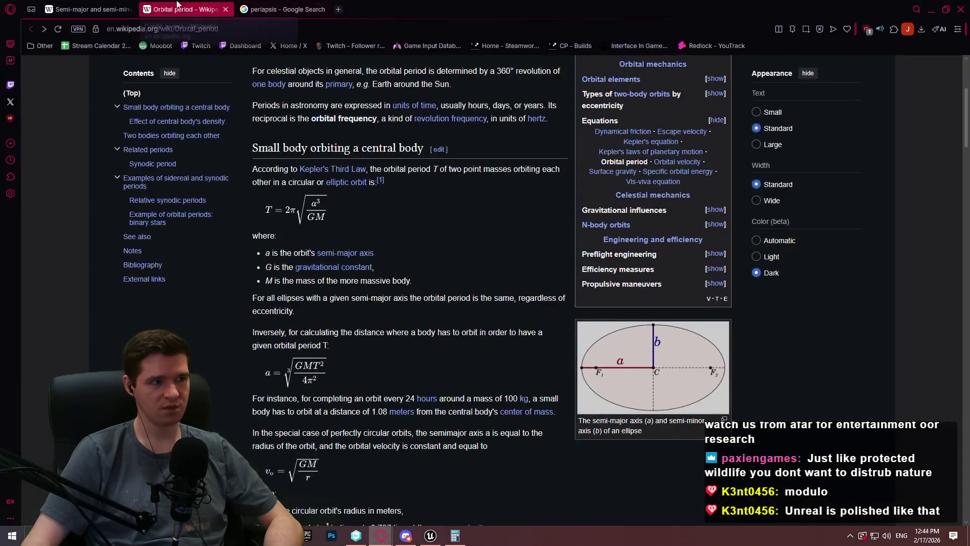
pyautogui.click(91, 9)
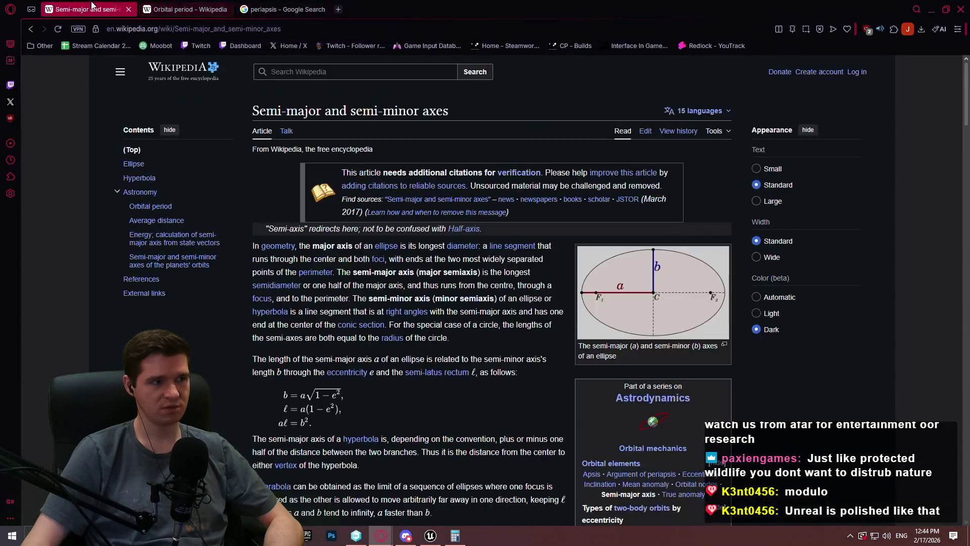
pyautogui.click(29, 28)
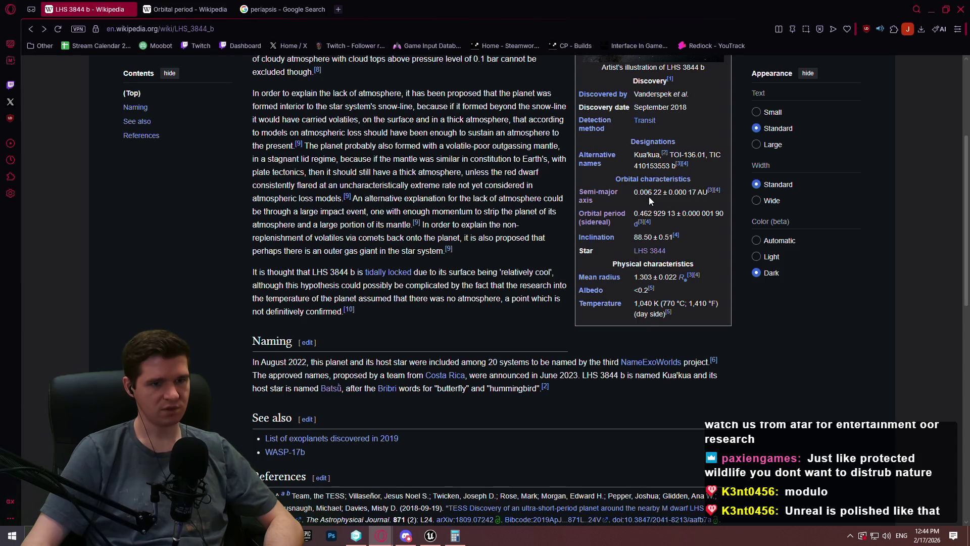
# Highlight the 0.006 22 AU semi-major axis value, then switch to the Unreal Editor window
pyautogui.moveTo(686, 192); pyautogui.dragTo(644, 192)
pyautogui.click(669, 195)
pyautogui.moveTo(707, 192); pyautogui.dragTo(635, 188)
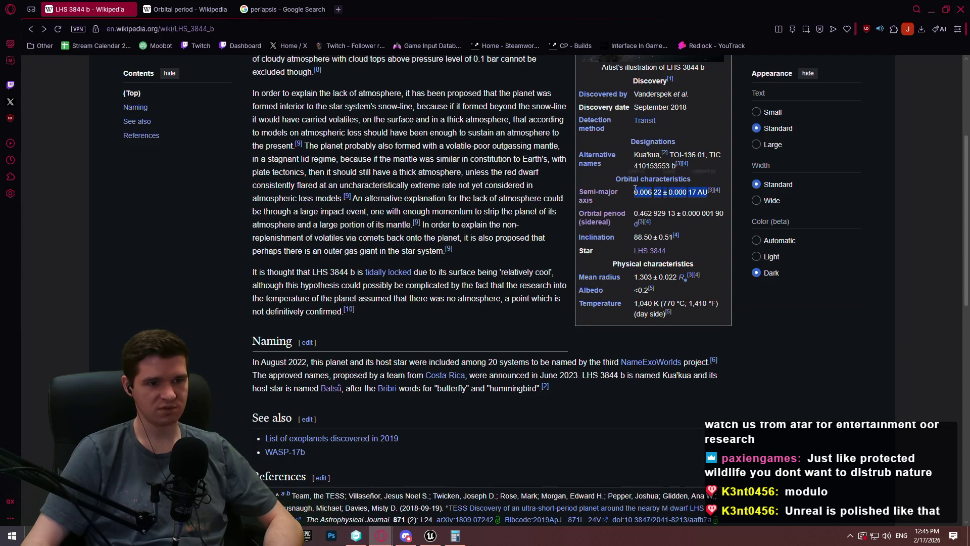
pyautogui.click(672, 195)
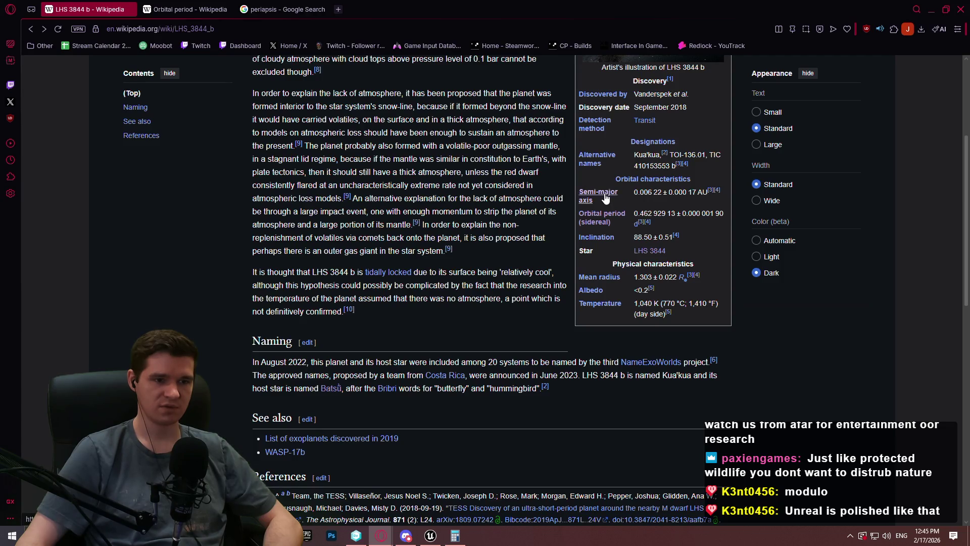
pyautogui.moveTo(605, 199)
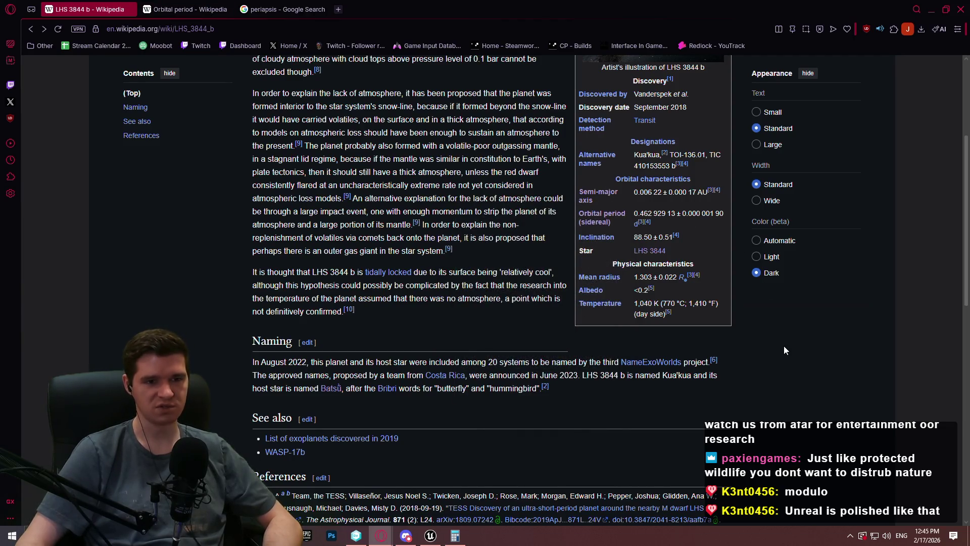
pyautogui.click(430, 535)
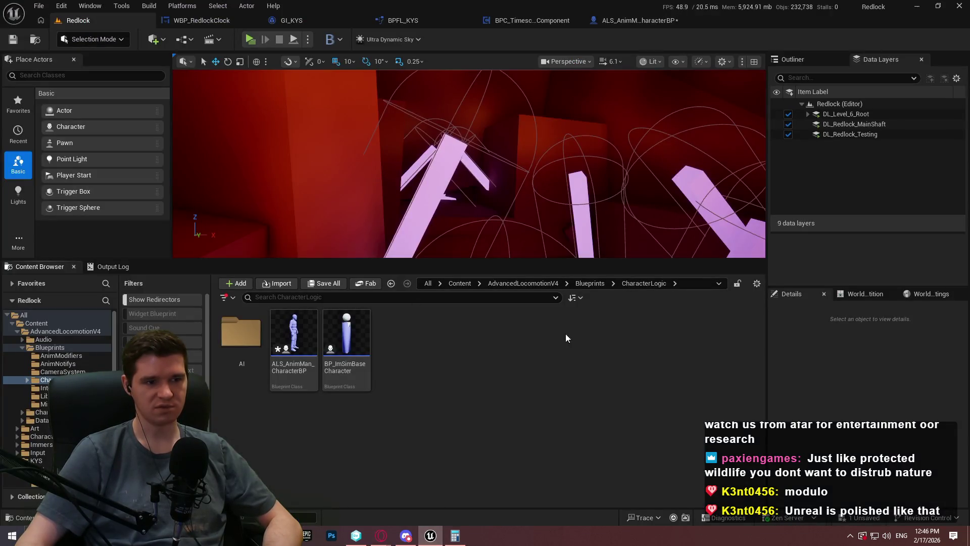
# Enlarge the level viewport, check the calculator's 40,260 result, and bring up the GI_KYS Blueprint
pyautogui.moveTo(548, 260); pyautogui.dragTo(542, 326)
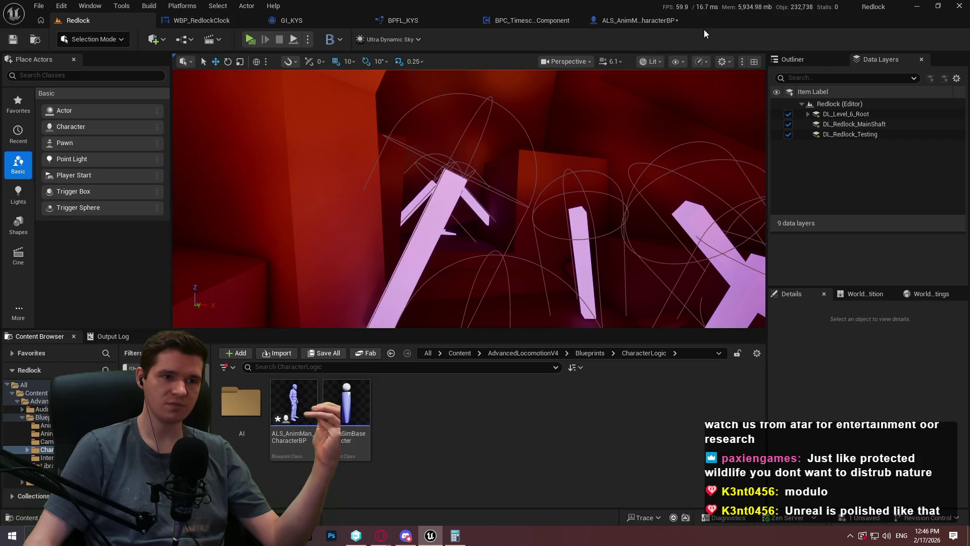
pyautogui.click(457, 538)
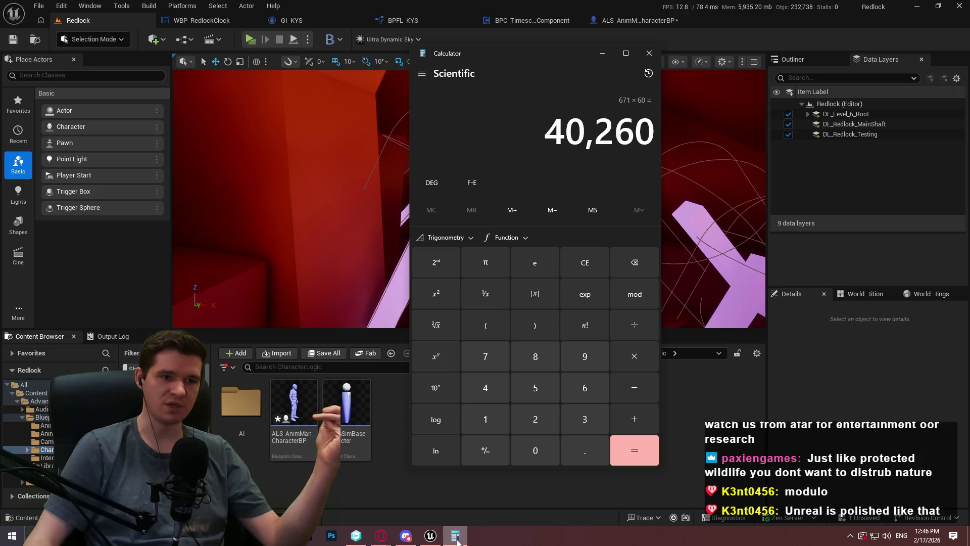
pyautogui.click(456, 538)
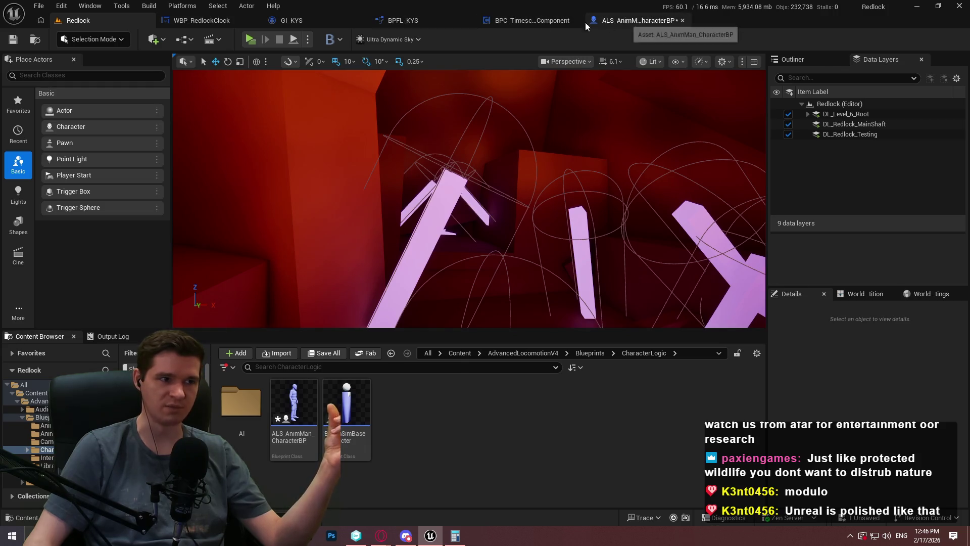
pyautogui.click(315, 24)
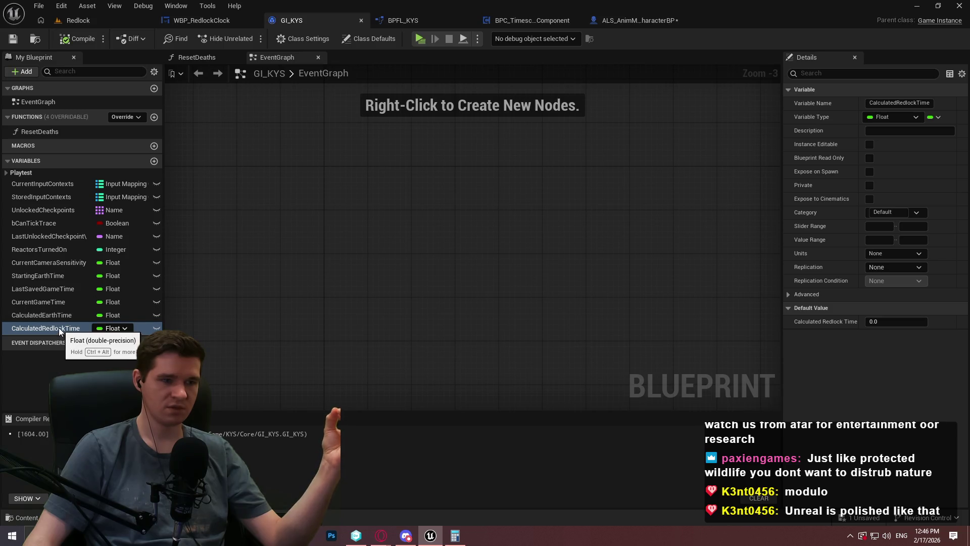
# Set StartingEarthTime's default to 40240, compile GI_KYS, and launch the game preview
pyautogui.click(53, 303)
pyautogui.click(58, 289)
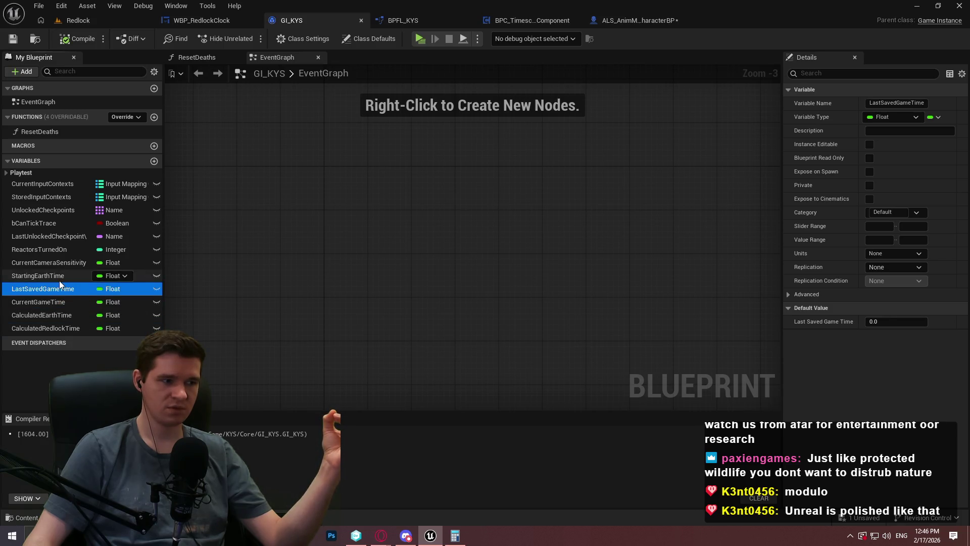
pyautogui.click(59, 277)
pyautogui.click(885, 321)
pyautogui.write('40240')
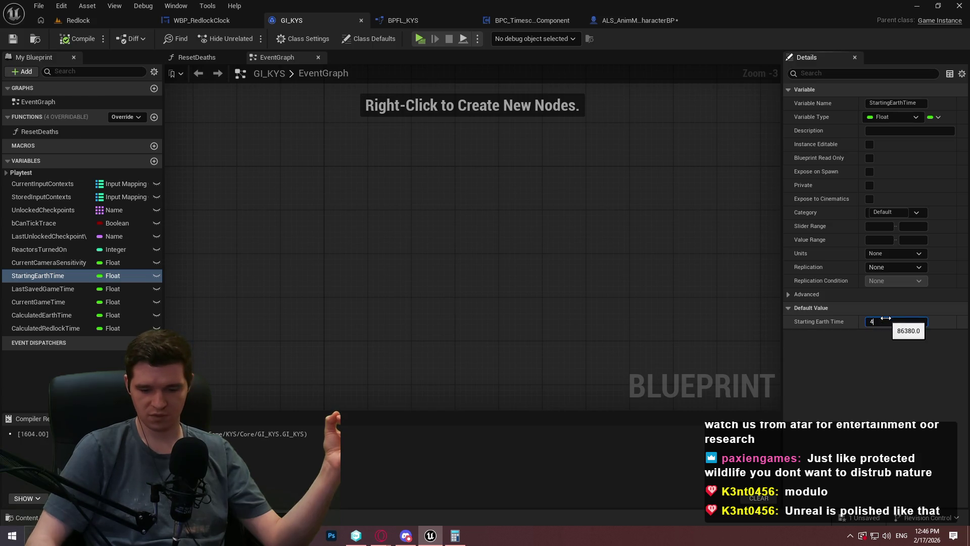
pyautogui.press('Return')
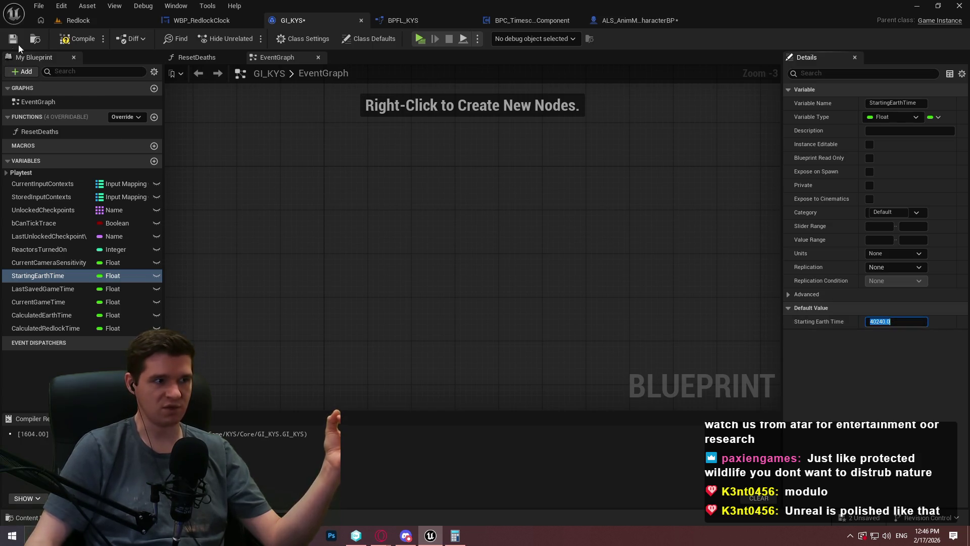
pyautogui.click(76, 38)
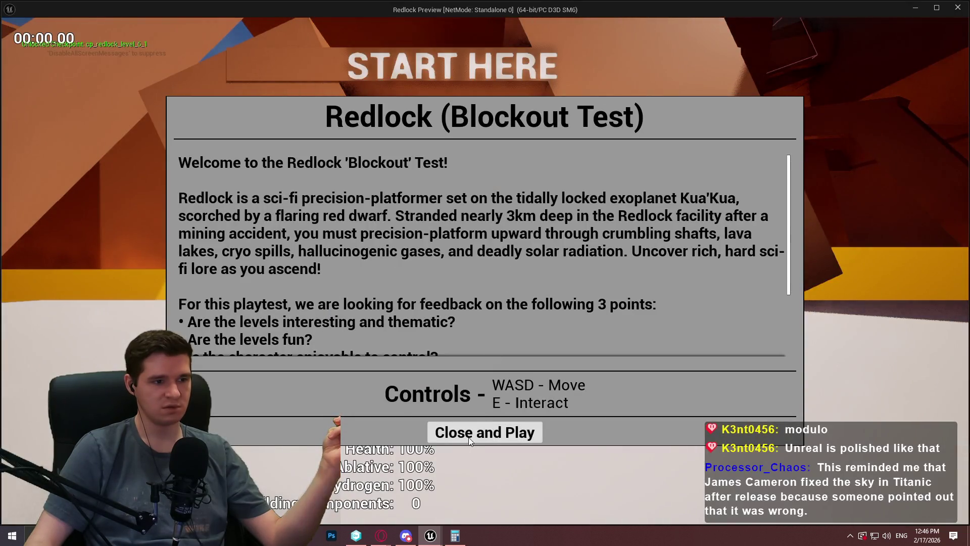
pyautogui.click(478, 427)
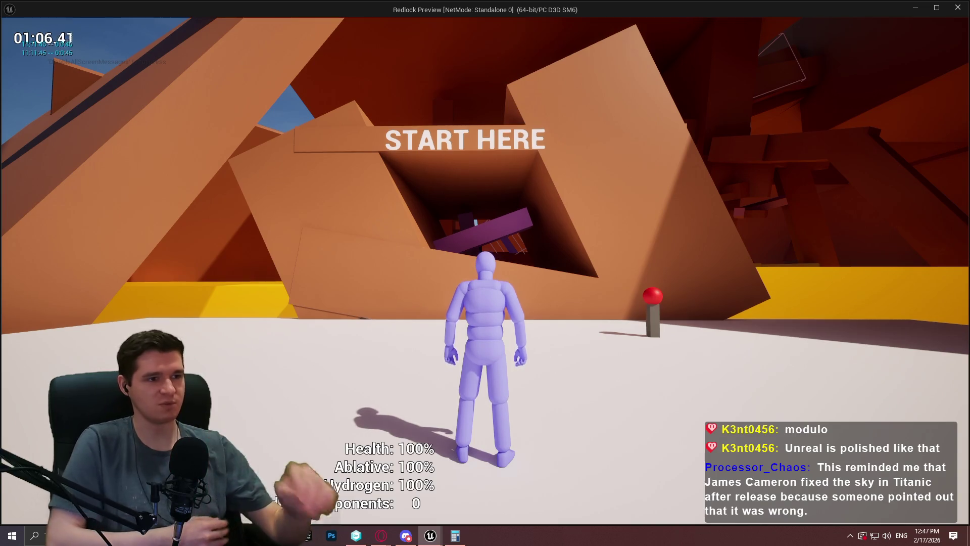
# Stop the Redlock game preview after watching the in-game clock
pyautogui.press('Escape')
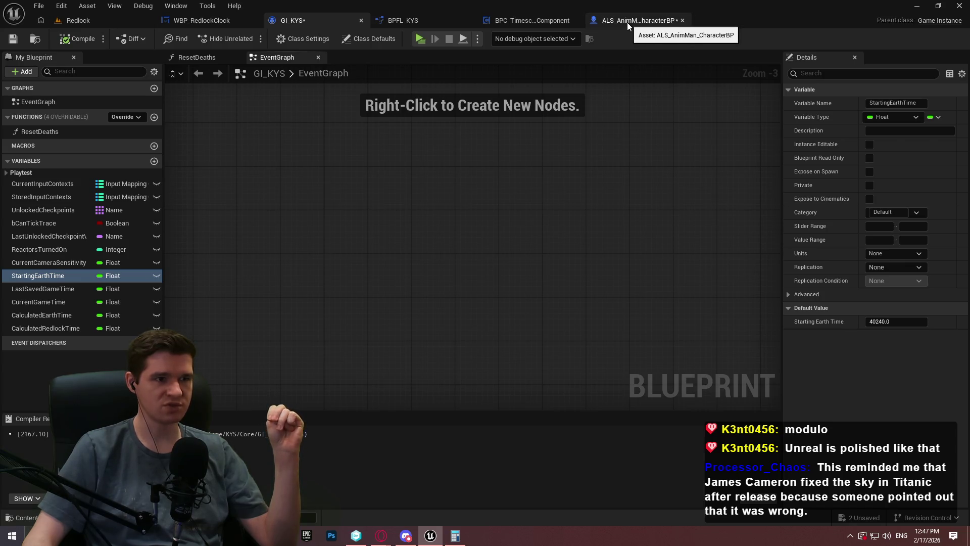
# Bring the YouTrack In-game Time & Clocks article window to the front
pyautogui.moveTo(385, 537)
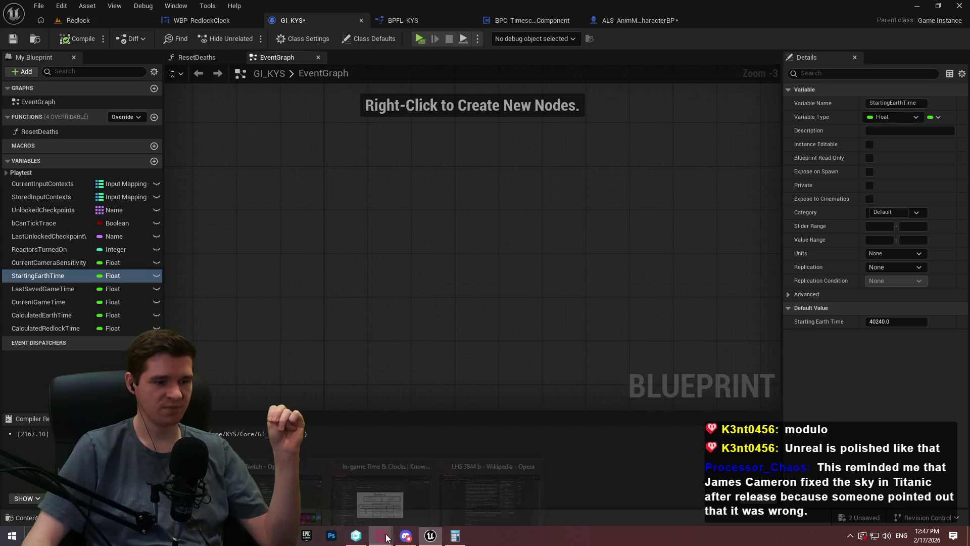
pyautogui.click(493, 495)
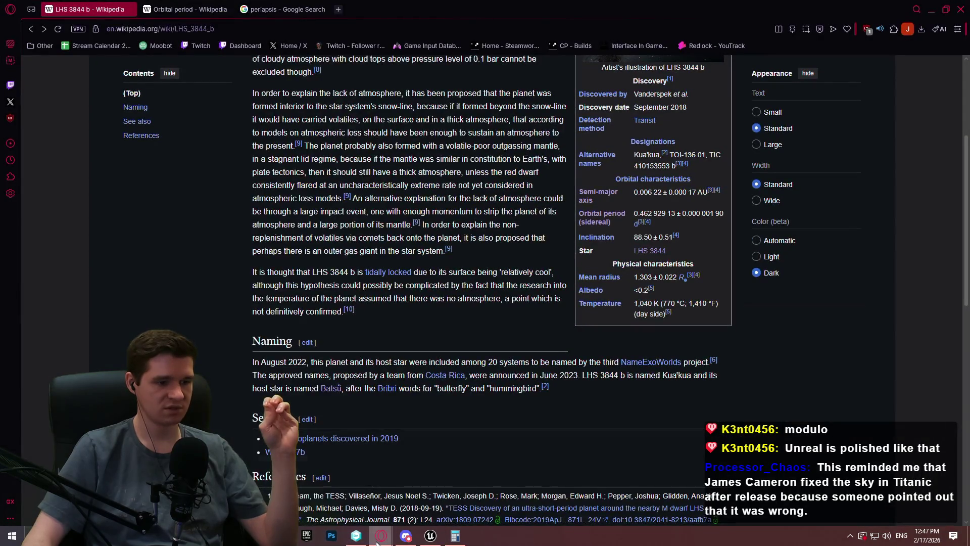
pyautogui.moveTo(376, 541)
pyautogui.click(389, 480)
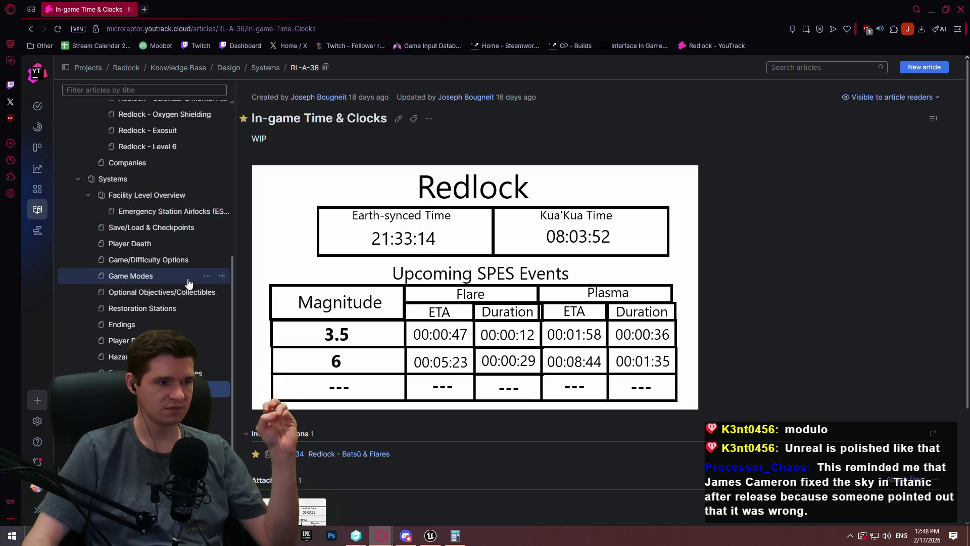
# Read through the Redlock - Batsû & Flares article, then minimize YouTrack
pyautogui.scroll(5, 161, 252)
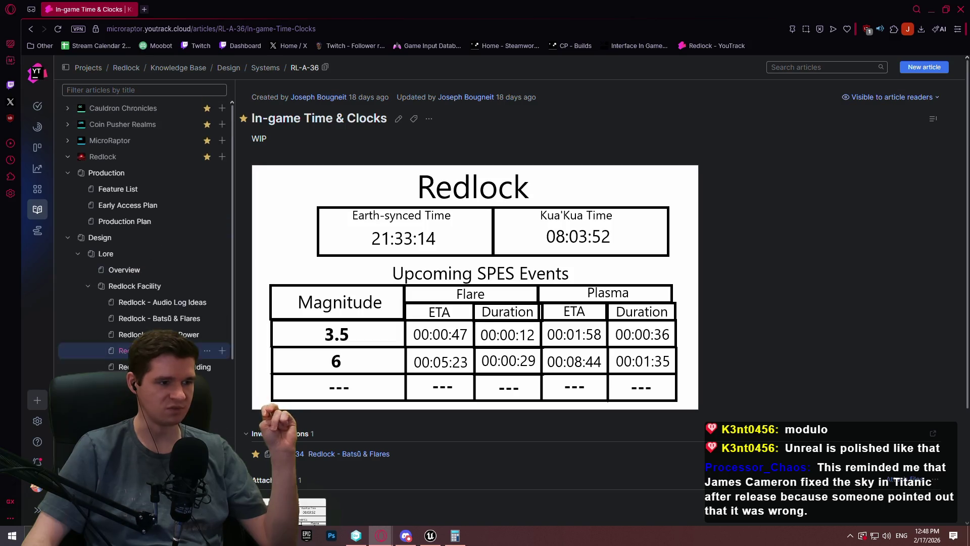
pyautogui.click(162, 318)
pyautogui.scroll(-7, 823, 301)
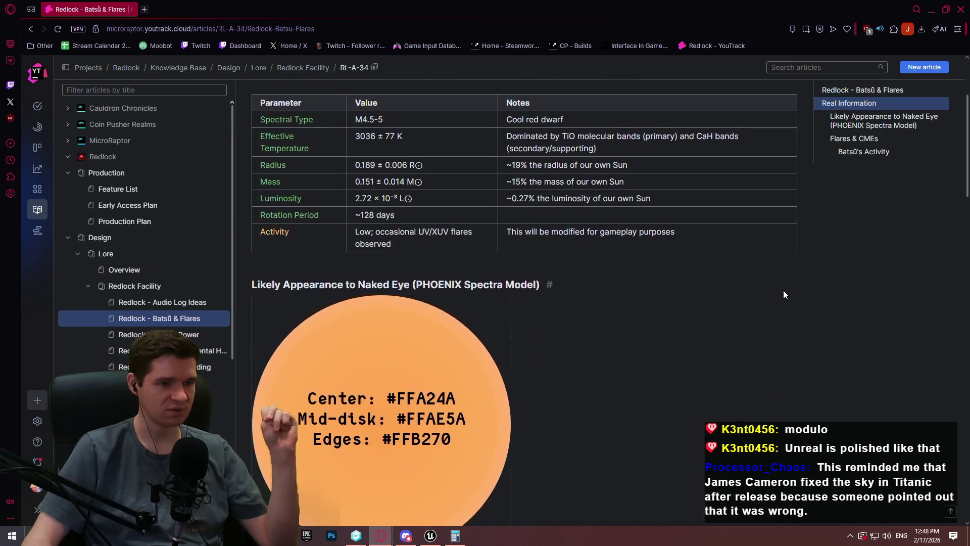
pyautogui.scroll(-5, 756, 301)
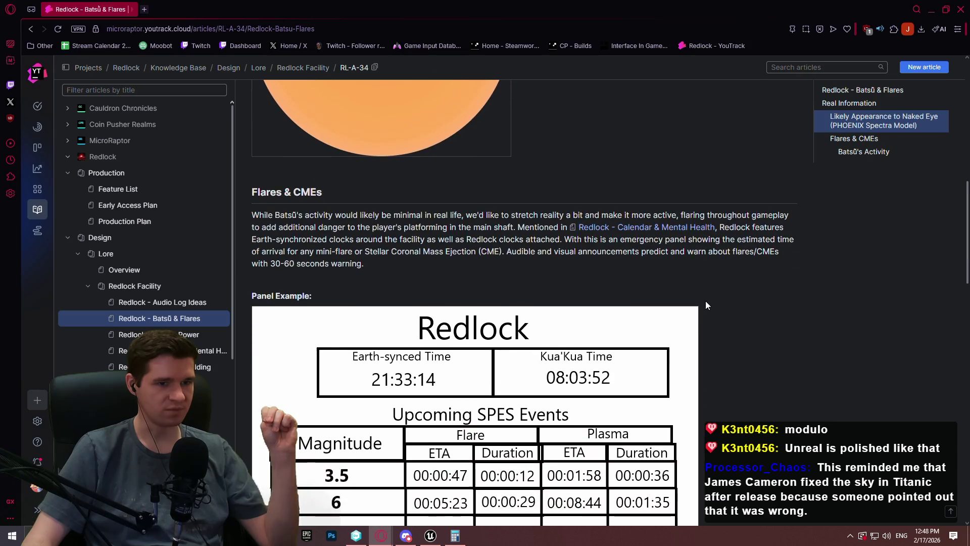
pyautogui.scroll(-9, 708, 298)
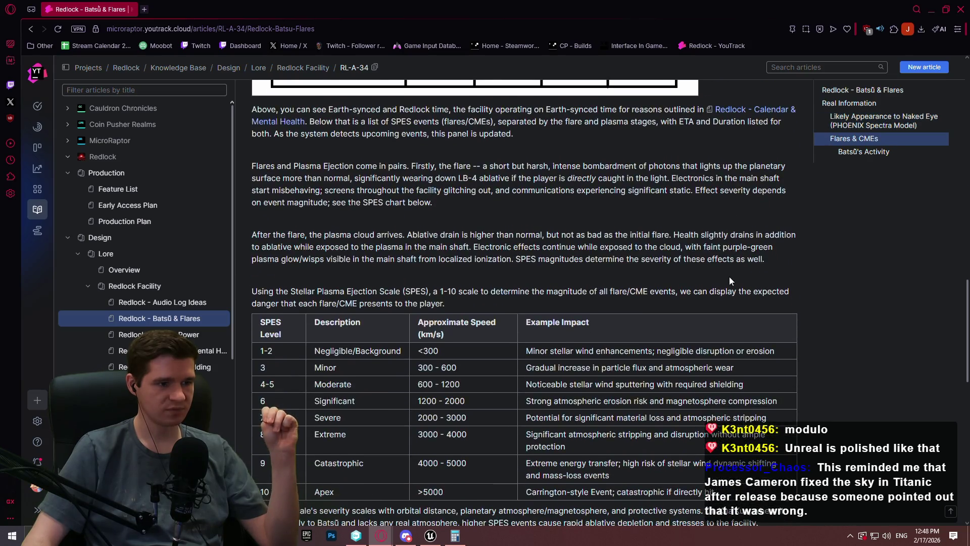
pyautogui.scroll(-5, 723, 278)
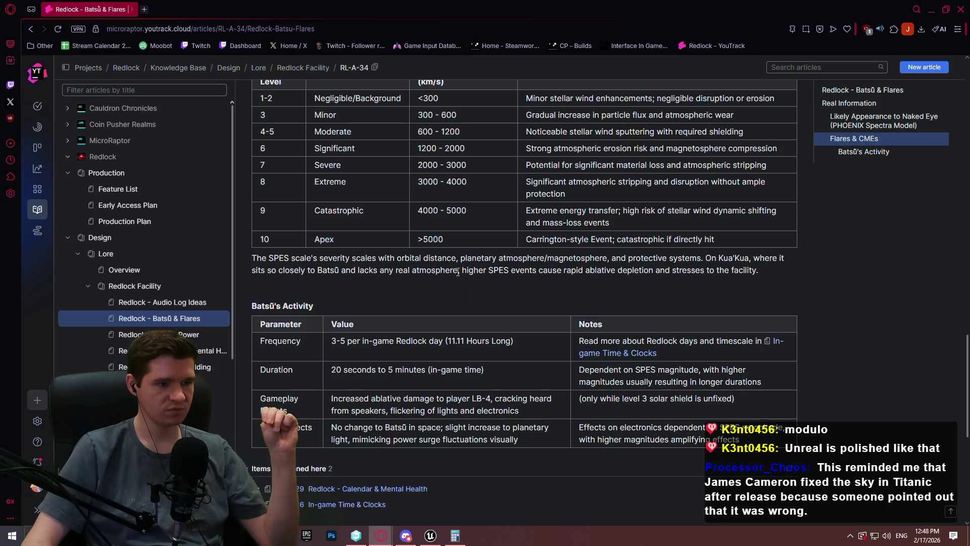
pyautogui.scroll(-2, 764, 329)
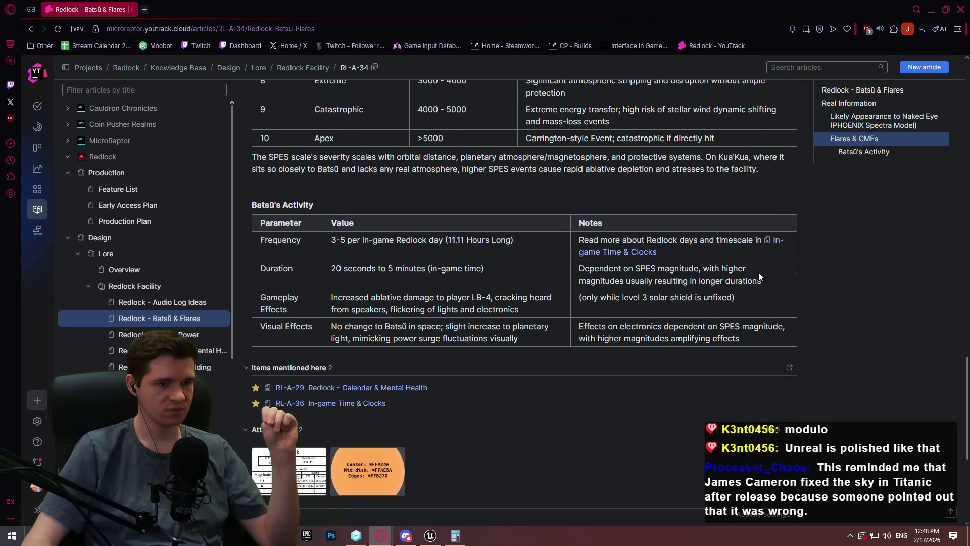
pyautogui.click(931, 12)
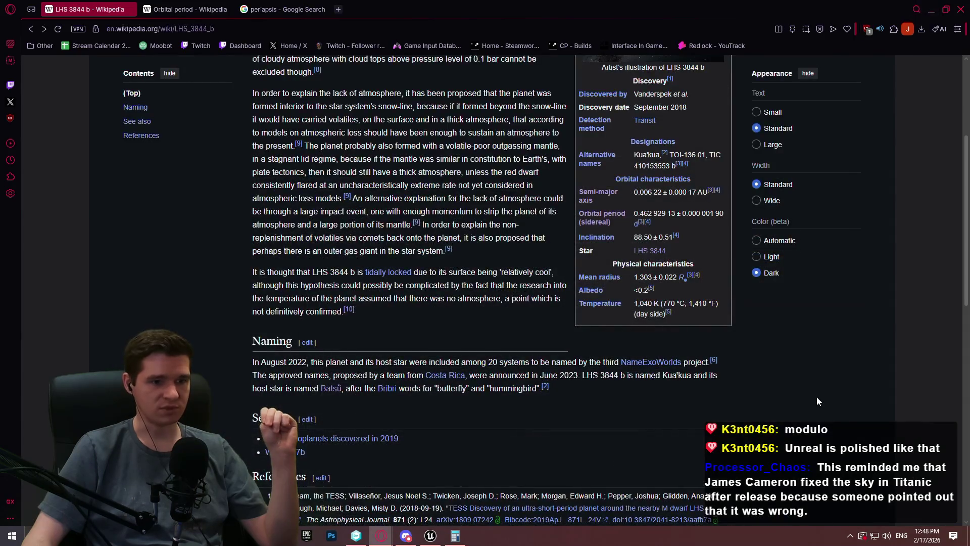
# Highlight the 'orbits every 11 hours' phrase, then open the TESS discovery paper's DOI link
pyautogui.scroll(2, 719, 295)
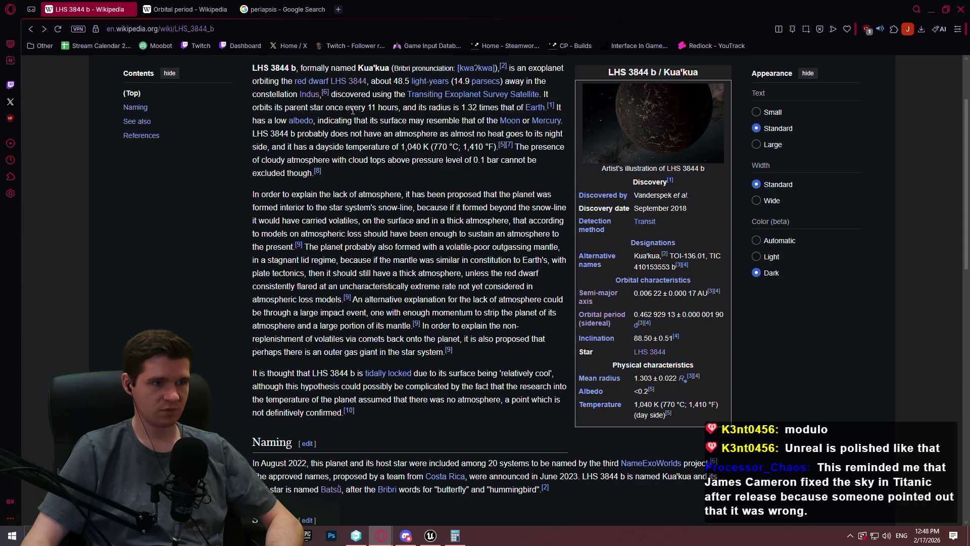
pyautogui.moveTo(339, 105); pyautogui.dragTo(383, 106)
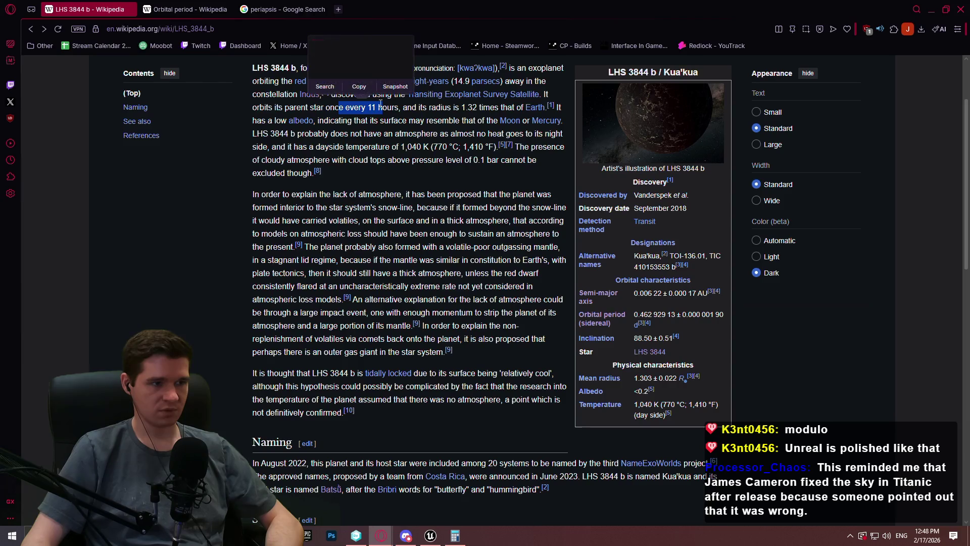
pyautogui.click(442, 106)
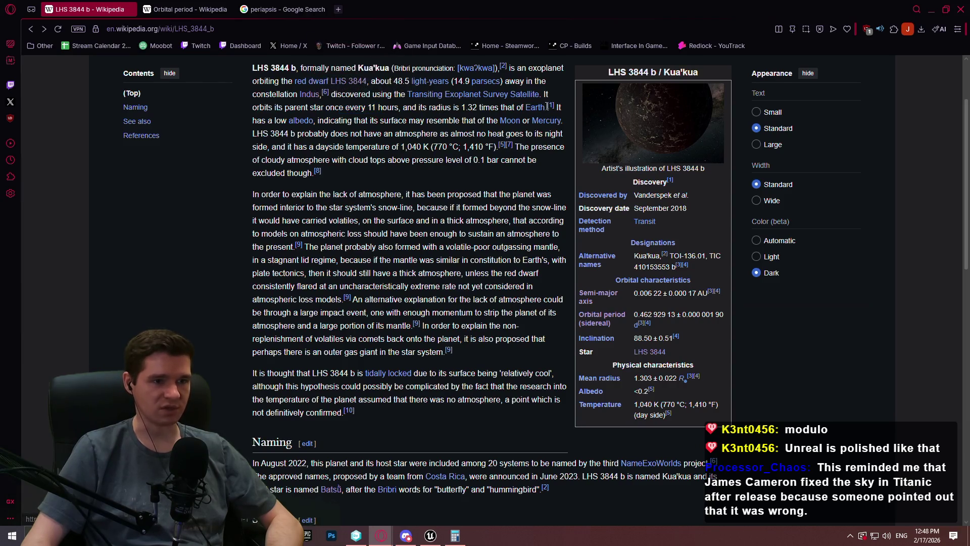
pyautogui.moveTo(551, 111)
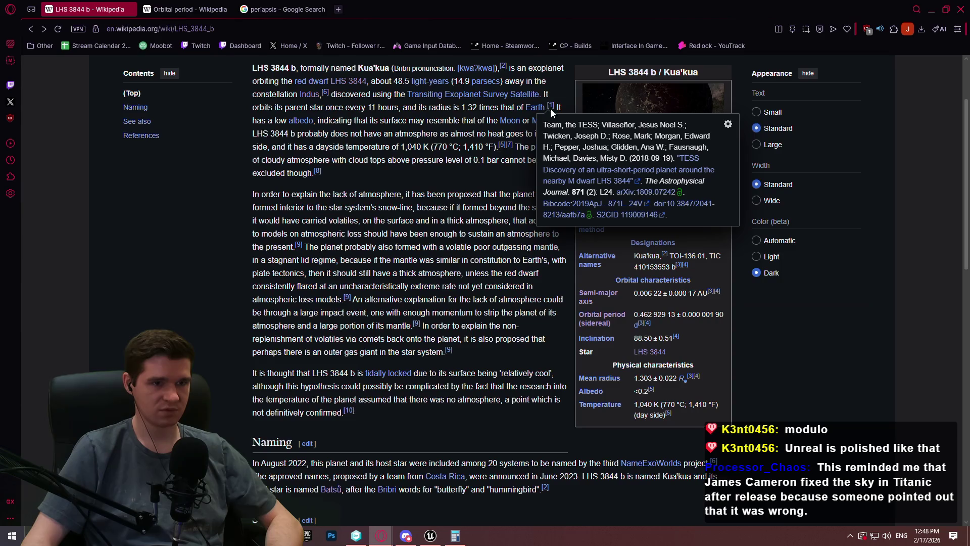
pyautogui.click(657, 173)
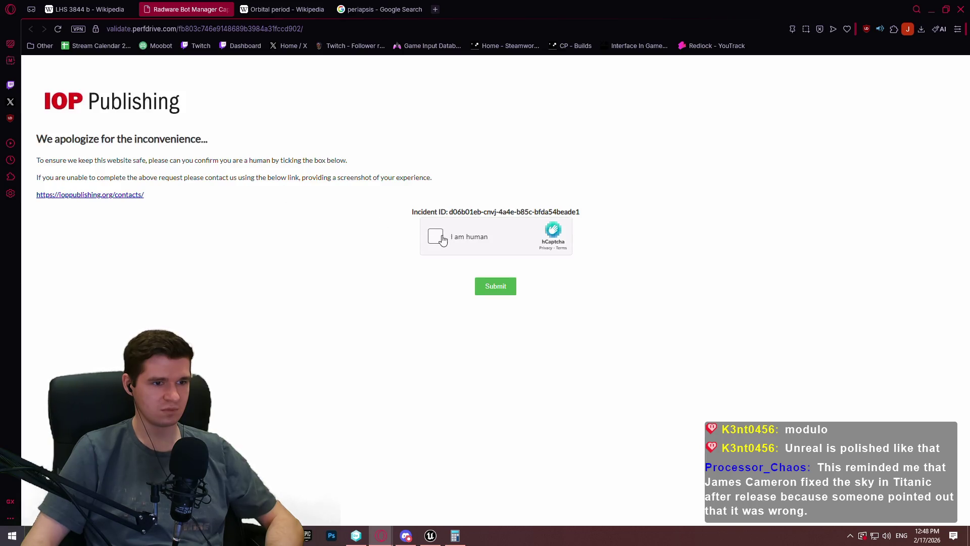
# Pass the hCaptcha by selecting the four bird pictures, then open the Article PDF
pyautogui.click(436, 236)
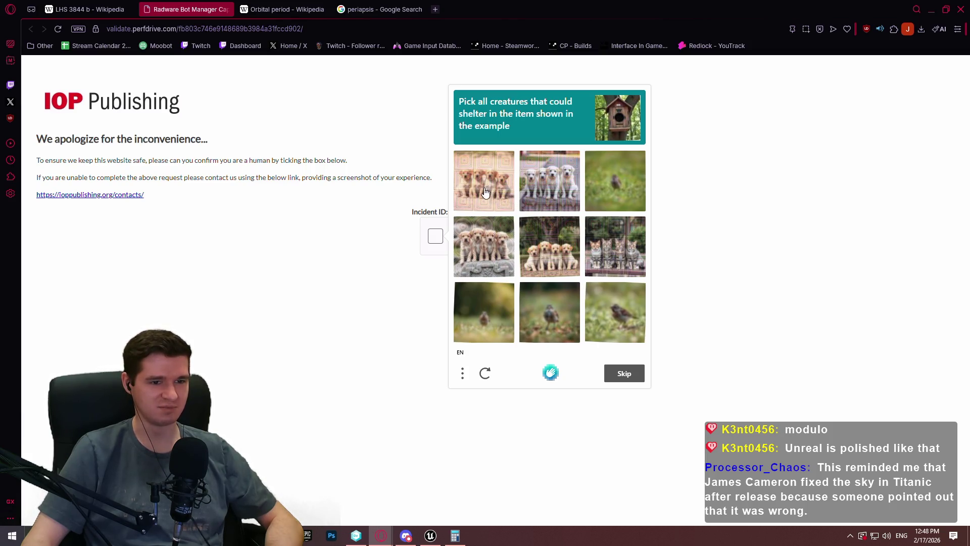
pyautogui.click(607, 188)
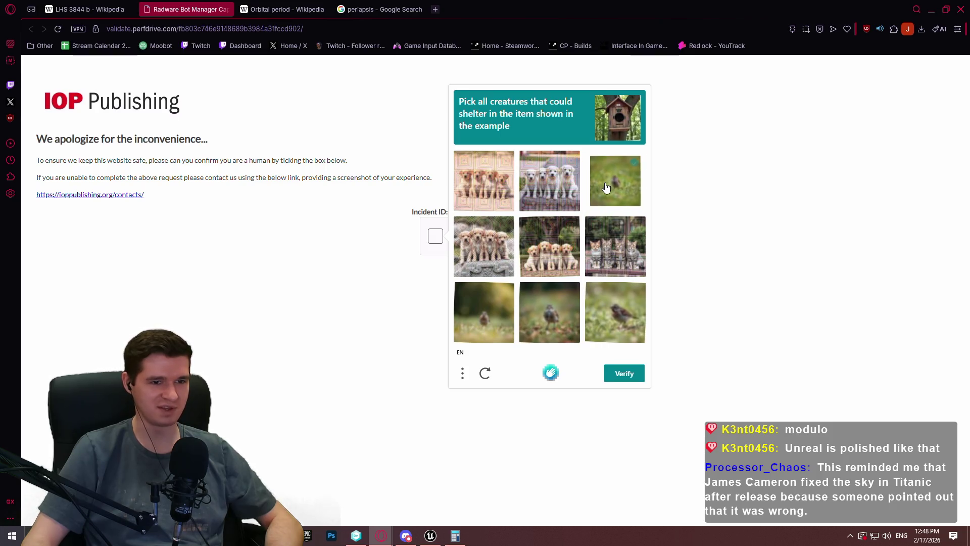
pyautogui.click(614, 332)
pyautogui.click(548, 319)
pyautogui.click(475, 319)
pyautogui.click(626, 374)
pyautogui.click(491, 287)
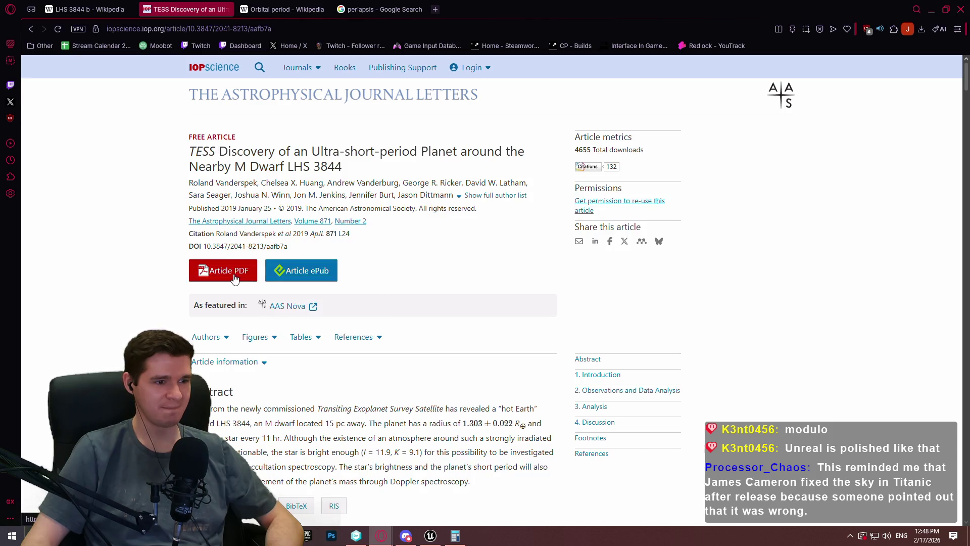
pyautogui.click(234, 278)
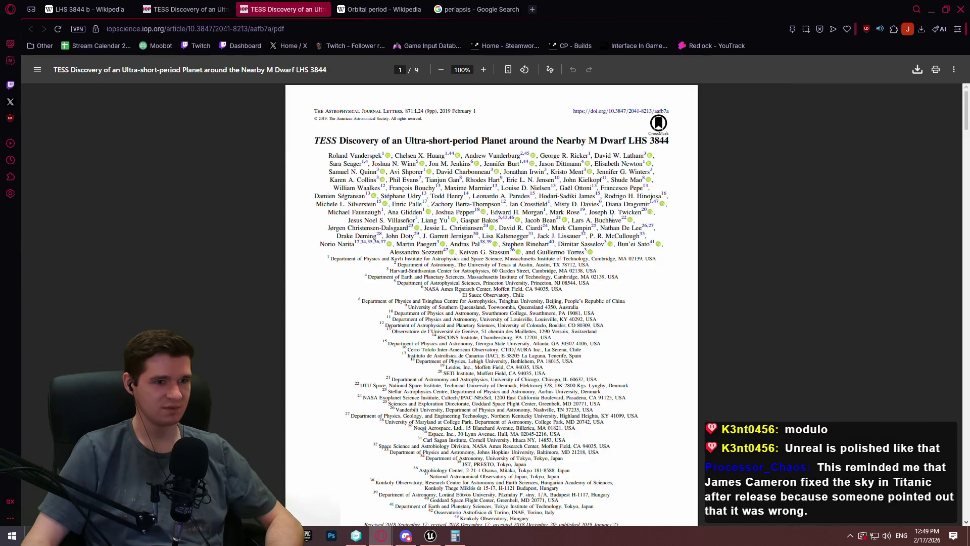
# Search the TESS paper PDF for 'orbit'
pyautogui.scroll(-4, 612, 216)
pyautogui.moveTo(963, 113)
pyautogui.mouseDown()
pyautogui.moveTo(963, 158)
pyautogui.moveTo(935, 244)
pyautogui.moveTo(938, 190)
pyautogui.moveTo(921, 109)
pyautogui.mouseUp()
pyautogui.scroll(3, 708, 216)
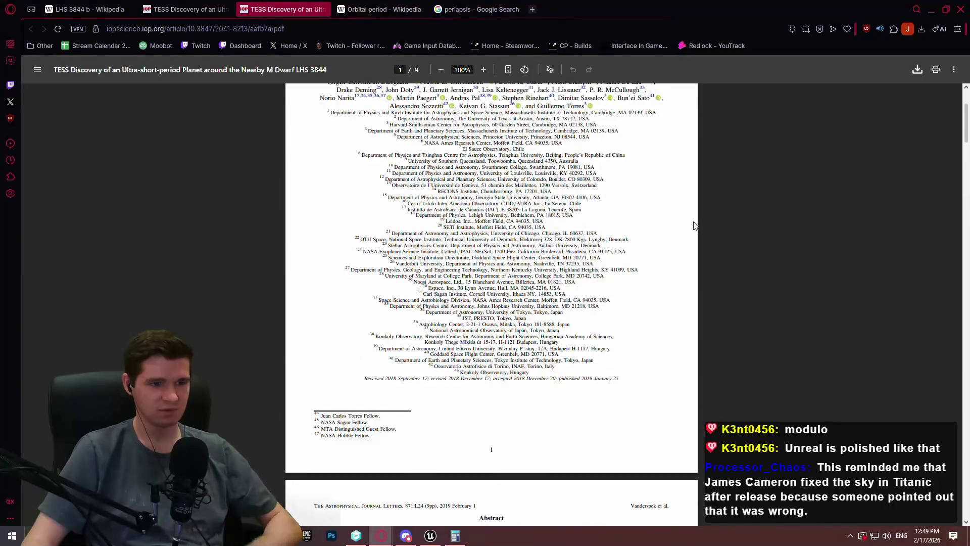
pyautogui.hotkey('ctrl', 'f')
pyautogui.write('orbit')
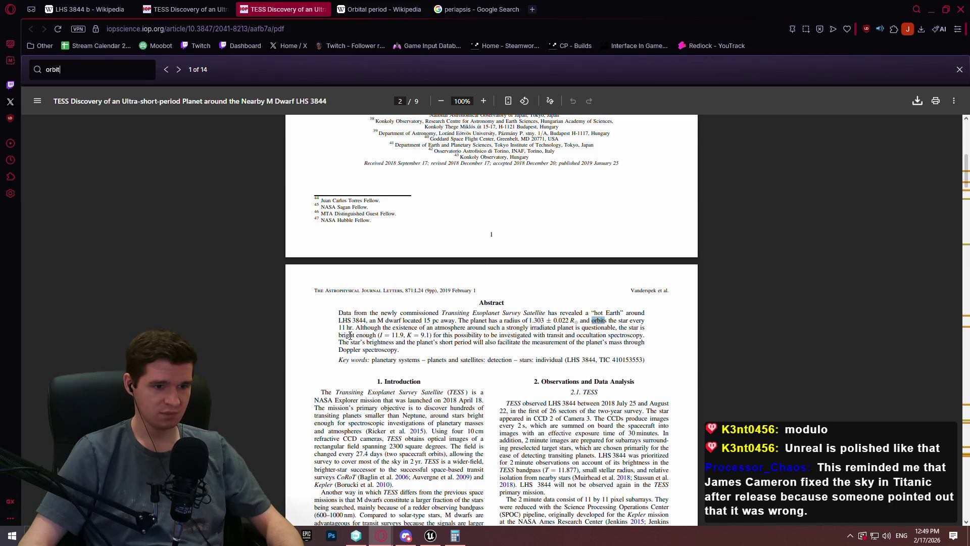
# Step through the orbit matches from the Abstract to Table 1's Orbital entry and beyond
pyautogui.click(178, 70)
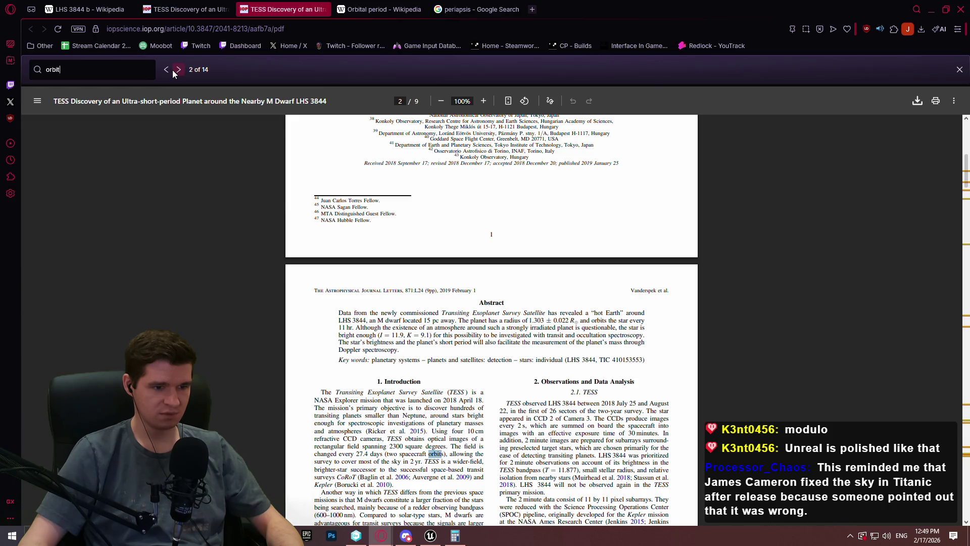
pyautogui.click(178, 71)
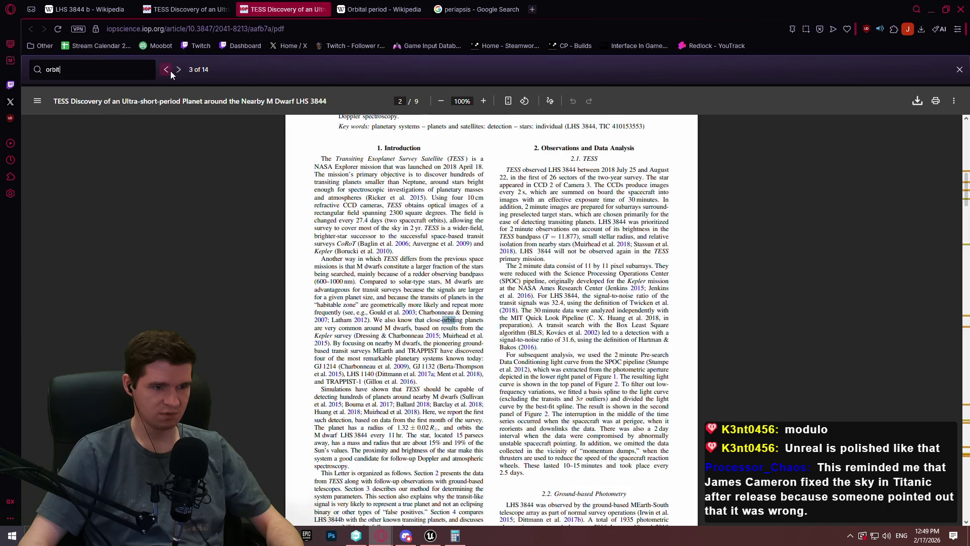
pyautogui.click(167, 71)
pyautogui.click(167, 70)
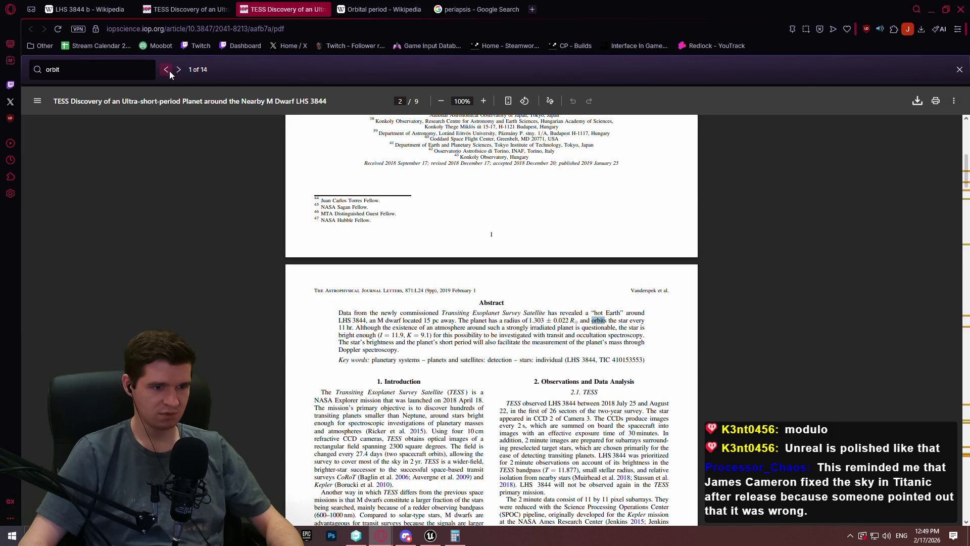
pyautogui.click(178, 71)
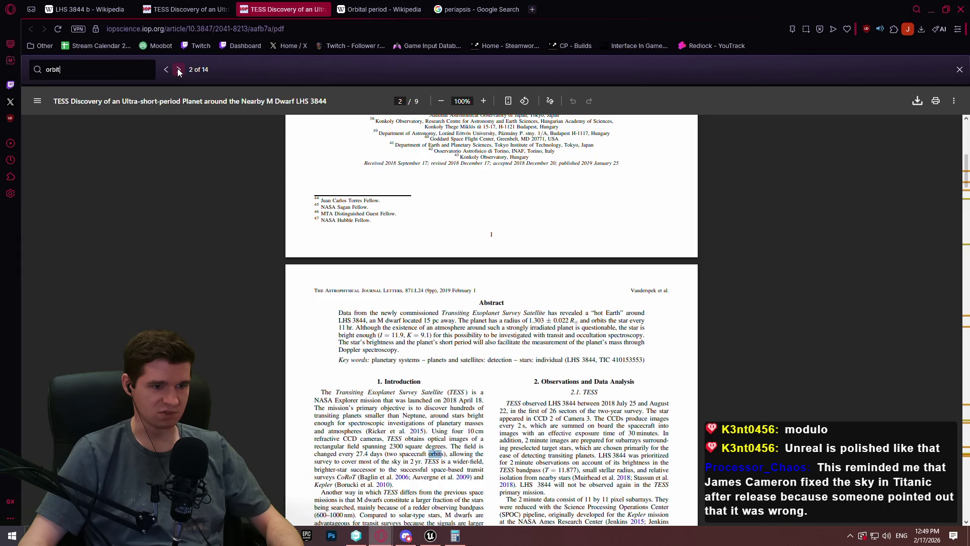
pyautogui.click(179, 71)
pyautogui.click(178, 71)
pyautogui.click(178, 71)
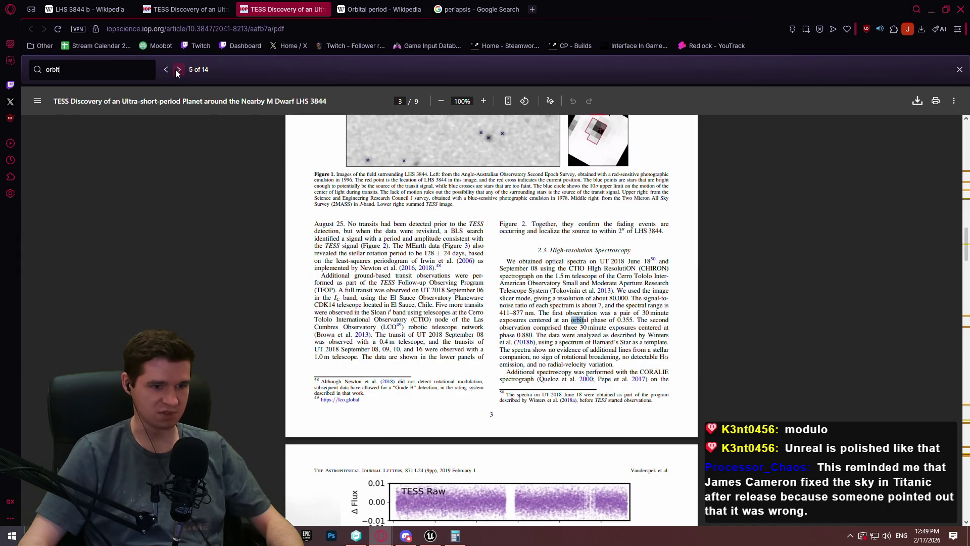
pyautogui.click(179, 71)
pyautogui.click(178, 70)
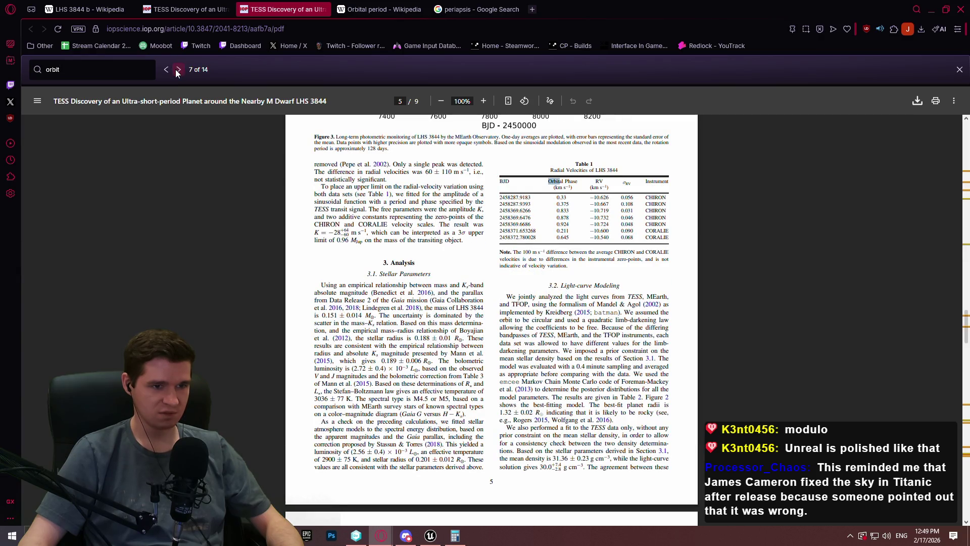
pyautogui.click(178, 70)
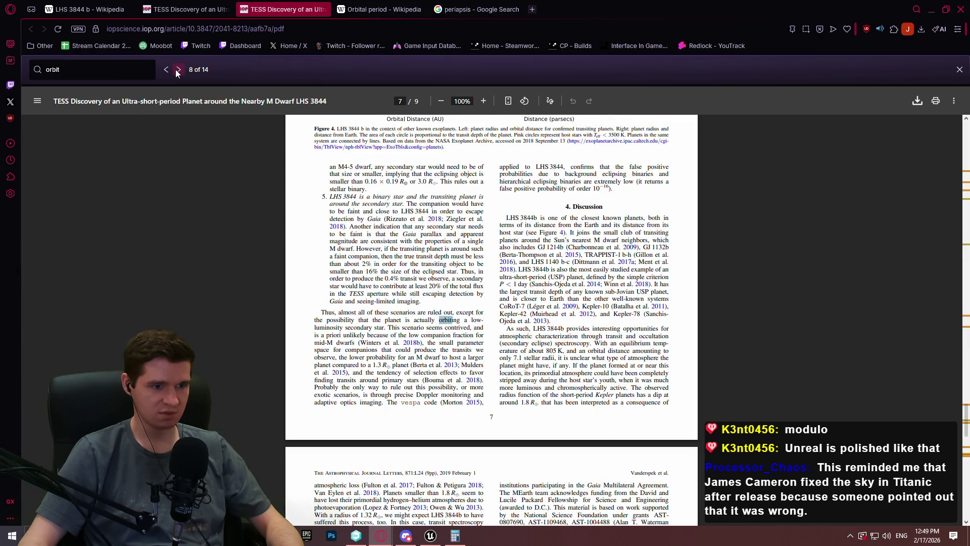
pyautogui.click(178, 71)
pyautogui.click(163, 74)
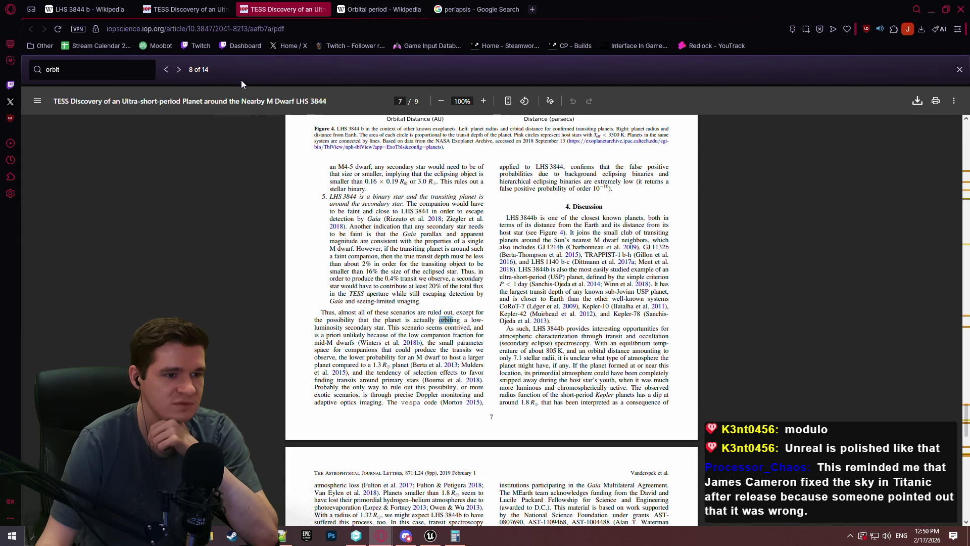
# Continue through the remaining matches, past the Figure 4 caption, to the last one
pyautogui.click(178, 69)
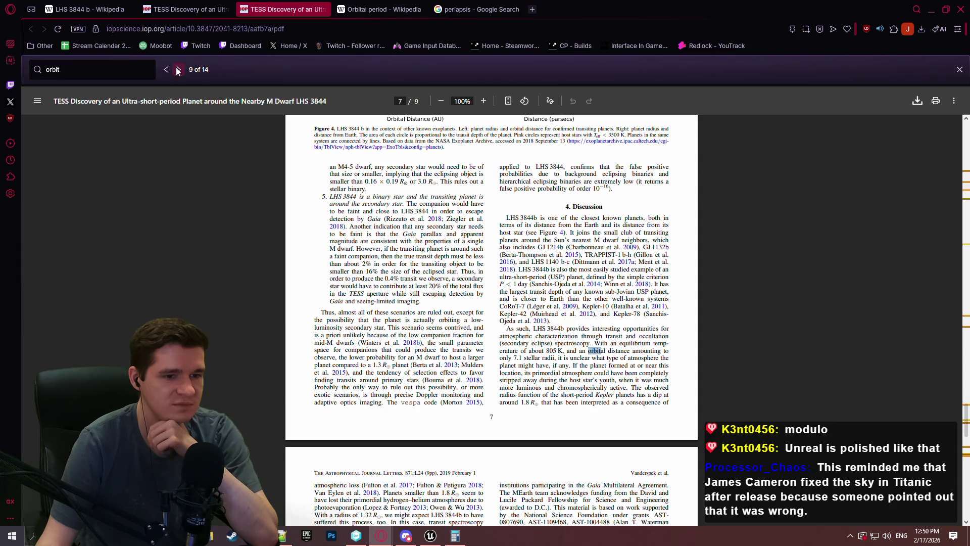
pyautogui.click(177, 70)
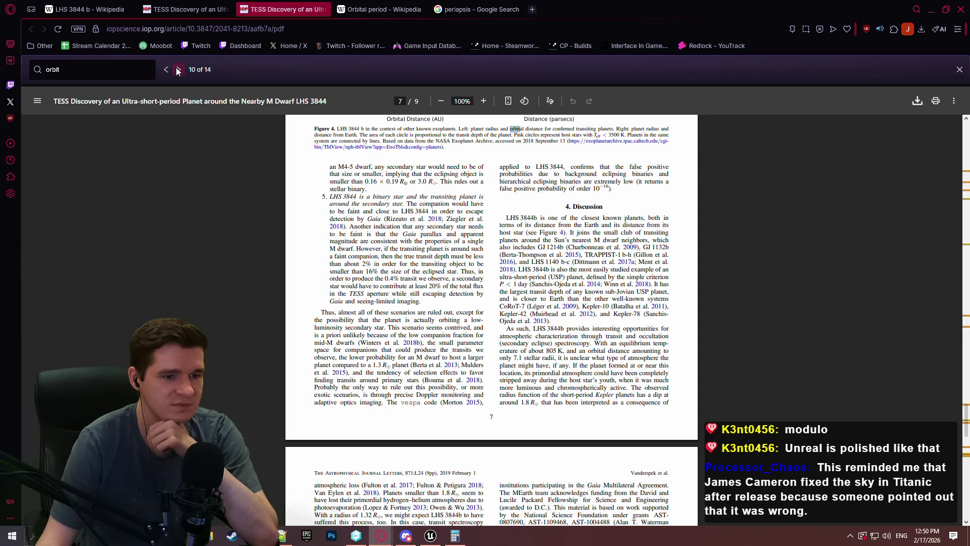
pyautogui.click(178, 69)
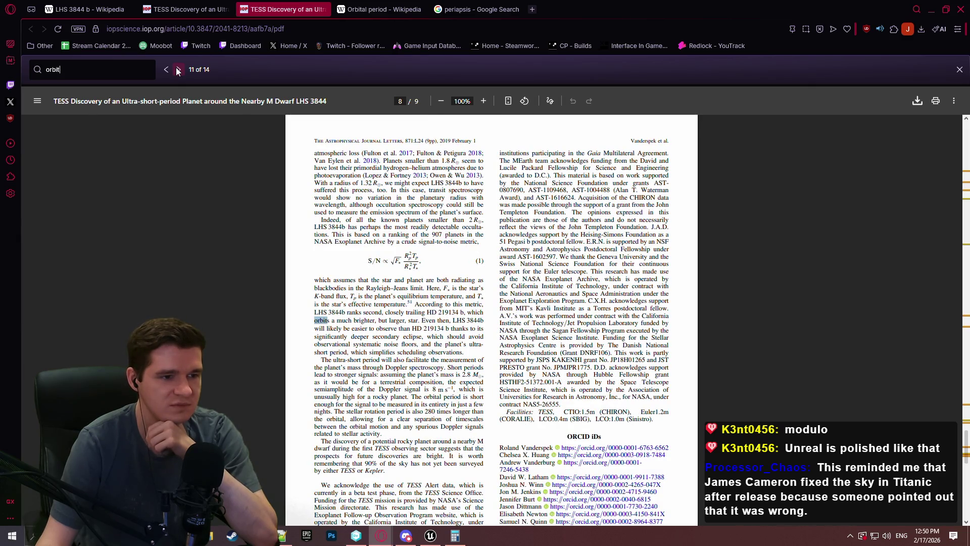
pyautogui.click(178, 70)
pyautogui.click(178, 70)
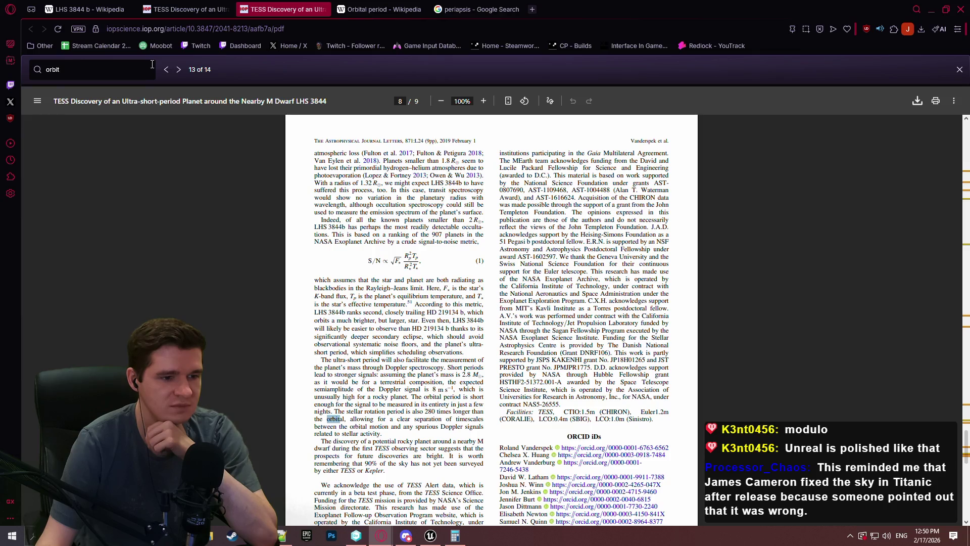
pyautogui.click(178, 70)
pyautogui.scroll(-4, 806, 252)
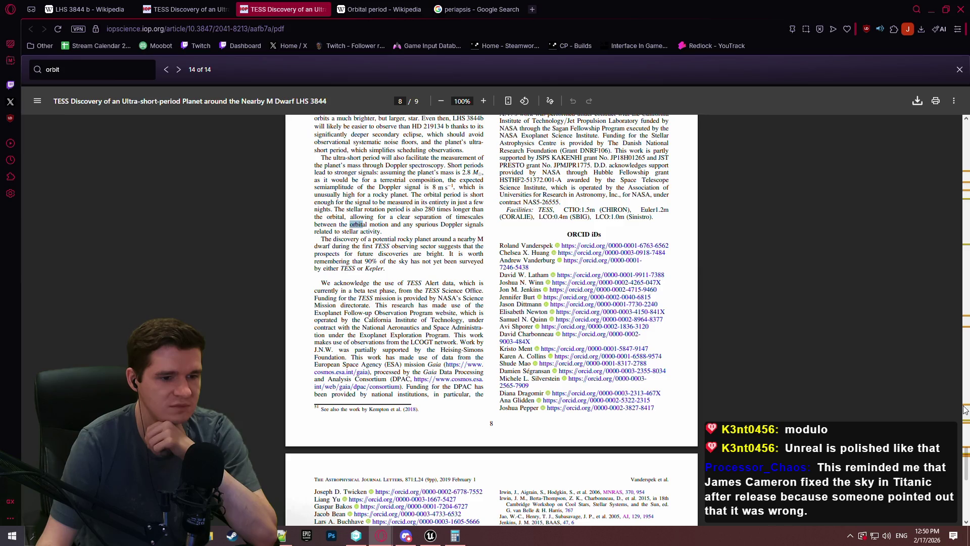
pyautogui.moveTo(968, 444)
pyautogui.mouseDown()
pyautogui.moveTo(966, 288)
pyautogui.moveTo(949, 225)
pyautogui.mouseUp()
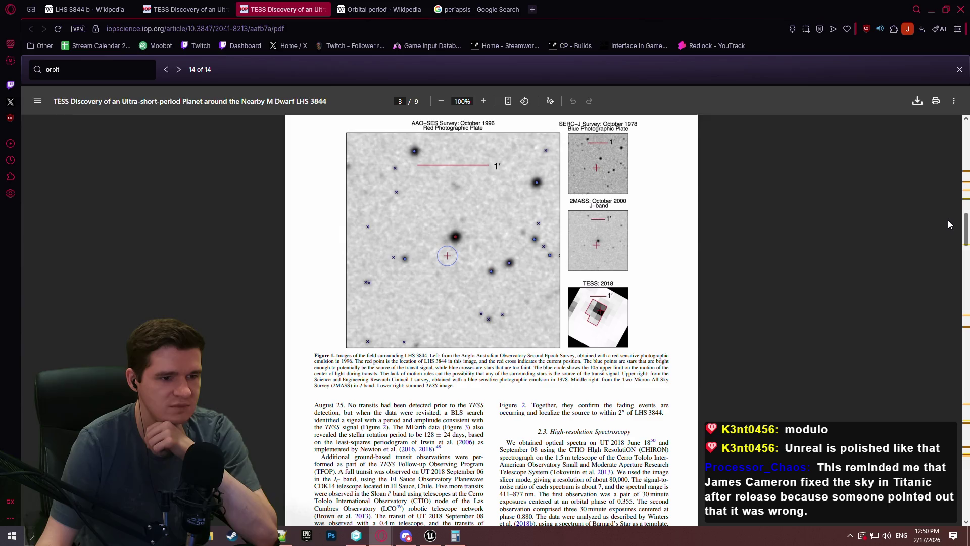
# Scroll the PDF back to the page 2 abstract, then return to the LHS 3844 b Wikipedia tab
pyautogui.moveTo(949, 225); pyautogui.dragTo(943, 229)
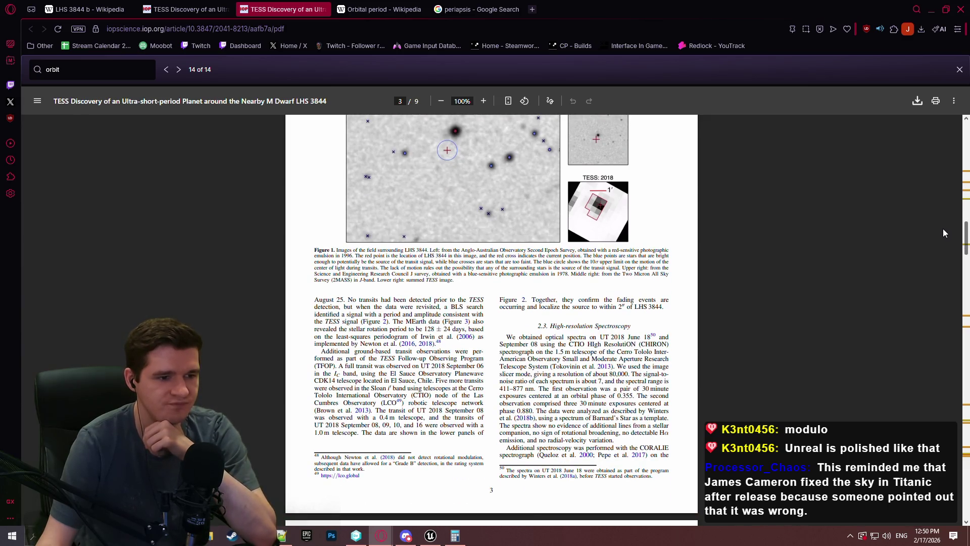
pyautogui.moveTo(944, 229)
pyautogui.mouseDown()
pyautogui.moveTo(925, 155)
pyautogui.moveTo(922, 166)
pyautogui.mouseUp()
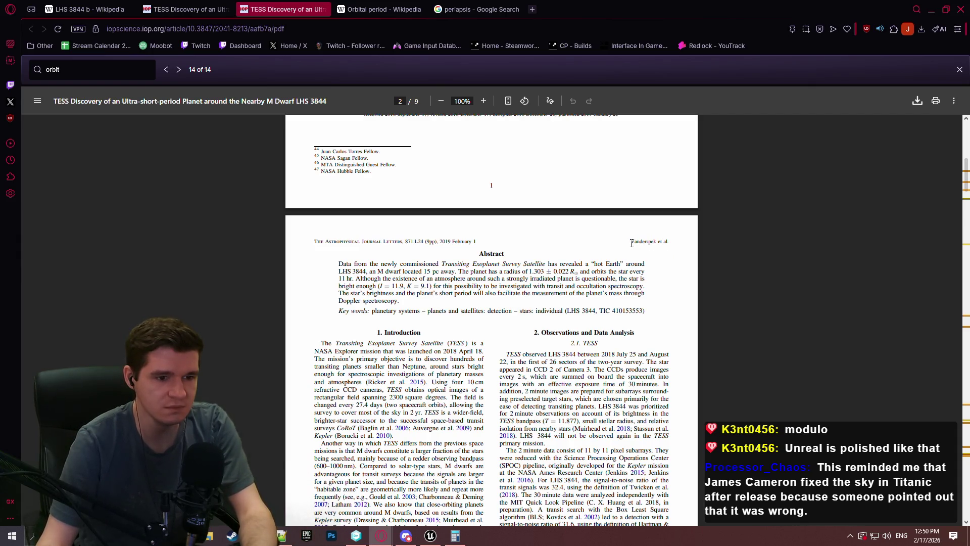
pyautogui.scroll(-1, 624, 243)
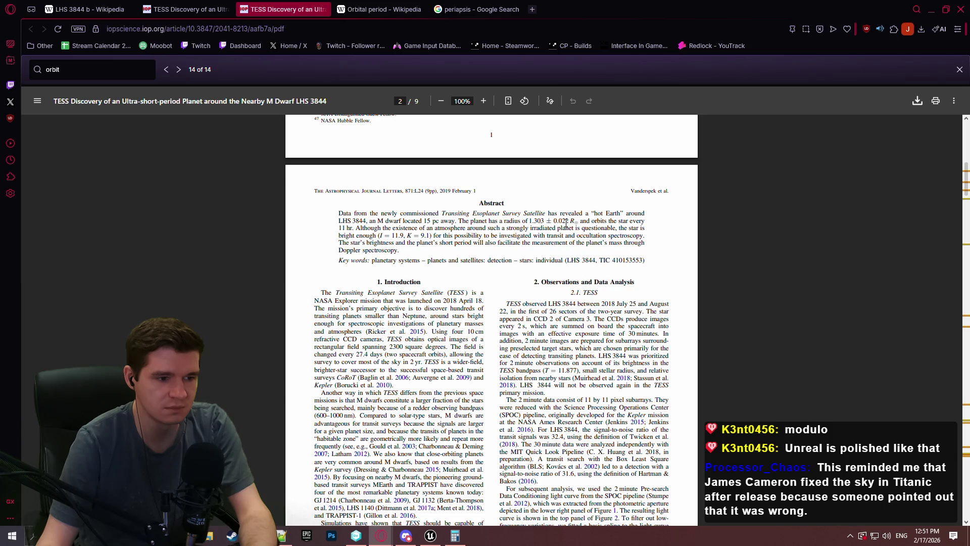
pyautogui.scroll(-2, 563, 222)
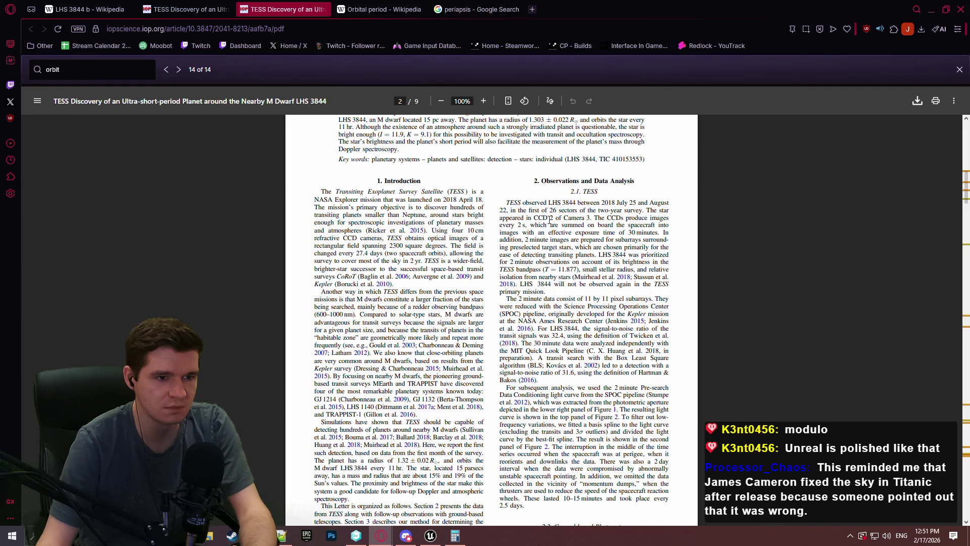
pyautogui.click(187, 9)
pyautogui.click(248, 9)
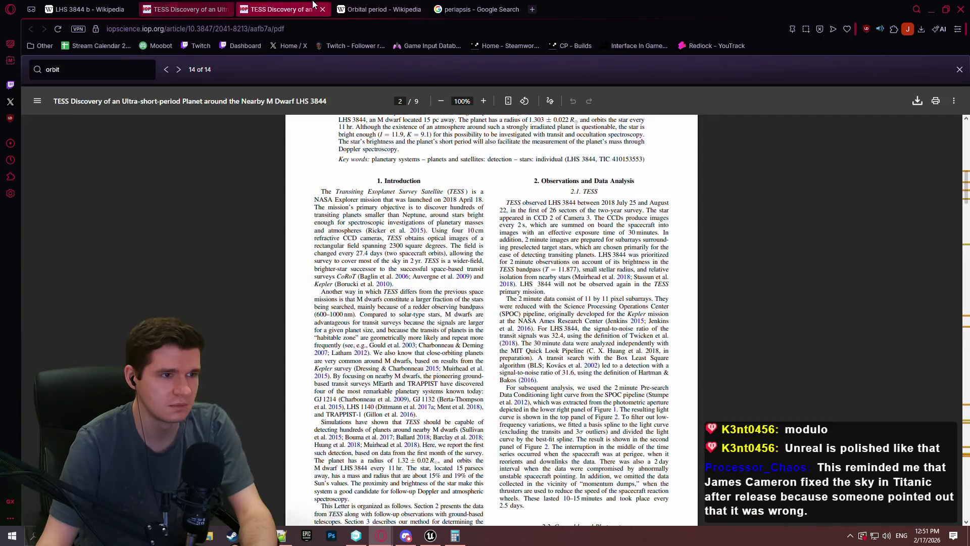
pyautogui.click(88, 5)
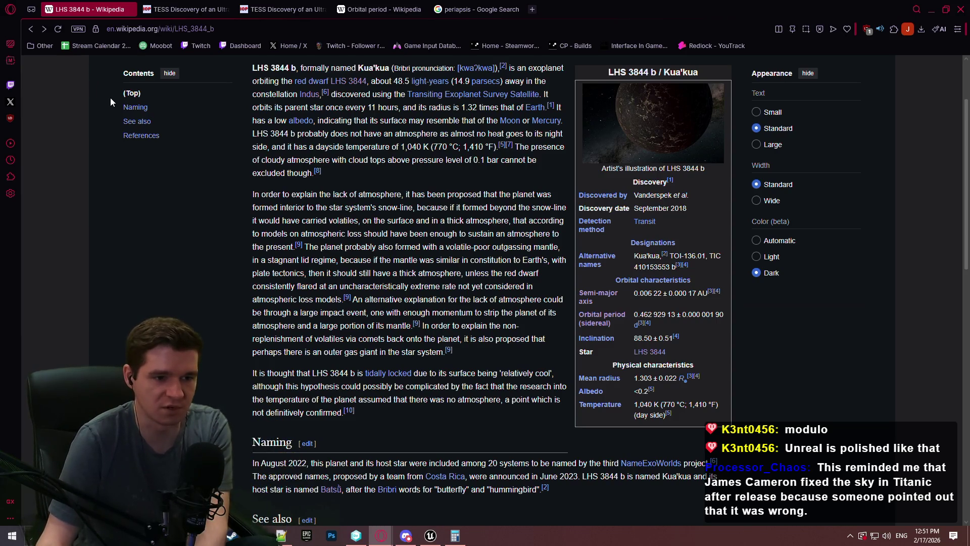
# Switch to the Orbital period article and read it from Kepler's Third Law down to the two-body period formula
pyautogui.click(606, 325)
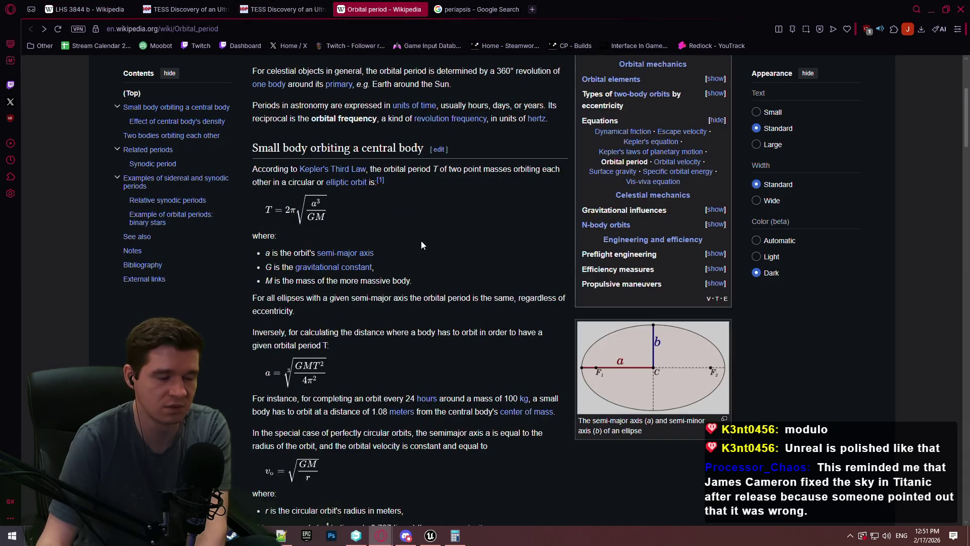
pyautogui.scroll(1, 434, 281)
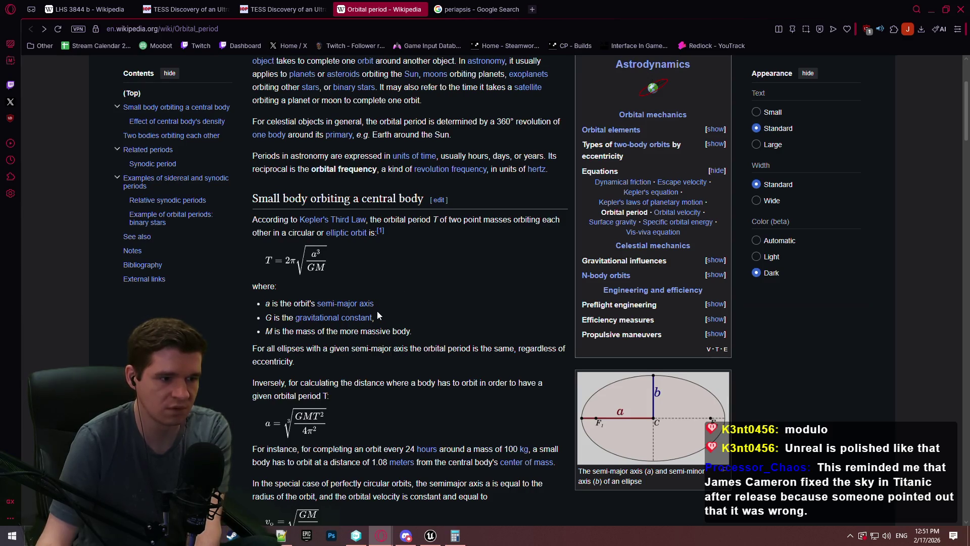
pyautogui.scroll(-2, 377, 310)
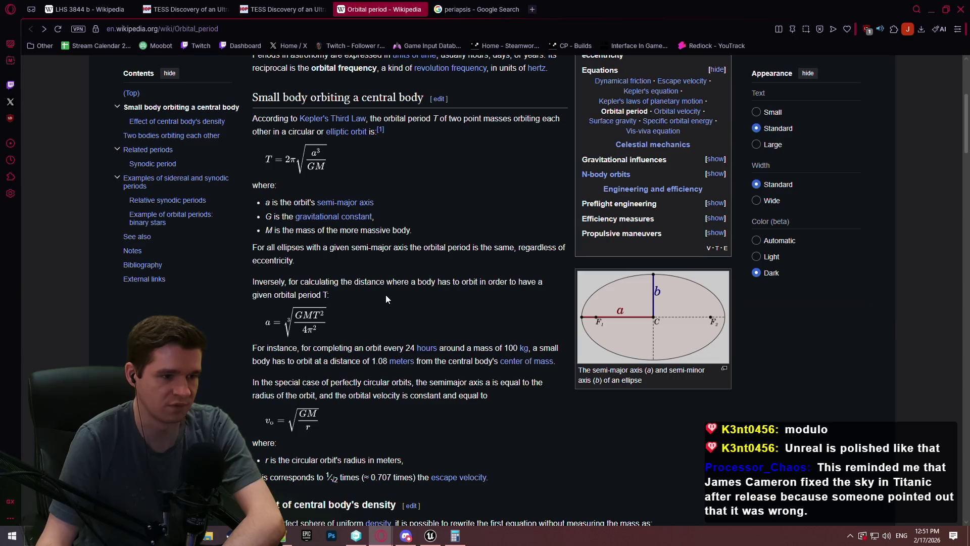
pyautogui.scroll(-2, 386, 303)
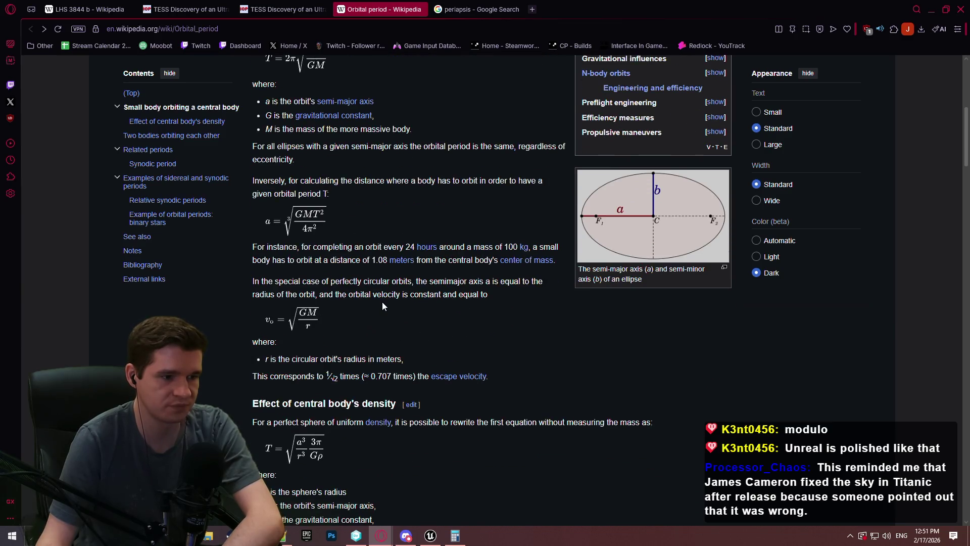
pyautogui.scroll(5, 399, 296)
pyautogui.scroll(-3, 417, 290)
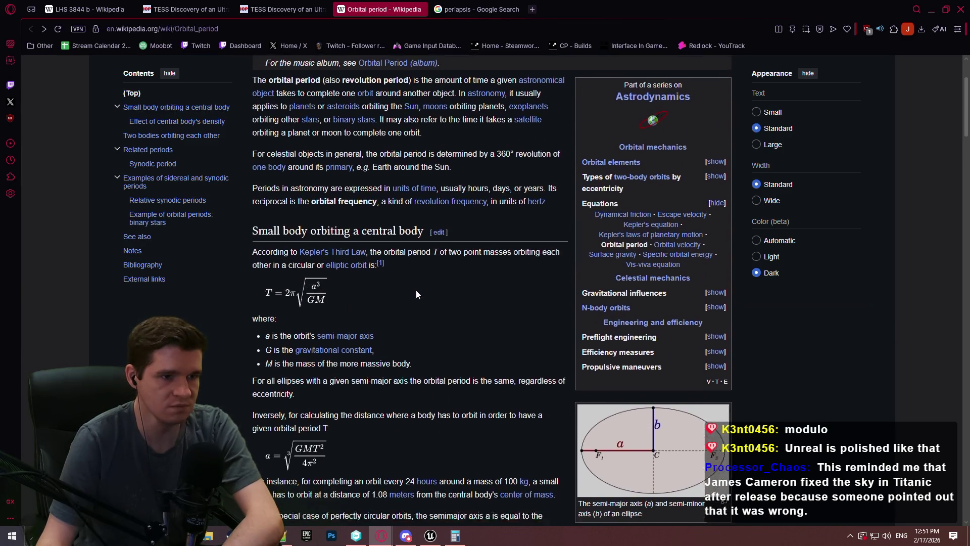
pyautogui.scroll(3, 453, 286)
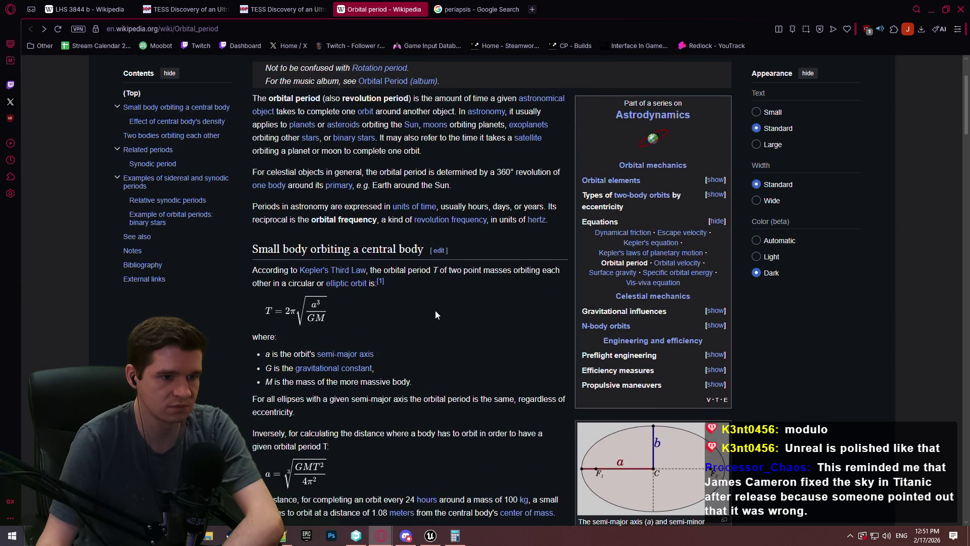
pyautogui.scroll(-3, 411, 313)
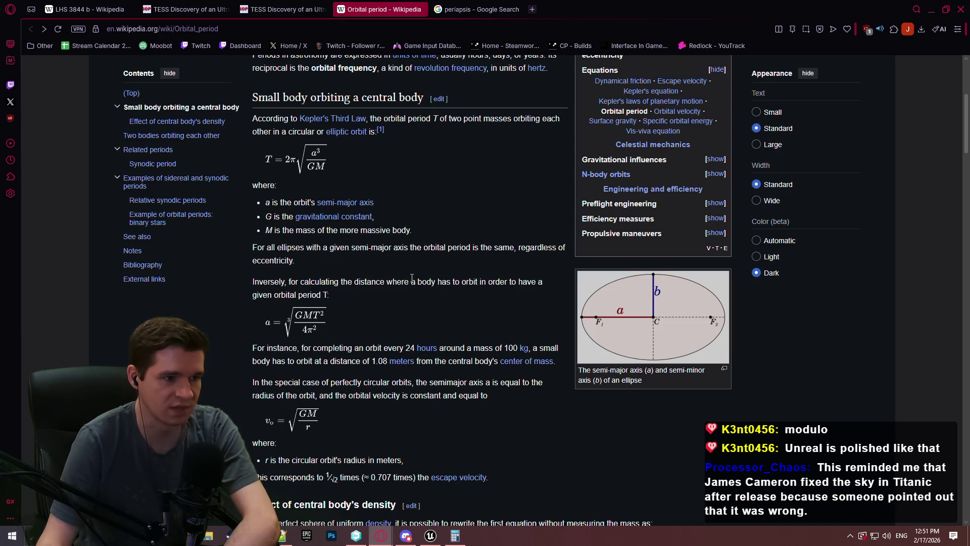
pyautogui.scroll(-4, 410, 281)
pyautogui.scroll(-5, 408, 283)
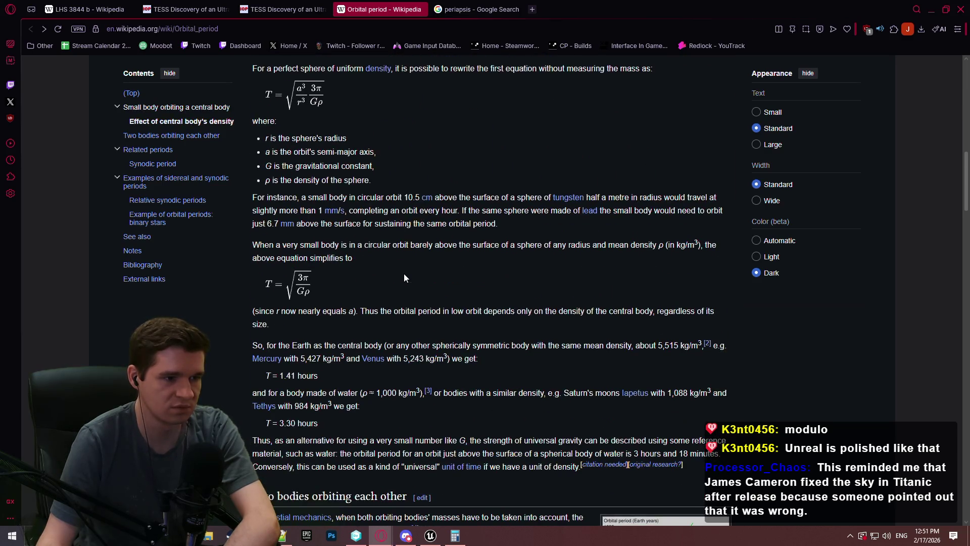
pyautogui.scroll(-5, 404, 273)
pyautogui.scroll(2, 377, 217)
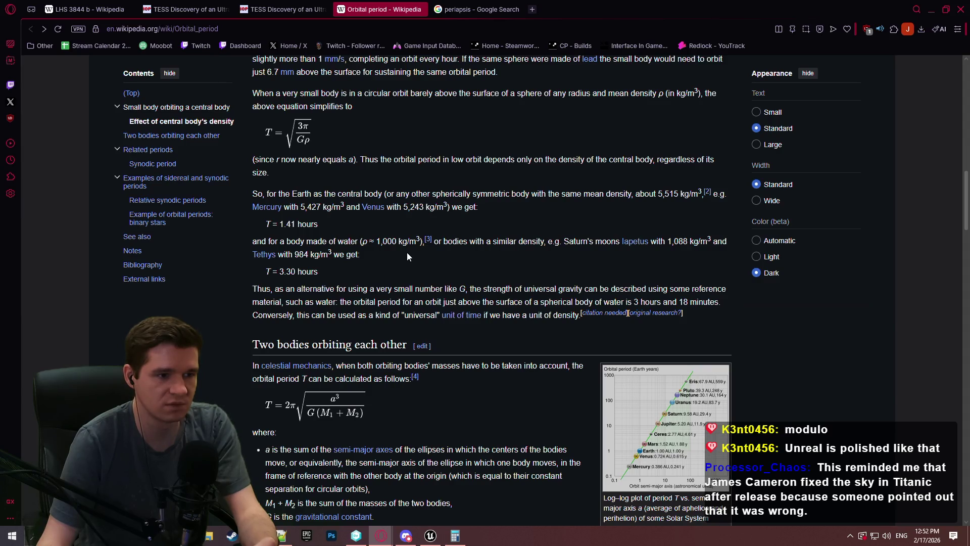
pyautogui.scroll(-4, 408, 257)
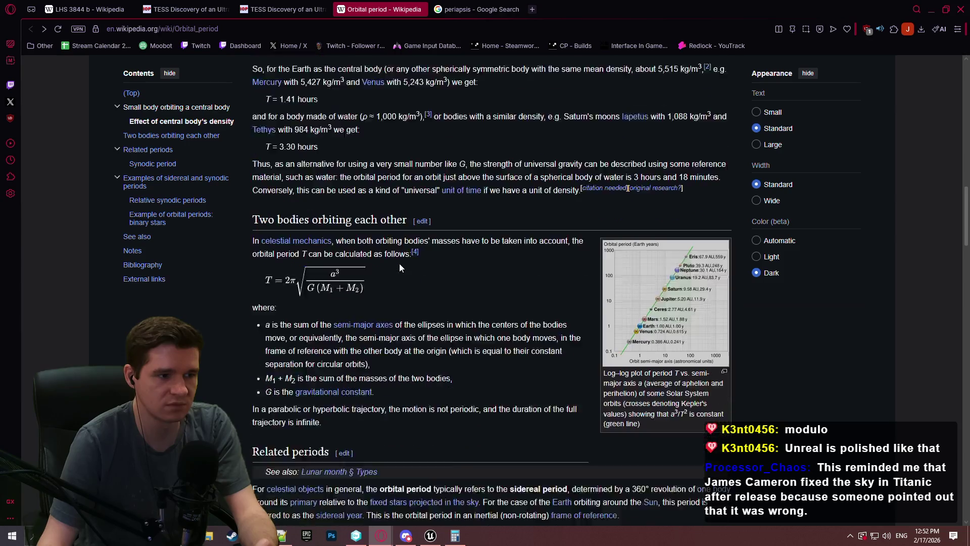
pyautogui.scroll(-3, 445, 247)
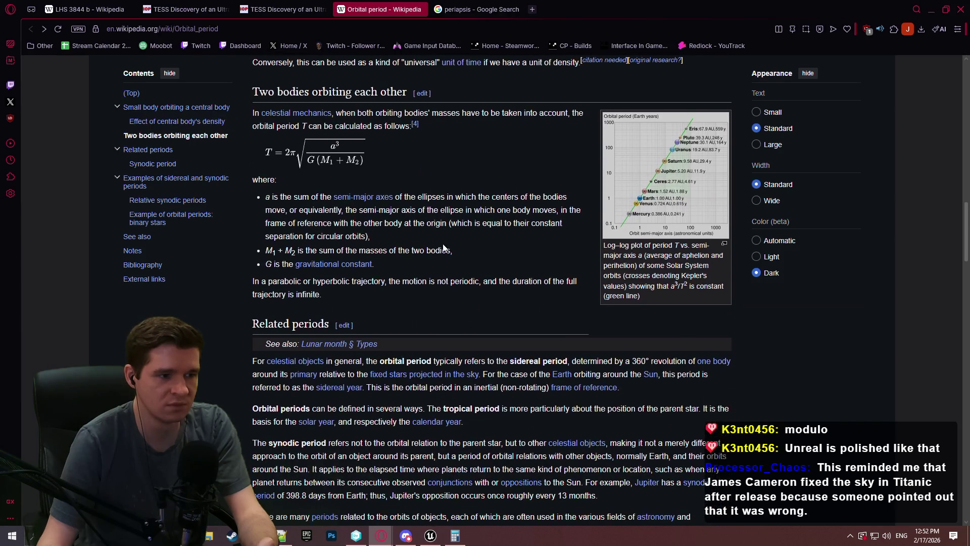
pyautogui.scroll(-2, 438, 247)
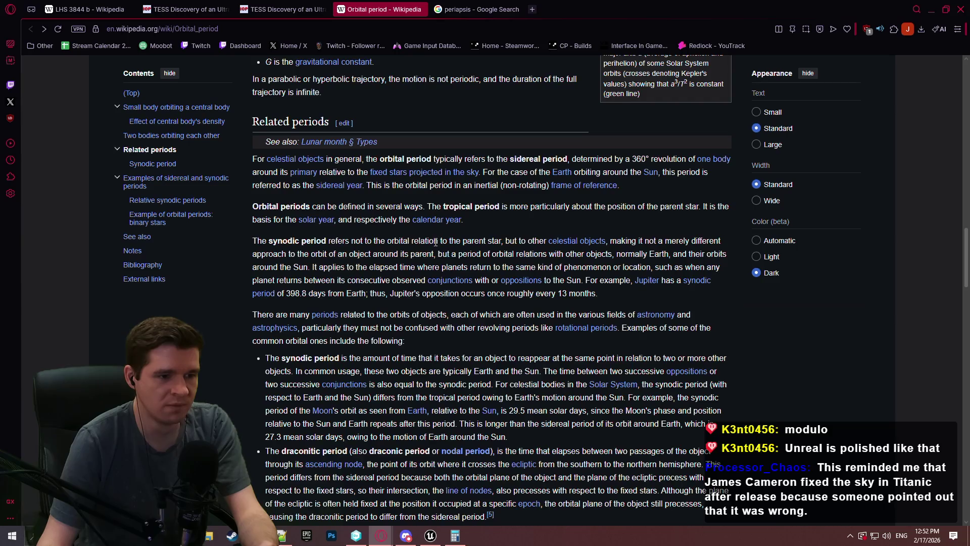
pyautogui.scroll(7, 435, 242)
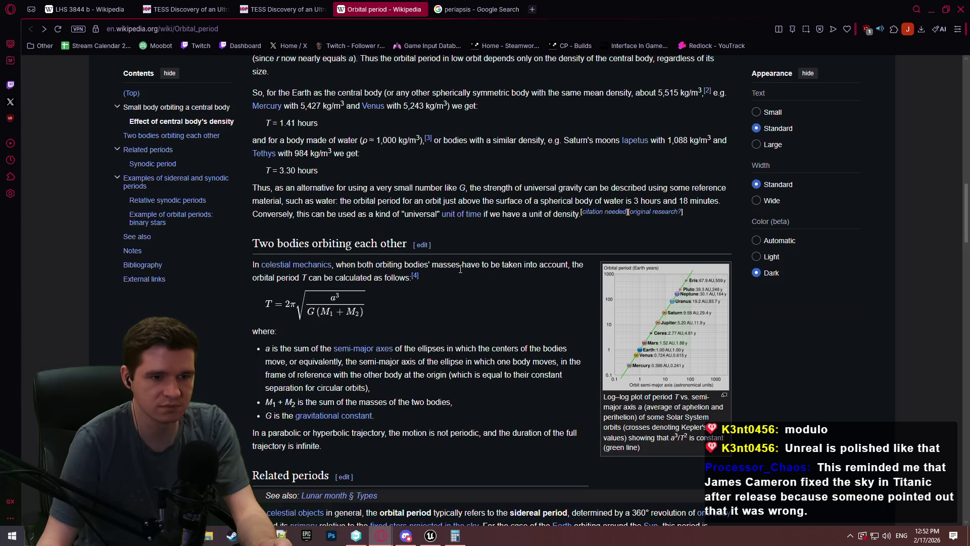
# Enlarge the orbital period vs semi-major axis plot, close it, and scroll back up the article
pyautogui.click(642, 313)
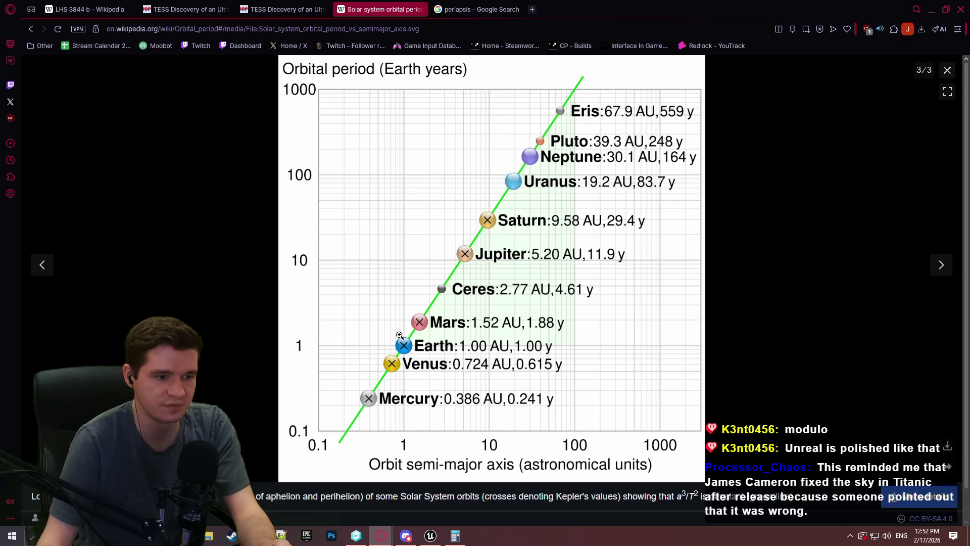
pyautogui.click(948, 70)
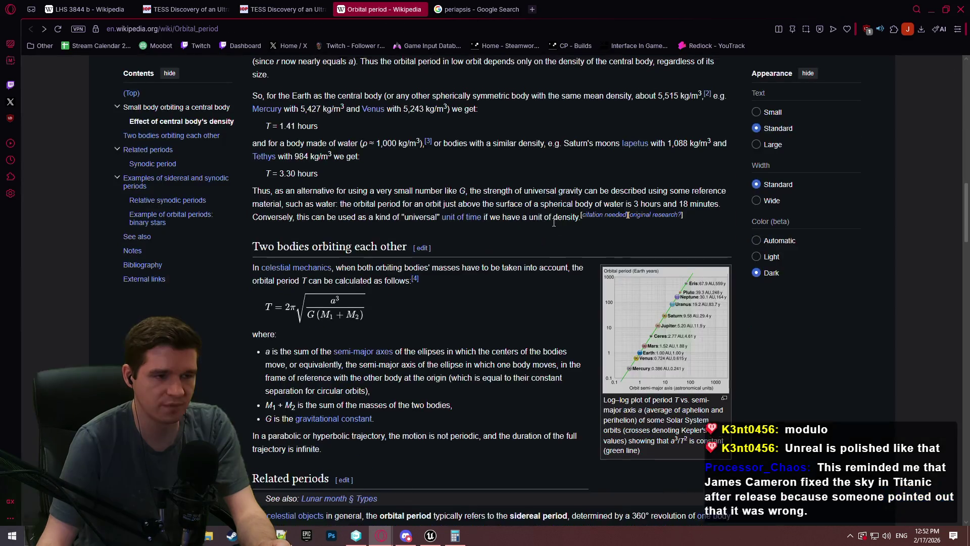
pyautogui.scroll(8, 506, 270)
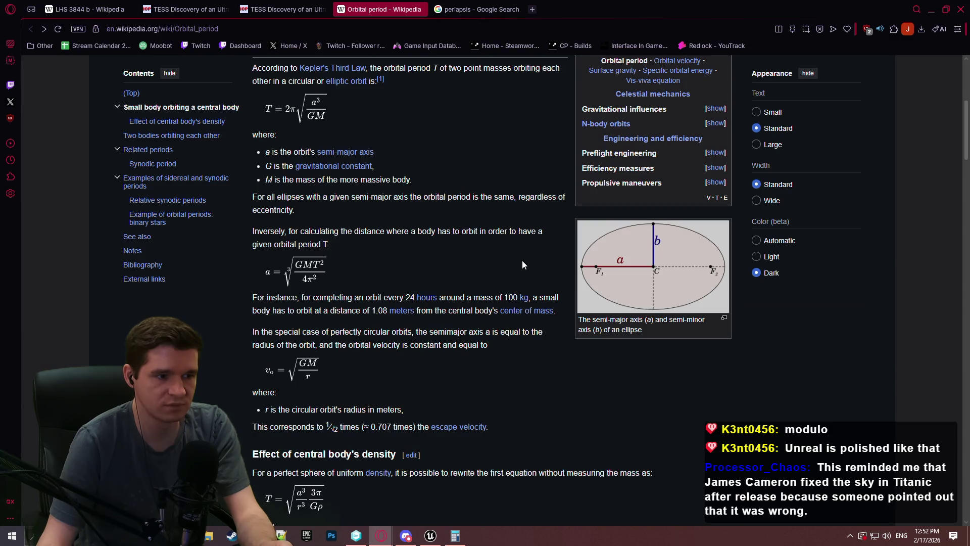
pyautogui.scroll(1, 520, 262)
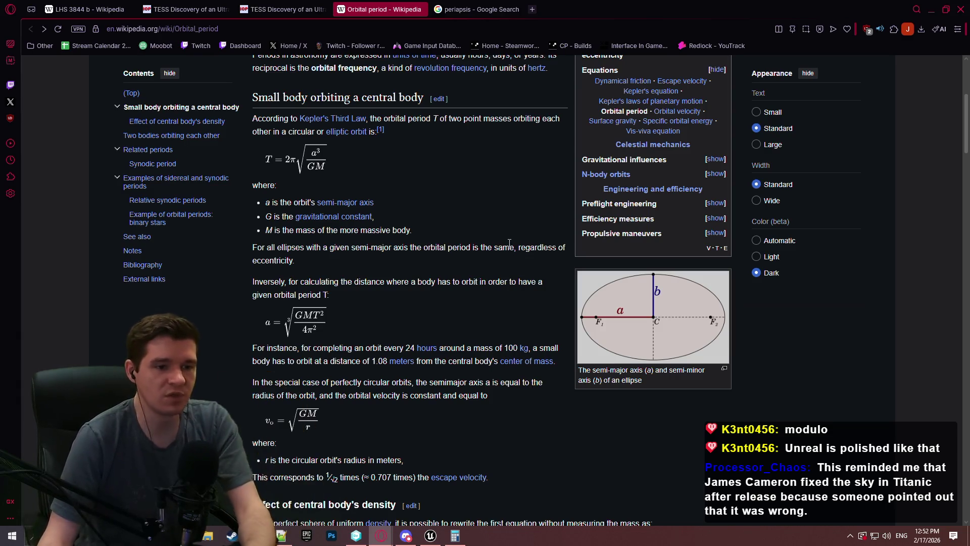
pyautogui.scroll(2, 430, 188)
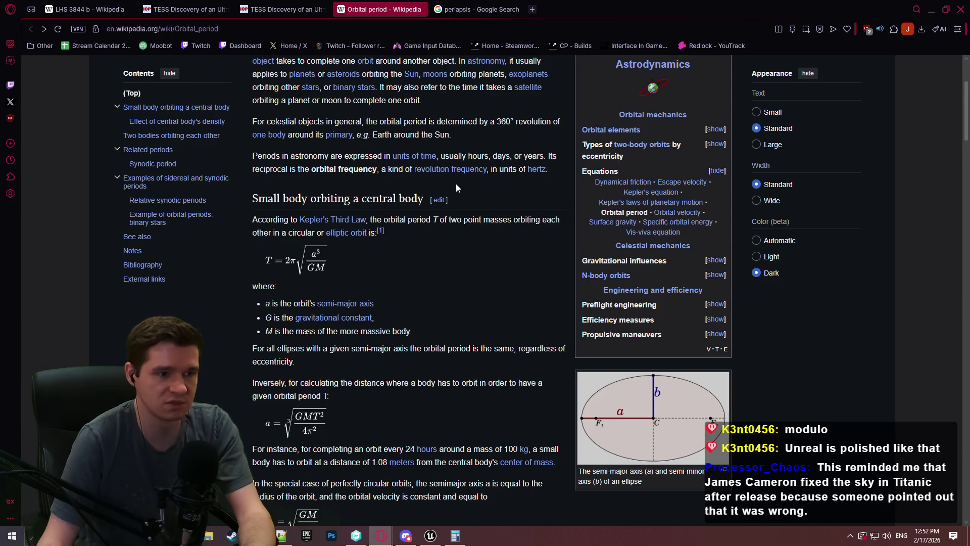
pyautogui.scroll(2, 445, 182)
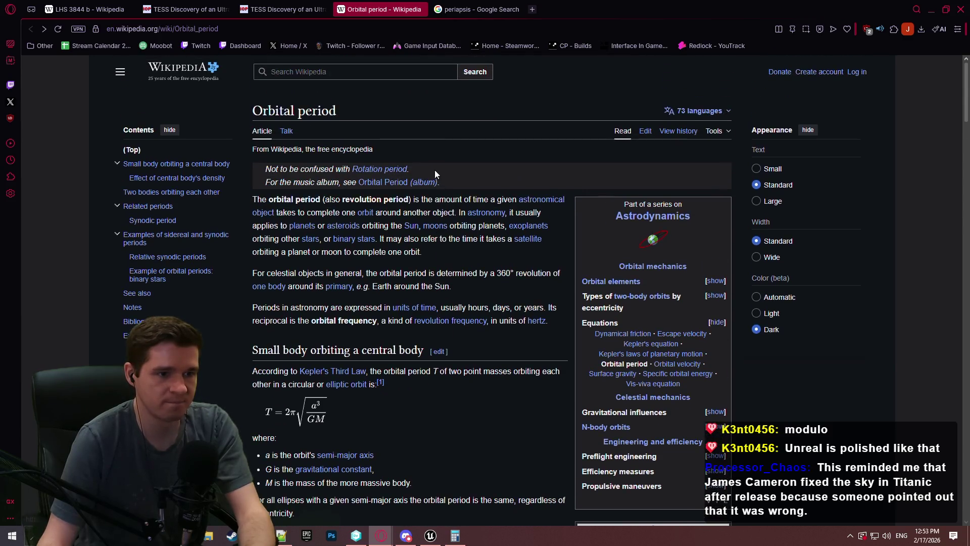
pyautogui.scroll(-6, 429, 182)
# Flip through the TESS paper tabs to the LHS 3844 b article, then minimize the browser
pyautogui.click(283, 9)
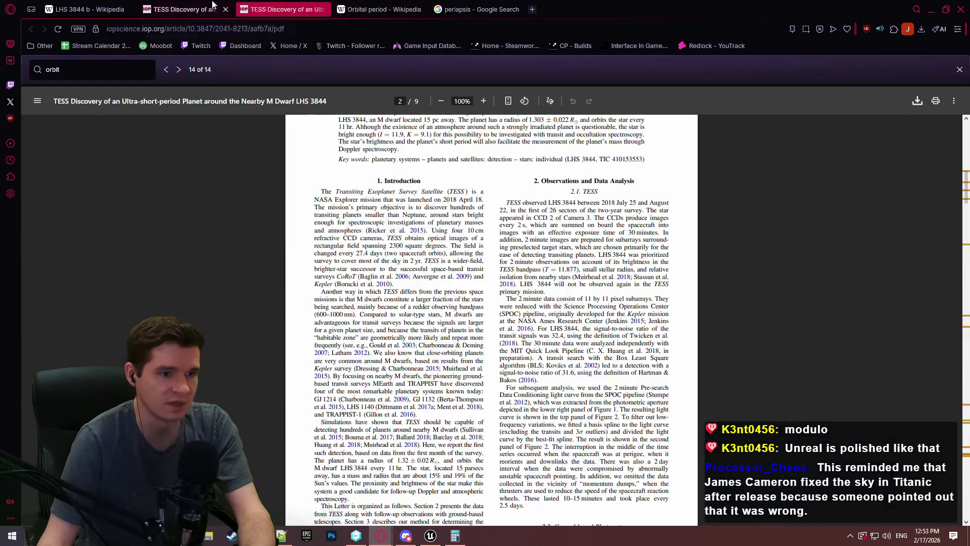
pyautogui.click(187, 9)
pyautogui.click(86, 9)
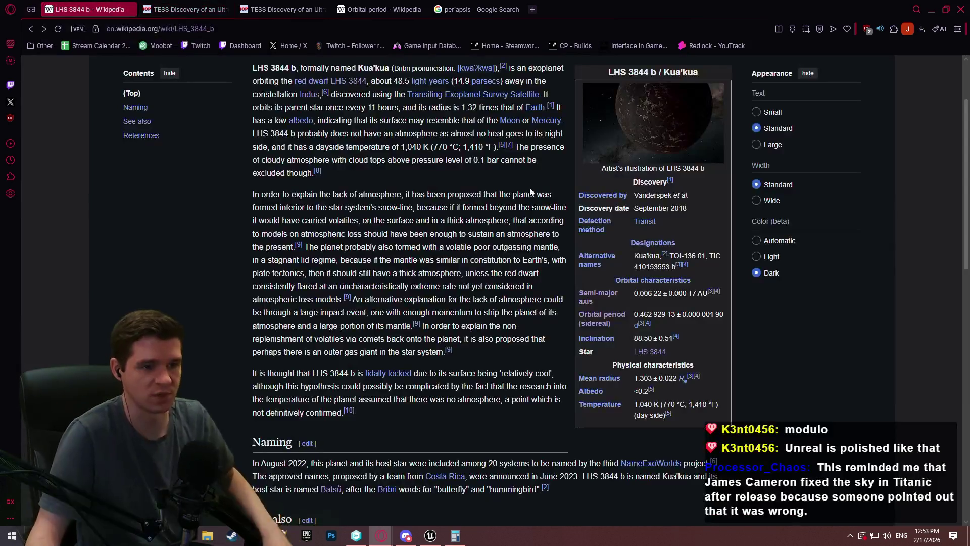
pyautogui.moveTo(605, 225)
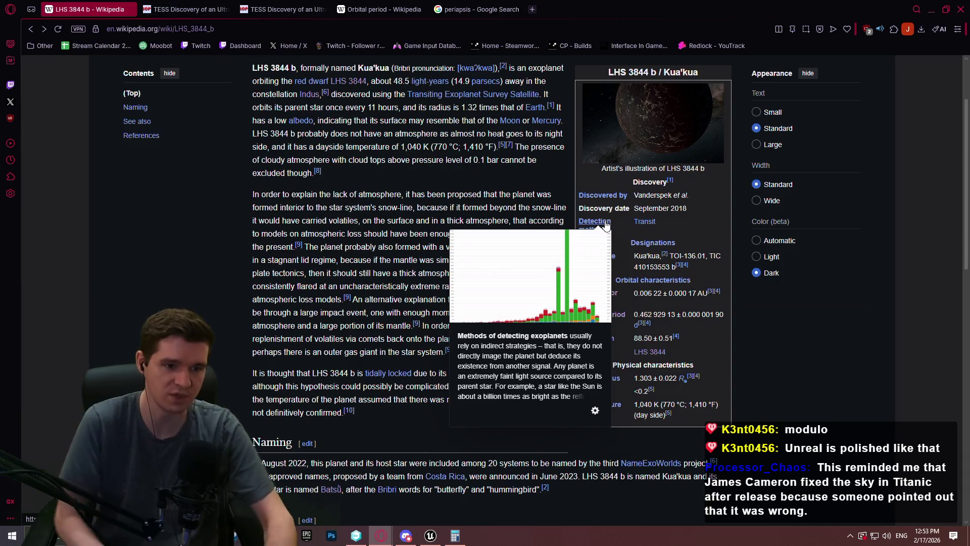
pyautogui.click(930, 9)
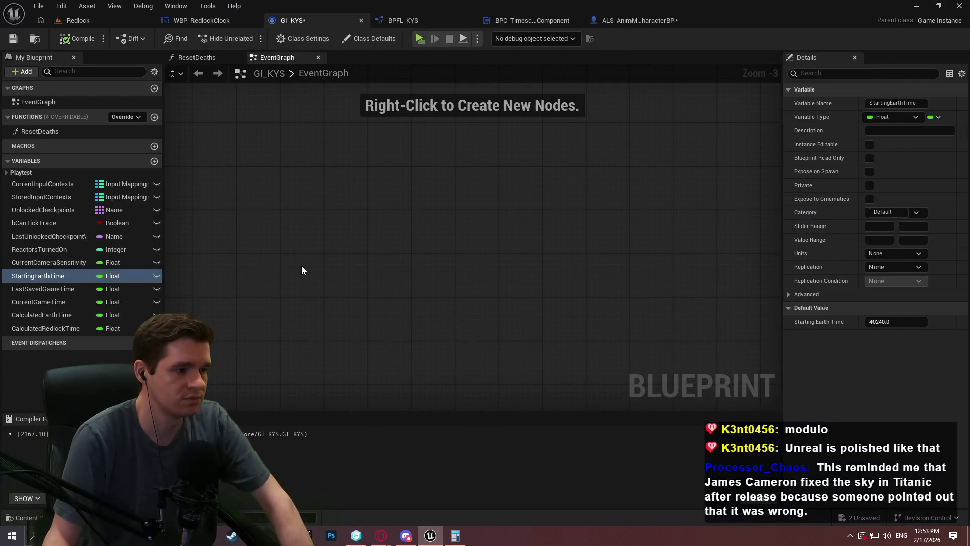
# Save GI_KYS and review the earth-time nodes in BPC_TimescaleComponent's EventGraph
pyautogui.hotkey('ctrl', 's')
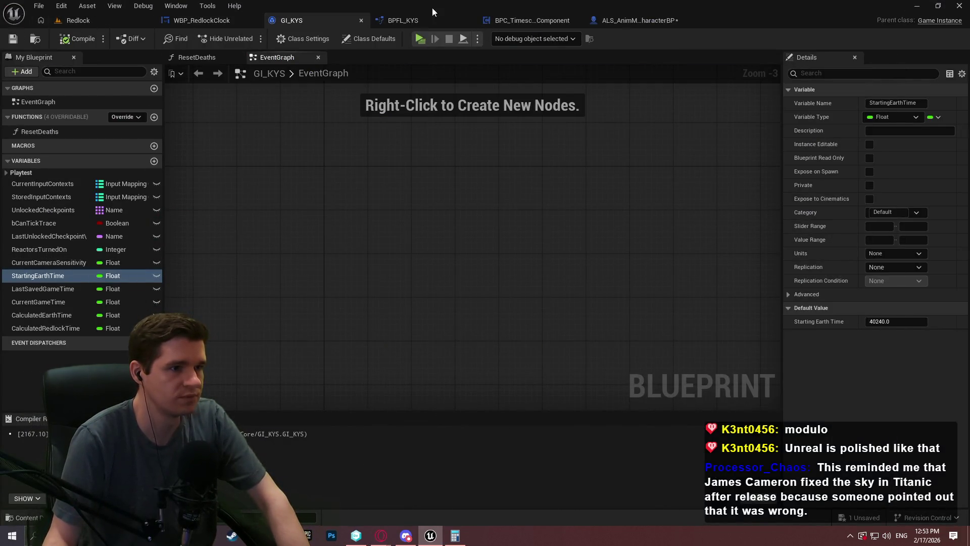
pyautogui.click(631, 20)
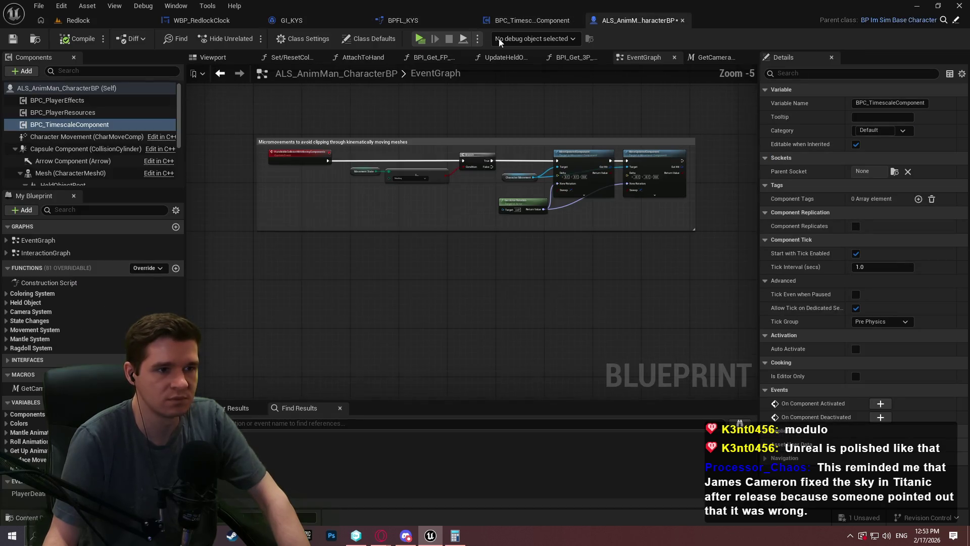
pyautogui.click(485, 23)
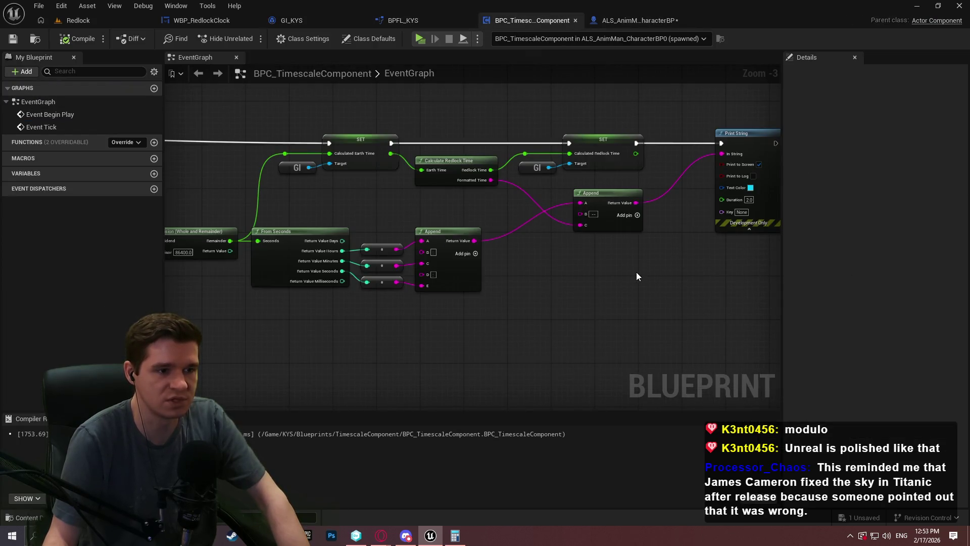
pyautogui.scroll(2, 507, 216)
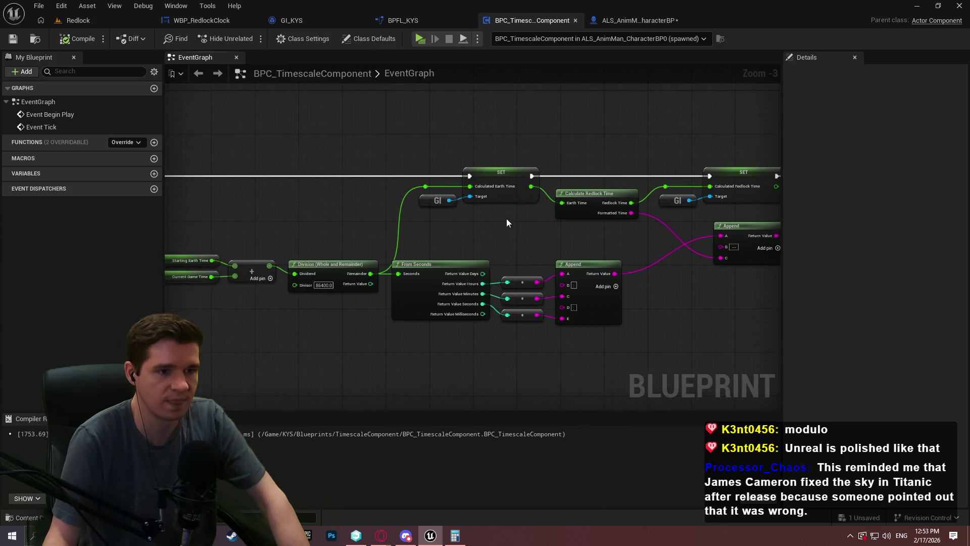
pyautogui.moveTo(318, 226)
pyautogui.mouseDown()
pyautogui.moveTo(684, 238)
pyautogui.moveTo(199, 221)
pyautogui.moveTo(595, 239)
pyautogui.moveTo(394, 218)
pyautogui.moveTo(494, 211)
pyautogui.moveTo(334, 208)
pyautogui.moveTo(502, 216)
pyautogui.moveTo(496, 158)
pyautogui.moveTo(487, 247)
pyautogui.mouseUp()
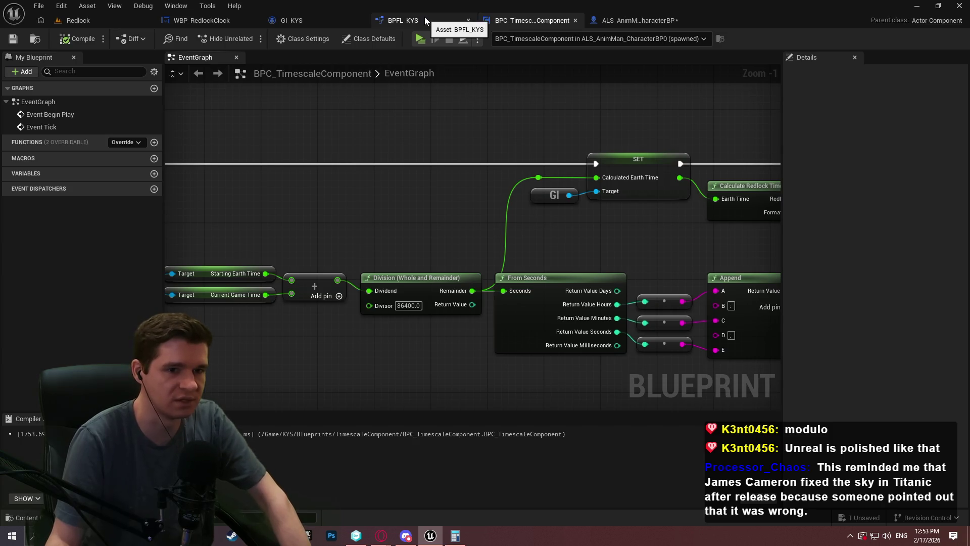
pyautogui.moveTo(558, 176); pyautogui.dragTo(195, 184)
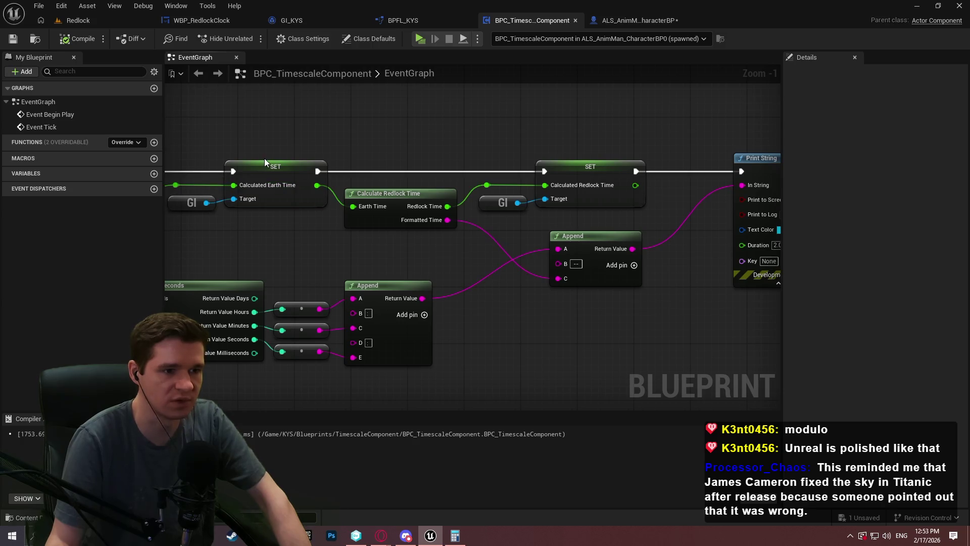
# Open BPFL_KYS's UpdateEarthTime graph and select the GI, getter, Add and Division nodes to bring over
pyautogui.click(319, 20)
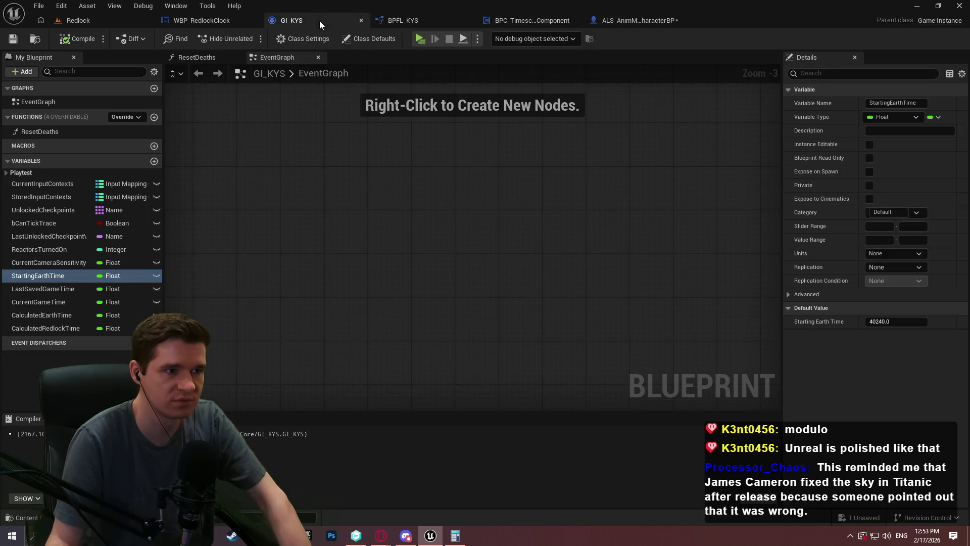
pyautogui.click(401, 21)
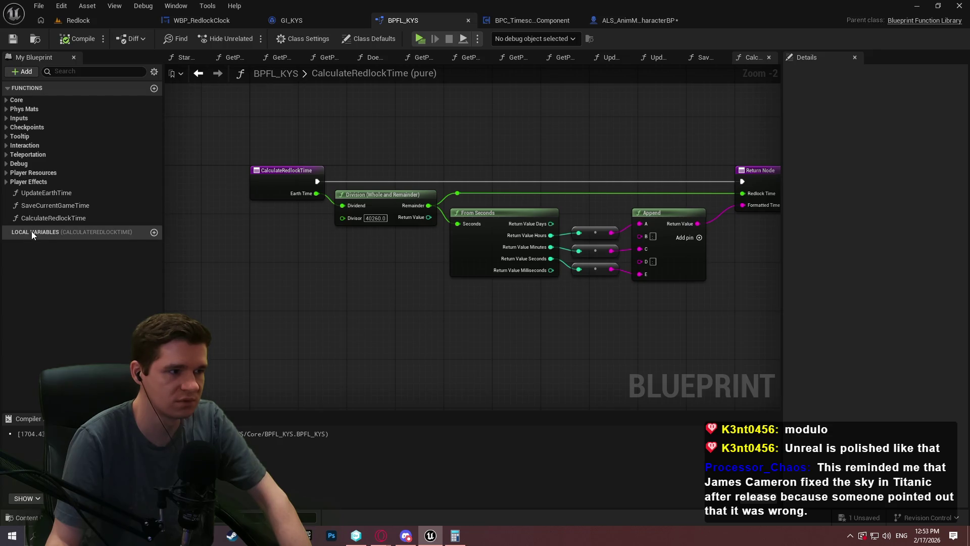
pyautogui.doubleClick(68, 193)
pyautogui.click(502, 22)
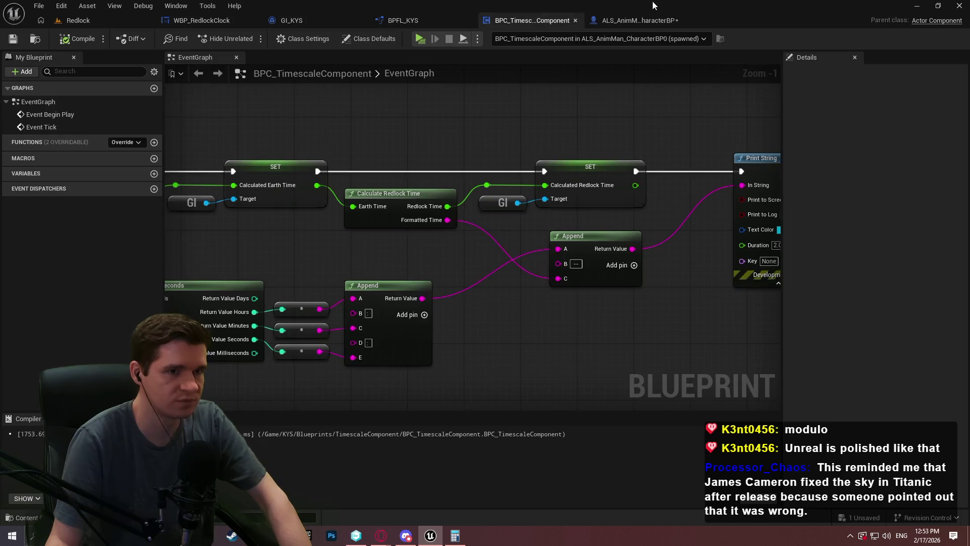
pyautogui.moveTo(595, 63)
pyautogui.mouseDown()
pyautogui.moveTo(598, 182)
pyautogui.moveTo(405, 241)
pyautogui.moveTo(560, 193)
pyautogui.moveTo(420, 211)
pyautogui.mouseUp()
pyautogui.moveTo(205, 210)
pyautogui.mouseDown()
pyautogui.moveTo(528, 308)
pyautogui.moveTo(247, 286)
pyautogui.mouseUp()
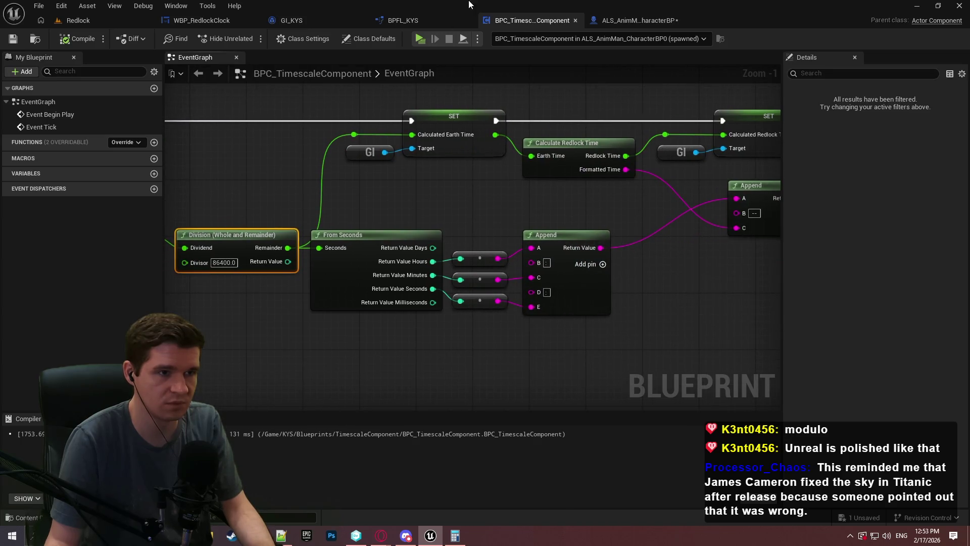
pyautogui.click(405, 21)
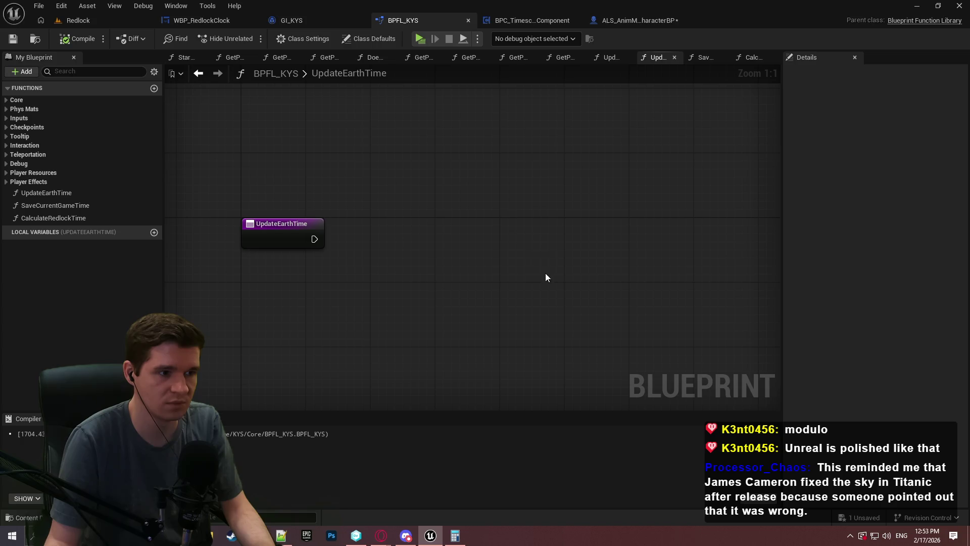
# Paste the copied time nodes into UpdateEarthTime and delete the asset-path GI getter
pyautogui.hotkey('ctrl', 'v')
pyautogui.moveTo(472, 274)
pyautogui.mouseDown()
pyautogui.moveTo(354, 303)
pyautogui.moveTo(521, 278)
pyautogui.moveTo(411, 277)
pyautogui.mouseUp()
pyautogui.click(501, 288)
pyautogui.press('Delete')
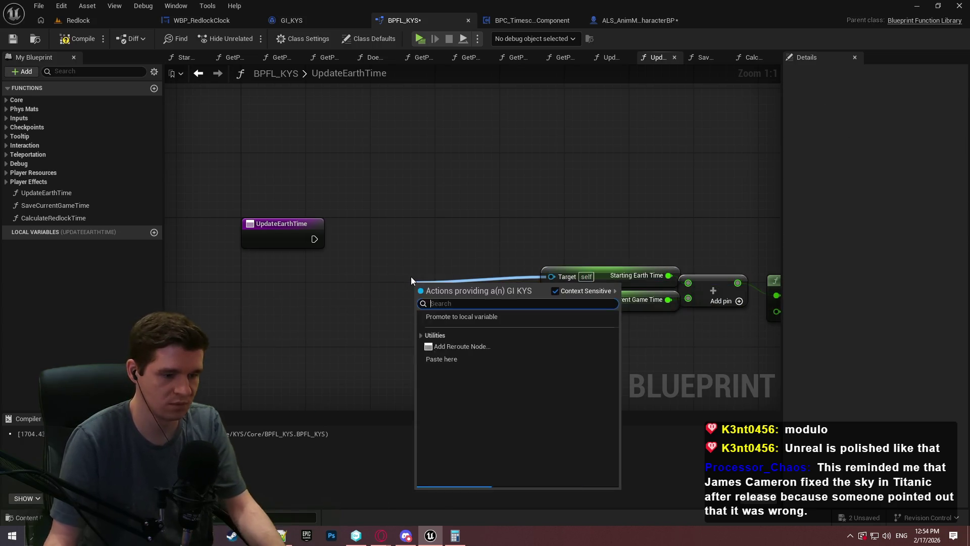
# Try a Get Player Character node as the getters' Target, then remove it
pyautogui.write('get player')
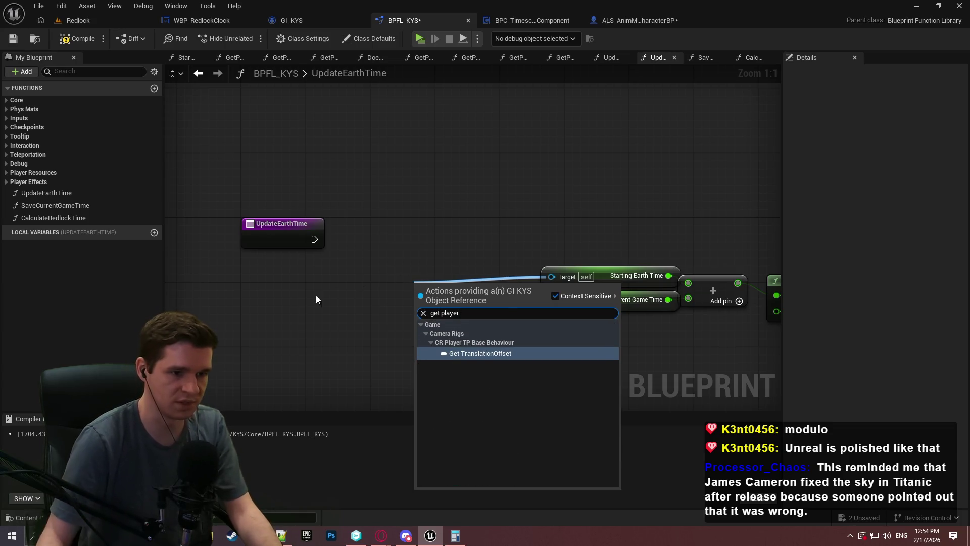
pyautogui.rightClick(264, 315)
pyautogui.write('get player c')
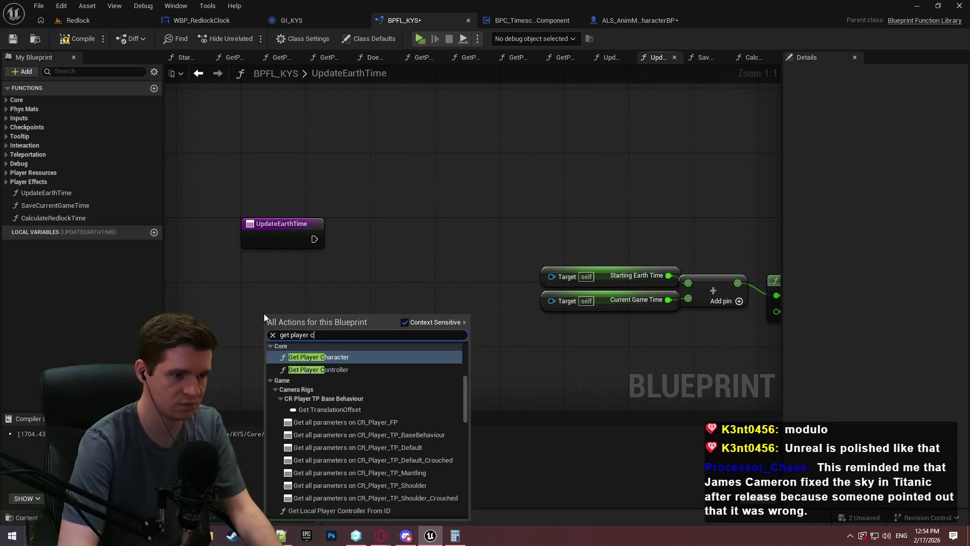
pyautogui.write('ha')
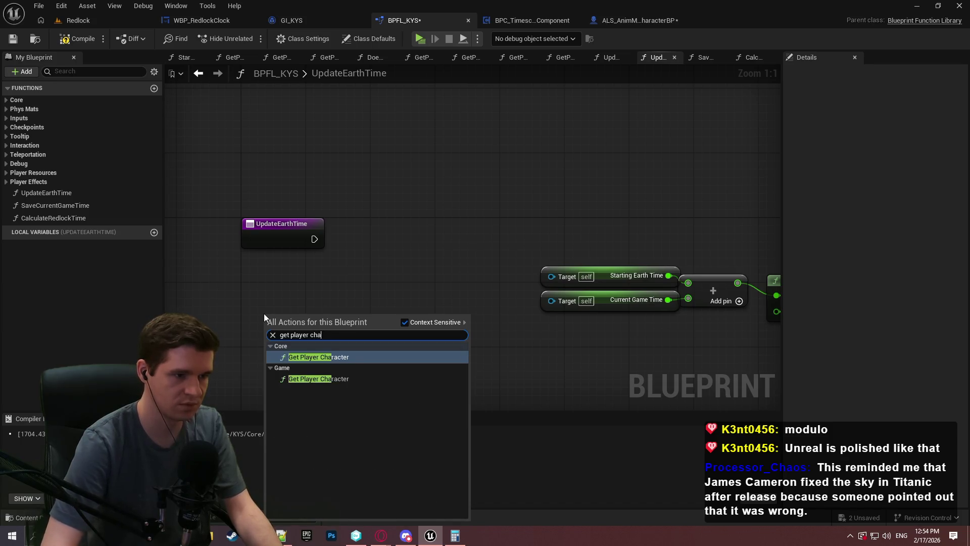
pyautogui.press('Return')
pyautogui.moveTo(339, 316); pyautogui.dragTo(575, 278)
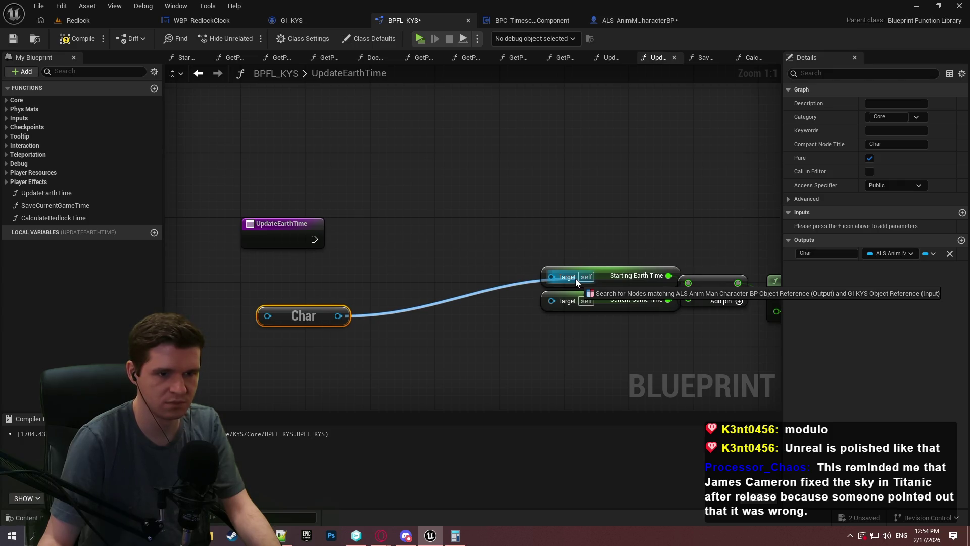
pyautogui.moveTo(575, 278); pyautogui.dragTo(575, 278)
pyautogui.click(372, 277)
pyautogui.click(299, 316)
pyautogui.press('Delete')
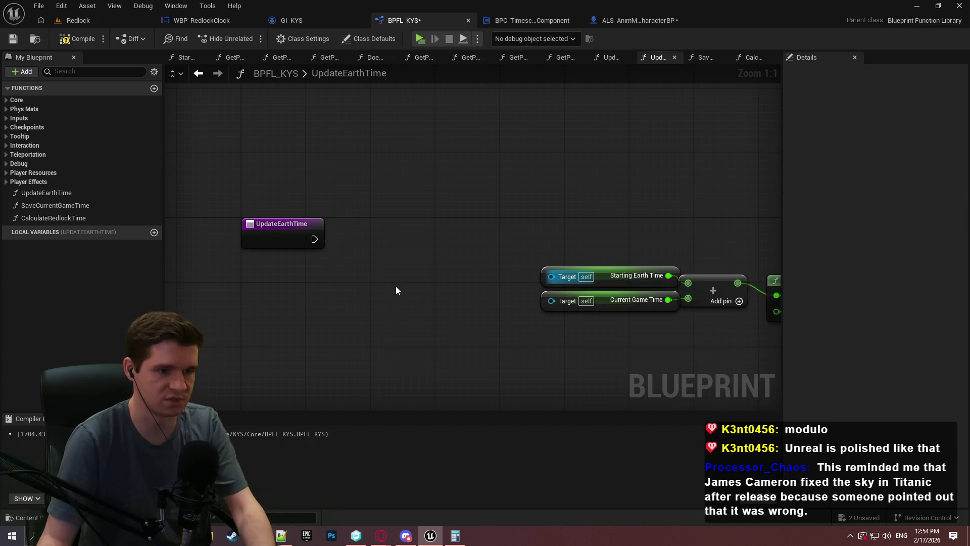
# Add Get Game Instance, wire it to both getters' Target pins, tidy the nodes, and save BPFL_KYS
pyautogui.rightClick(302, 275)
pyautogui.write('get game instan')
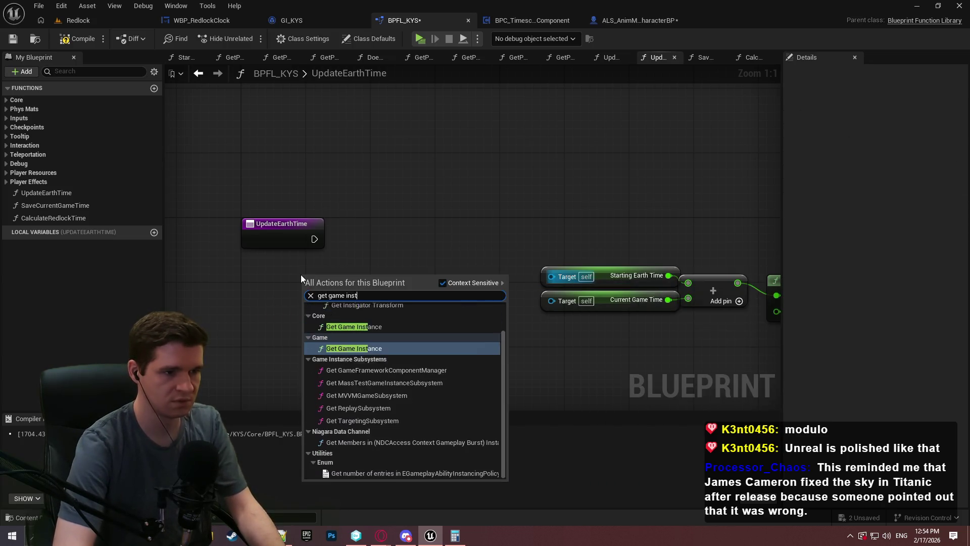
pyautogui.press('Up')
pyautogui.press('Return')
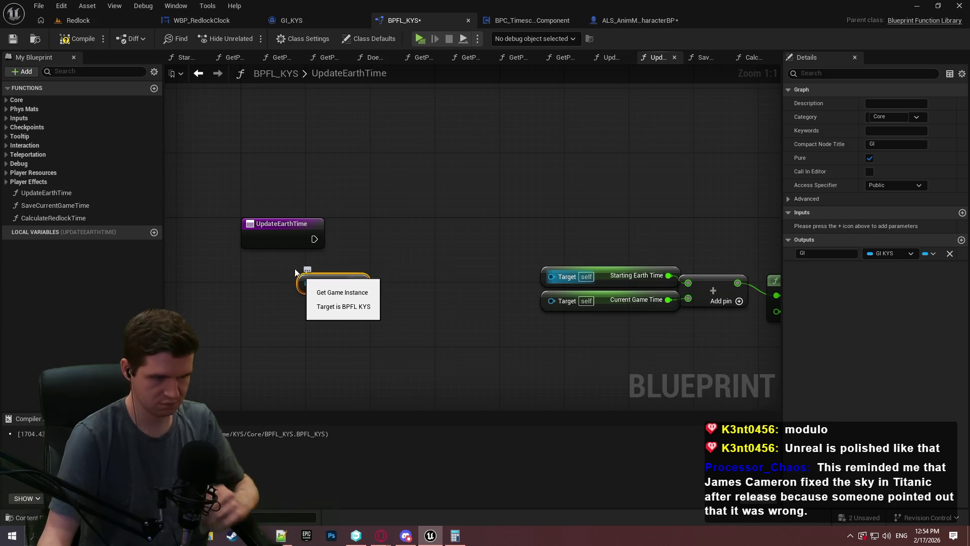
pyautogui.moveTo(359, 283)
pyautogui.mouseDown()
pyautogui.moveTo(550, 267)
pyautogui.moveTo(559, 277)
pyautogui.moveTo(350, 281)
pyautogui.moveTo(521, 292)
pyautogui.mouseUp()
pyautogui.moveTo(651, 326); pyautogui.dragTo(296, 231)
pyautogui.moveTo(485, 270)
pyautogui.mouseDown()
pyautogui.moveTo(269, 253)
pyautogui.moveTo(265, 276)
pyautogui.mouseUp()
pyautogui.click(374, 201)
pyautogui.click(18, 41)
pyautogui.click(20, 41)
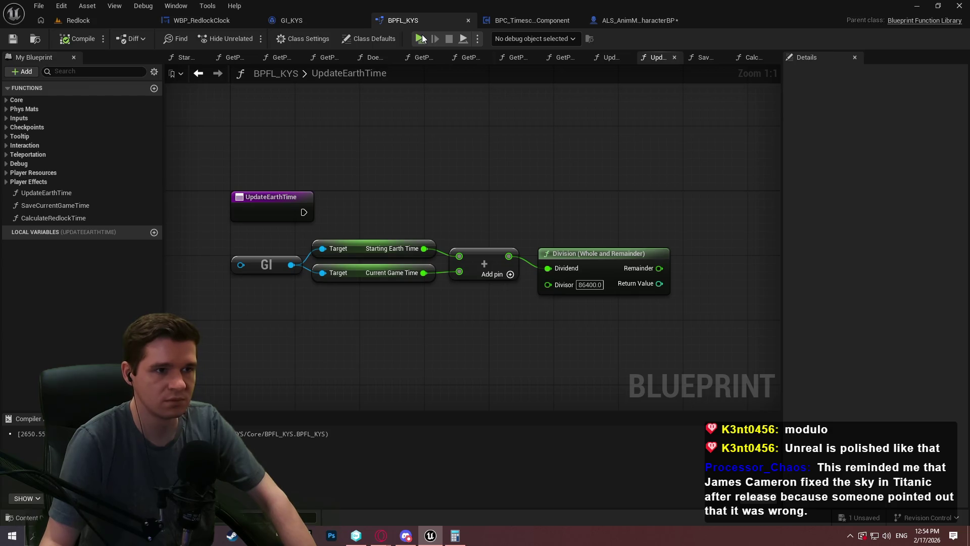
# Bring the SET Calculated Earth Time node into UpdateEarthTime and feed it the Division remainder
pyautogui.click(497, 21)
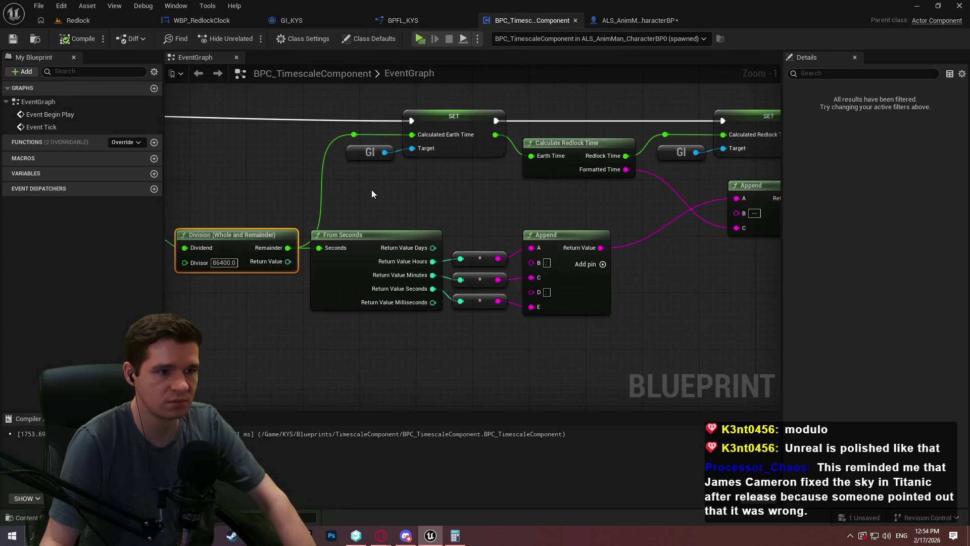
pyautogui.moveTo(469, 155)
pyautogui.mouseDown()
pyautogui.moveTo(411, 162)
pyautogui.moveTo(438, 157)
pyautogui.mouseUp()
pyautogui.click(438, 161)
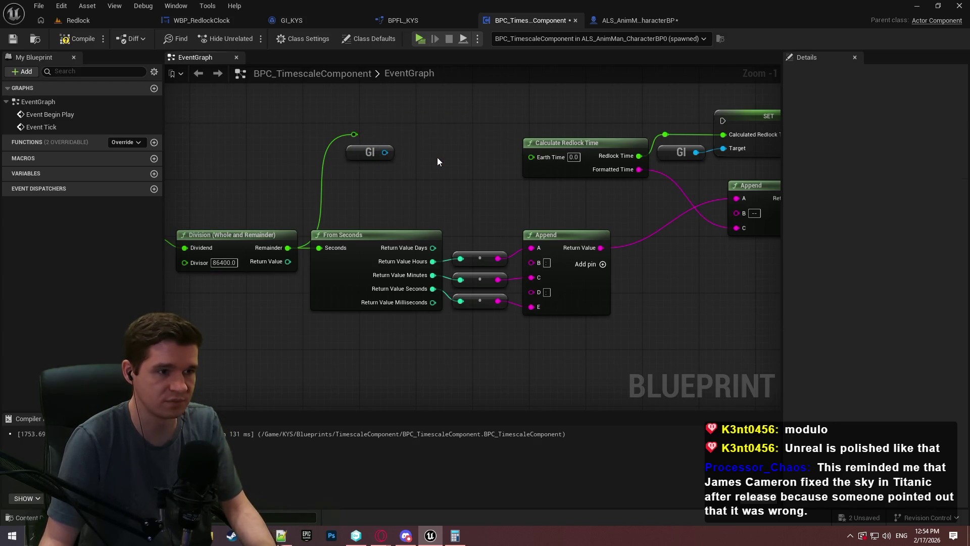
pyautogui.moveTo(448, 174)
pyautogui.mouseDown()
pyautogui.moveTo(378, 138)
pyautogui.moveTo(386, 144)
pyautogui.mouseUp()
pyautogui.click(403, 20)
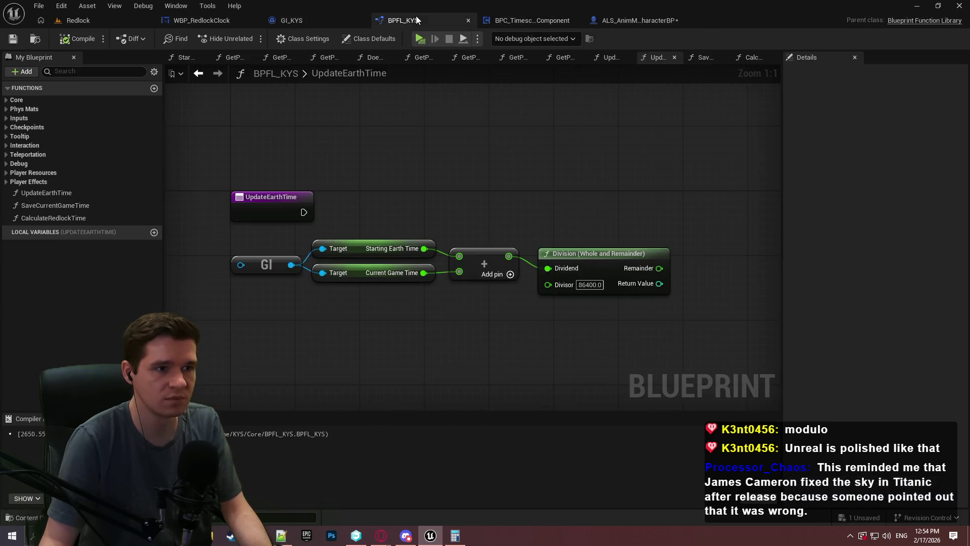
pyautogui.hotkey('ctrl', 'v')
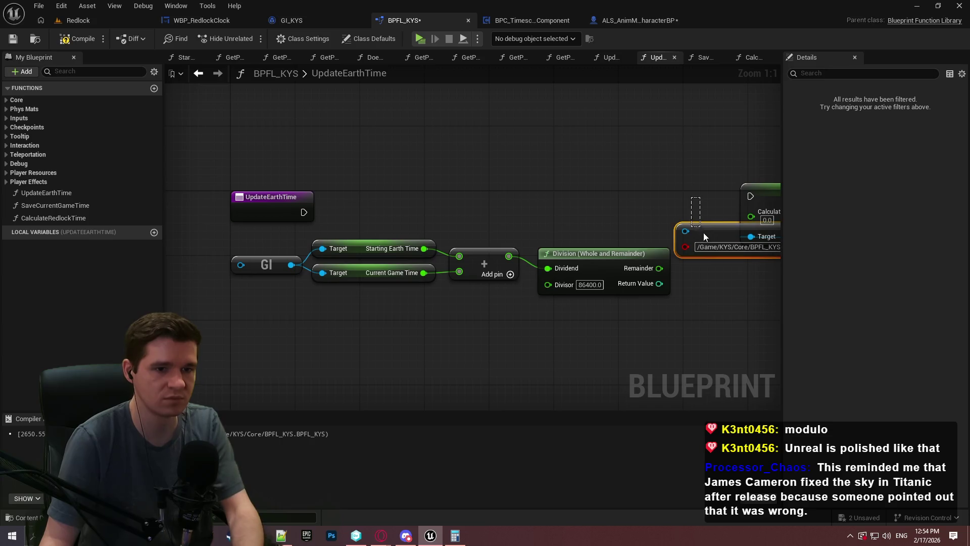
pyautogui.moveTo(659, 268); pyautogui.dragTo(751, 212)
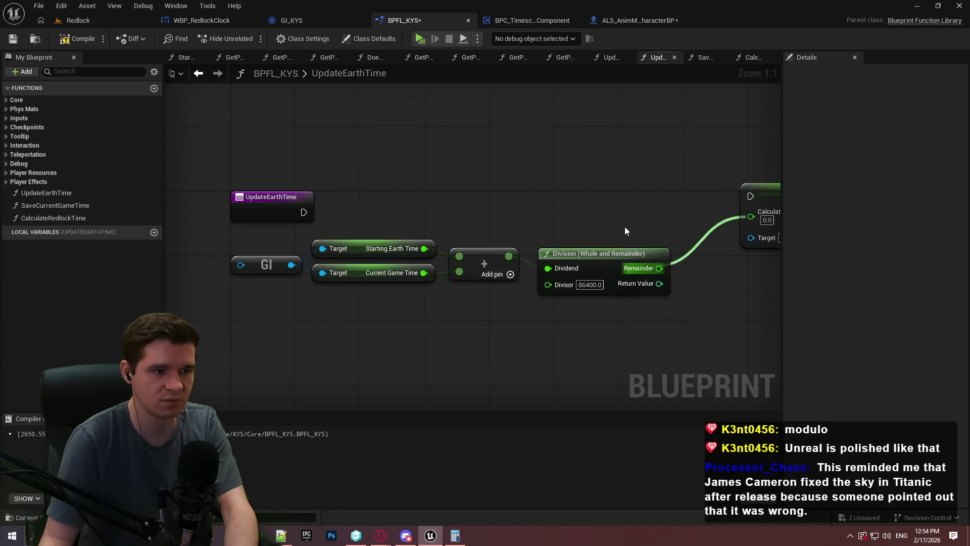
# Duplicate the GI node, wire it and the execution into SET, and arrange them
pyautogui.click(208, 244)
pyautogui.hotkey('ctrl', 'c')
pyautogui.hotkey('ctrl', 'v')
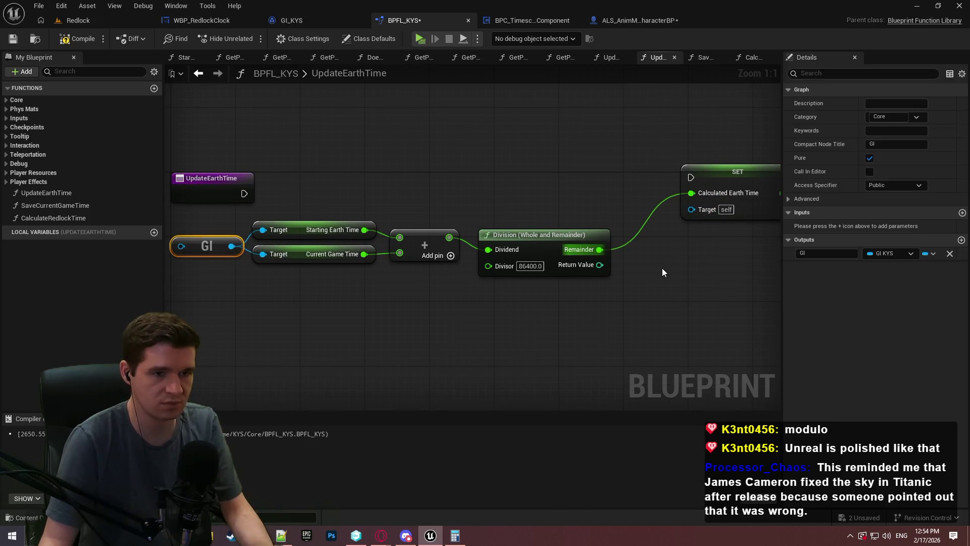
pyautogui.moveTo(717, 271)
pyautogui.mouseDown()
pyautogui.moveTo(708, 207)
pyautogui.moveTo(244, 194)
pyautogui.mouseUp()
pyautogui.moveTo(735, 177); pyautogui.dragTo(726, 193)
pyautogui.click(634, 254)
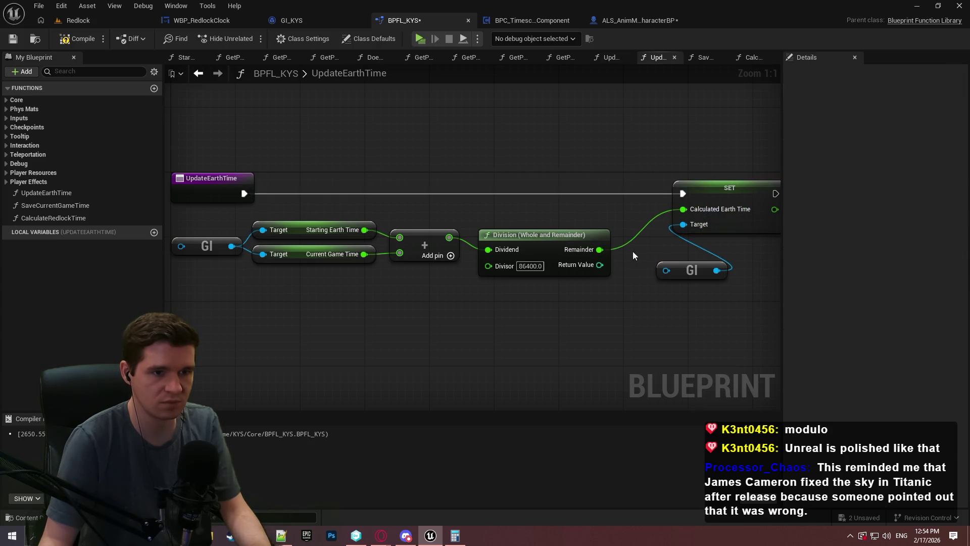
pyautogui.moveTo(697, 273)
pyautogui.mouseDown()
pyautogui.moveTo(576, 304)
pyautogui.moveTo(456, 314)
pyautogui.moveTo(519, 196)
pyautogui.mouseUp()
pyautogui.click(459, 187)
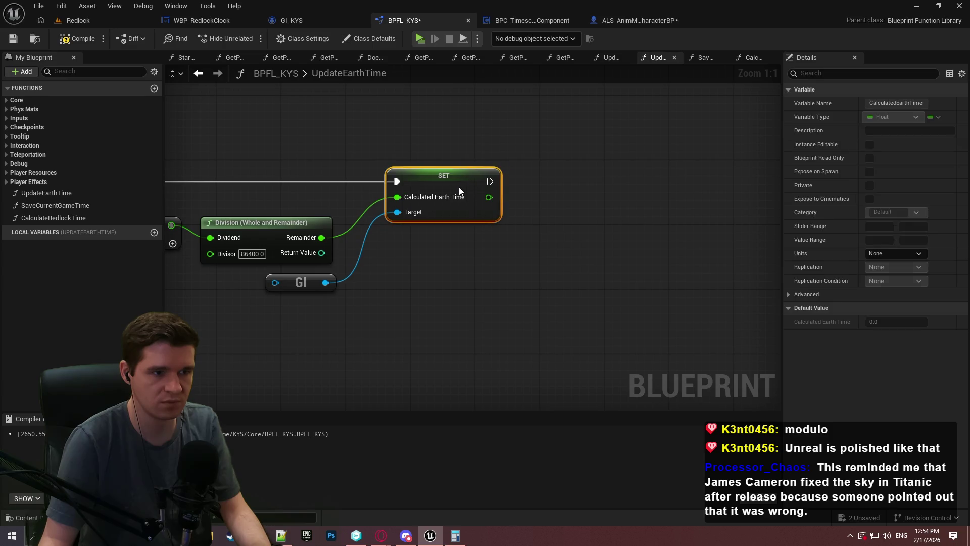
# Copy From Seconds and Append from CalculateRedlockTime into UpdateEarthTime, feeding Calculated Earth Time into Seconds
pyautogui.click(705, 60)
pyautogui.click(754, 57)
pyautogui.moveTo(650, 149); pyautogui.dragTo(489, 183)
pyautogui.scroll(2, 565, 136)
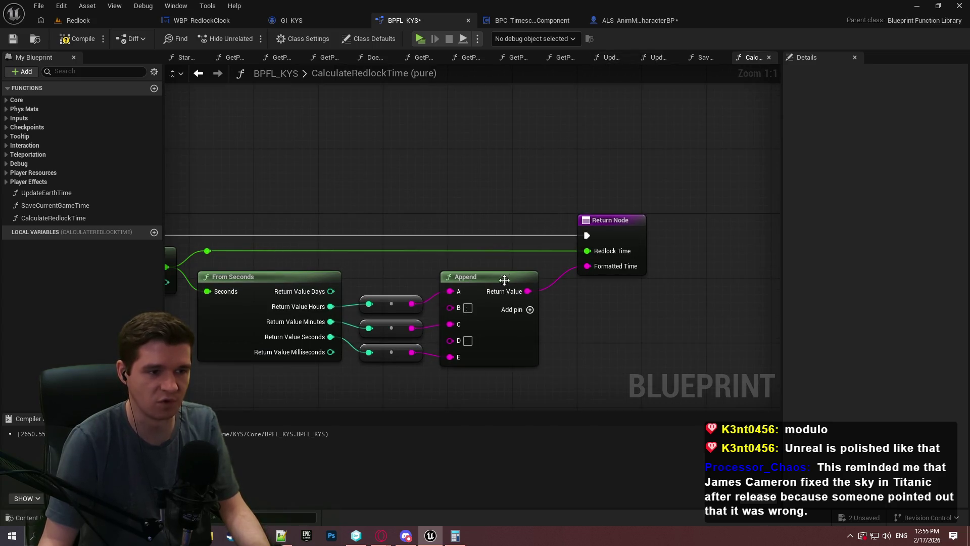
pyautogui.moveTo(504, 269); pyautogui.dragTo(561, 231)
pyautogui.moveTo(604, 357)
pyautogui.mouseDown()
pyautogui.moveTo(414, 232)
pyautogui.moveTo(306, 234)
pyautogui.mouseUp()
pyautogui.click(609, 57)
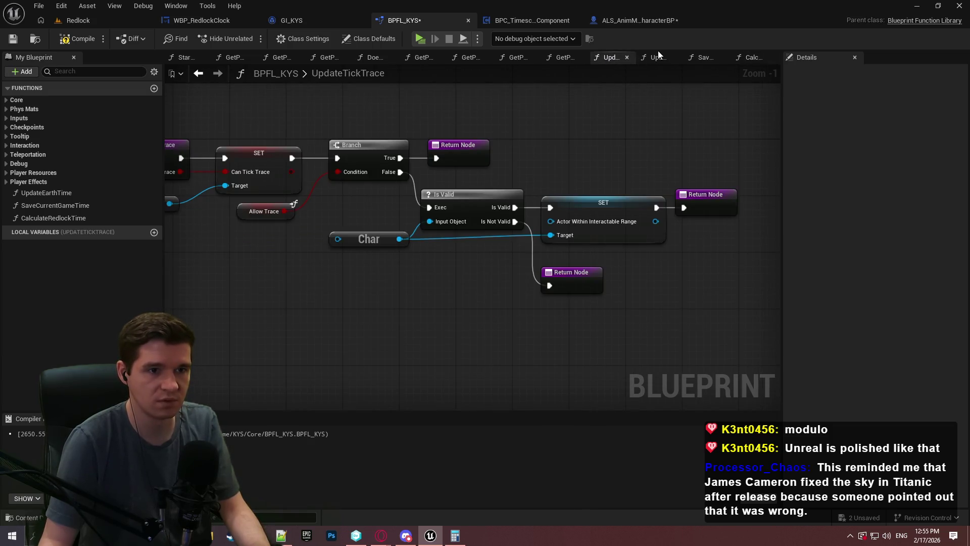
pyautogui.click(655, 57)
pyautogui.hotkey('ctrl', 'v')
pyautogui.moveTo(459, 294); pyautogui.dragTo(488, 197)
pyautogui.moveTo(410, 221)
pyautogui.mouseDown()
pyautogui.moveTo(472, 166)
pyautogui.moveTo(485, 183)
pyautogui.mouseUp()
# Add a Return Node after SET, wired from Calculated Earth Time and Append's string
pyautogui.click(486, 107)
pyautogui.moveTo(486, 107)
pyautogui.mouseDown()
pyautogui.moveTo(417, 185)
pyautogui.moveTo(488, 175)
pyautogui.mouseUp()
pyautogui.write('return')
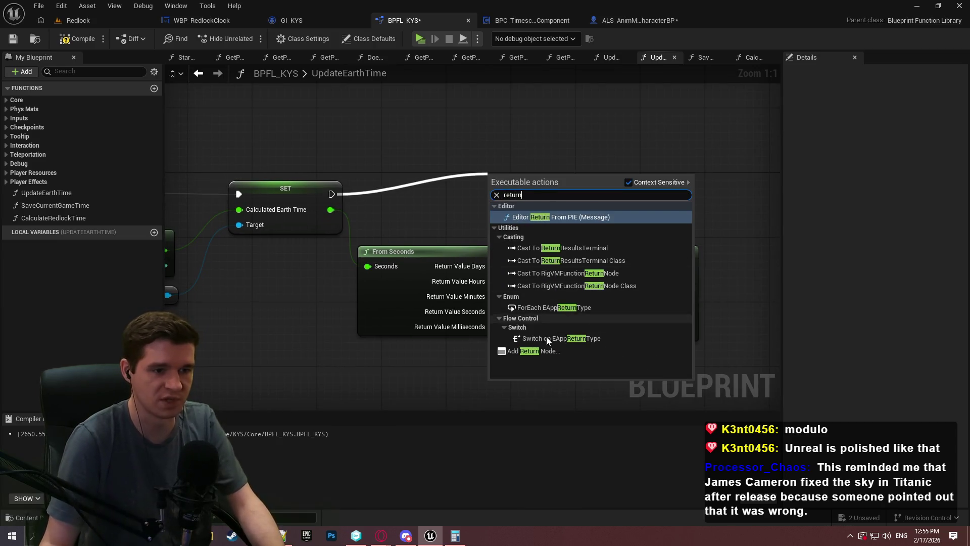
pyautogui.click(534, 351)
pyautogui.moveTo(536, 171)
pyautogui.mouseDown()
pyautogui.moveTo(633, 187)
pyautogui.moveTo(536, 167)
pyautogui.moveTo(542, 178)
pyautogui.mouseUp()
pyautogui.moveTo(452, 269); pyautogui.dragTo(625, 254)
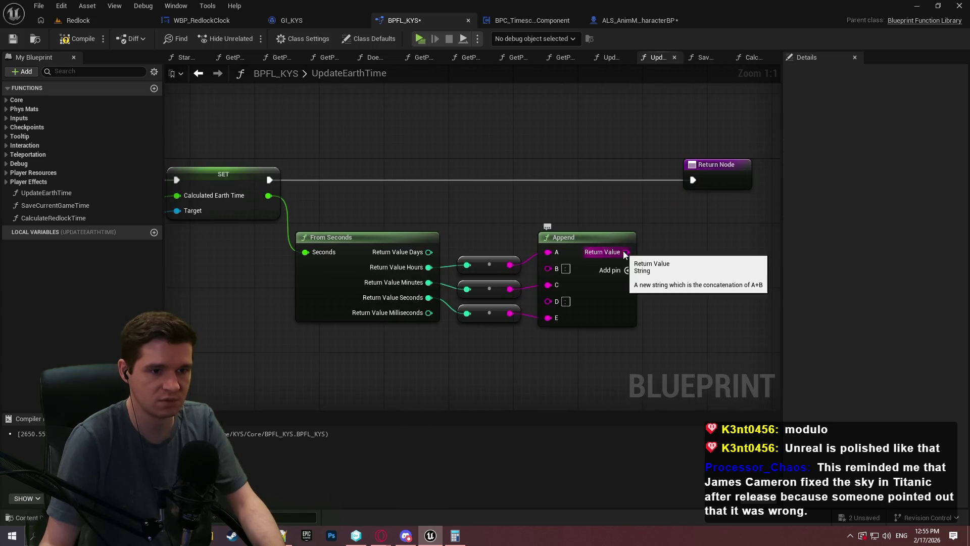
pyautogui.moveTo(269, 195); pyautogui.dragTo(731, 172)
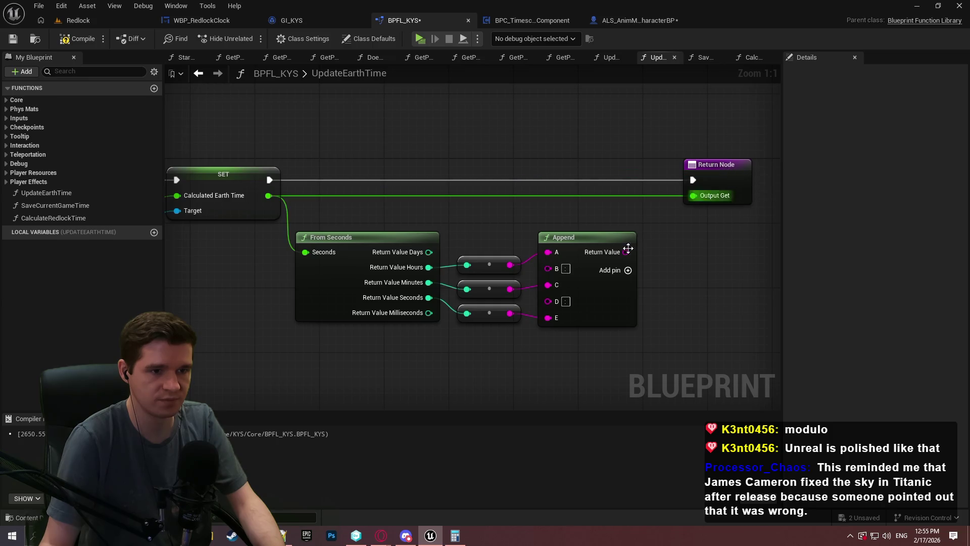
pyautogui.moveTo(626, 251); pyautogui.dragTo(754, 184)
pyautogui.click(658, 224)
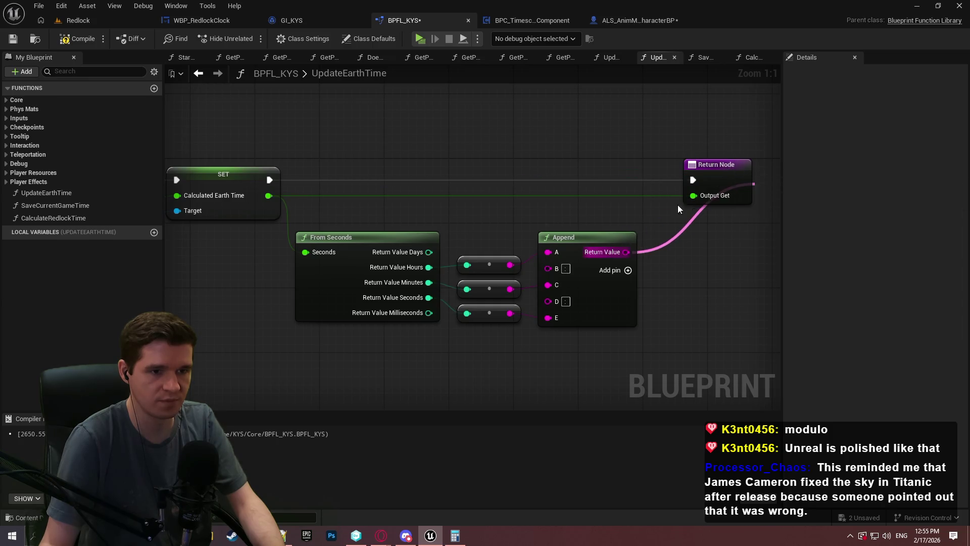
pyautogui.moveTo(658, 225); pyautogui.dragTo(718, 202)
# Name the return outputs EarthTime and FormattedTime, and save BPFL_KYS
pyautogui.click(718, 167)
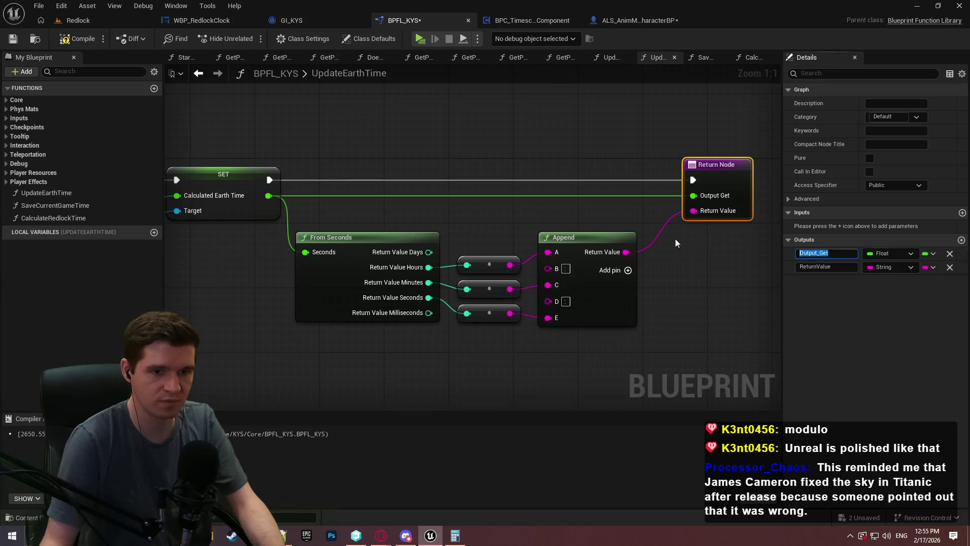
pyautogui.write('EarthTime')
pyautogui.press('Tab')
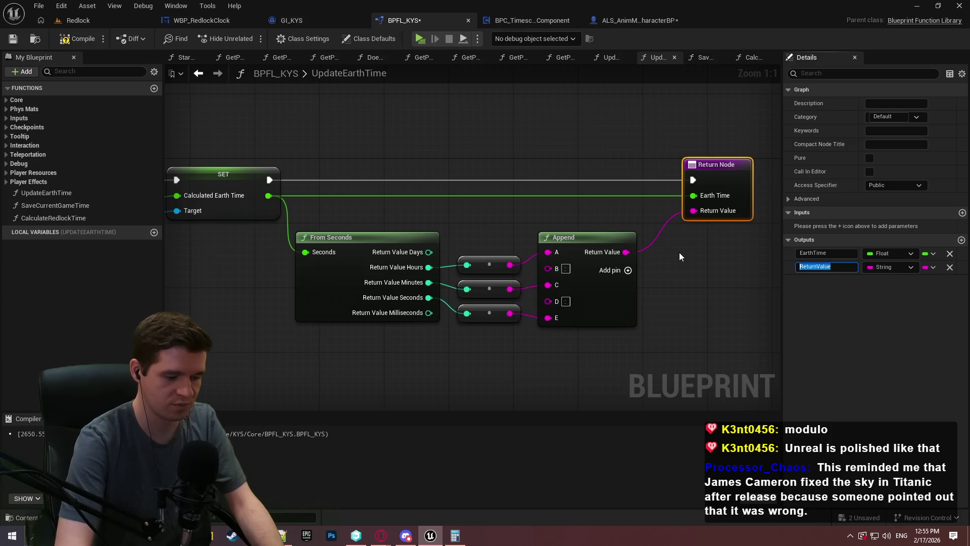
pyautogui.write('FormattedTime')
pyautogui.press('Return')
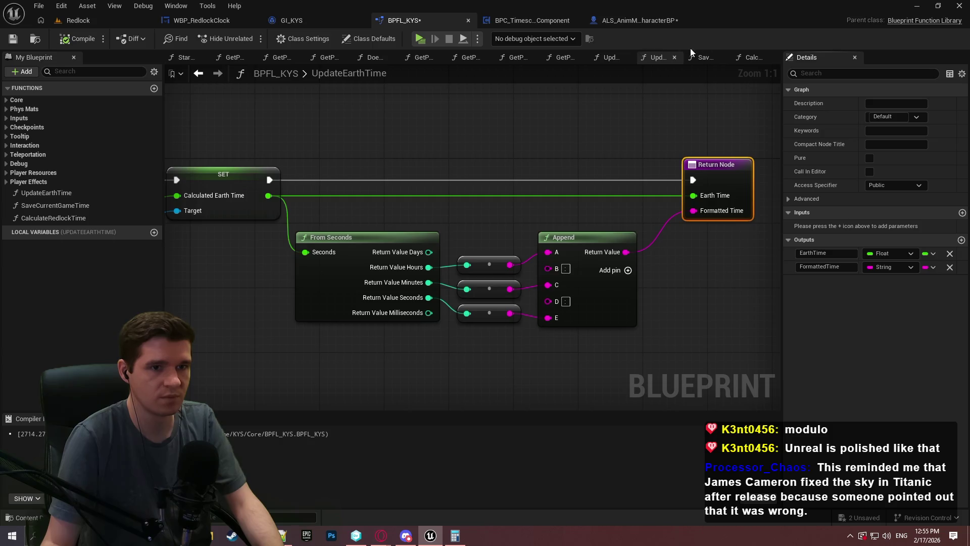
pyautogui.click(755, 58)
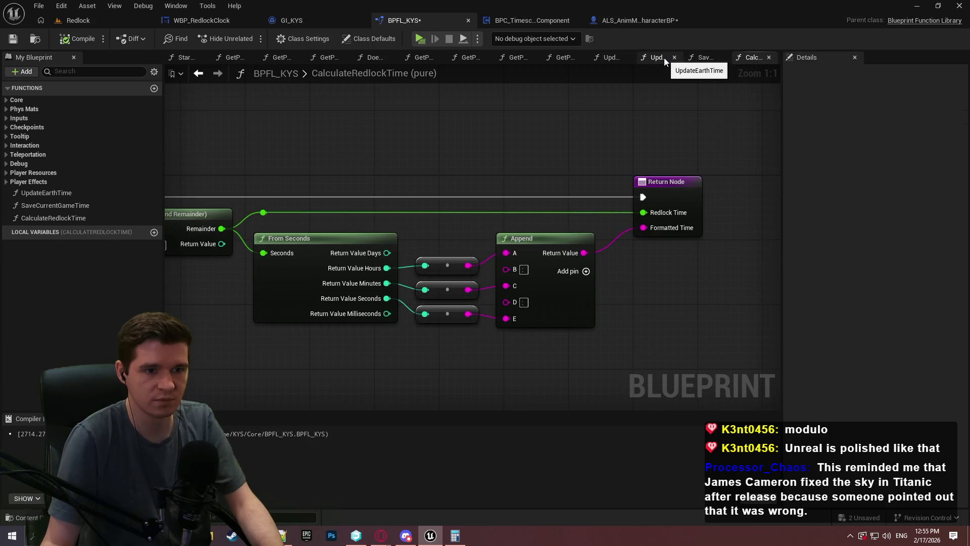
pyautogui.click(664, 58)
pyautogui.click(16, 39)
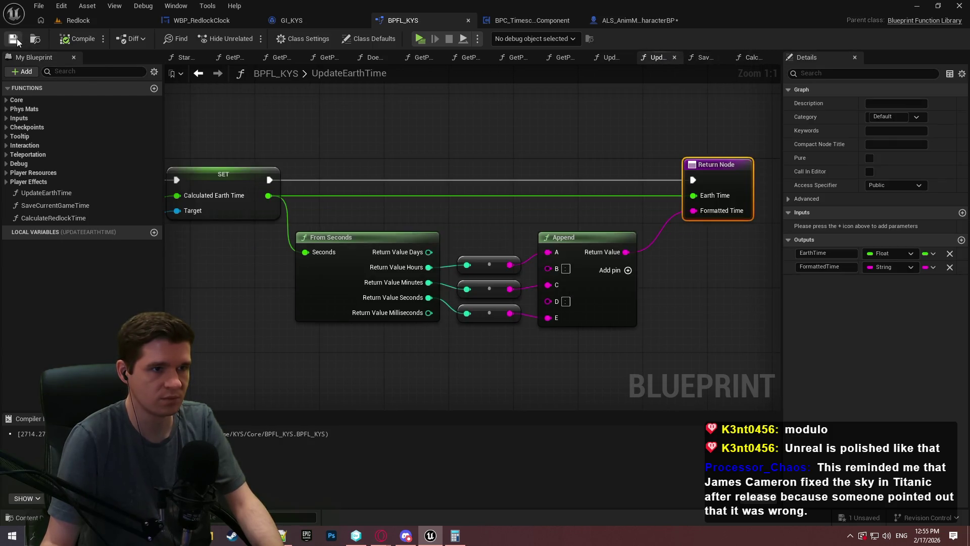
pyautogui.click(514, 19)
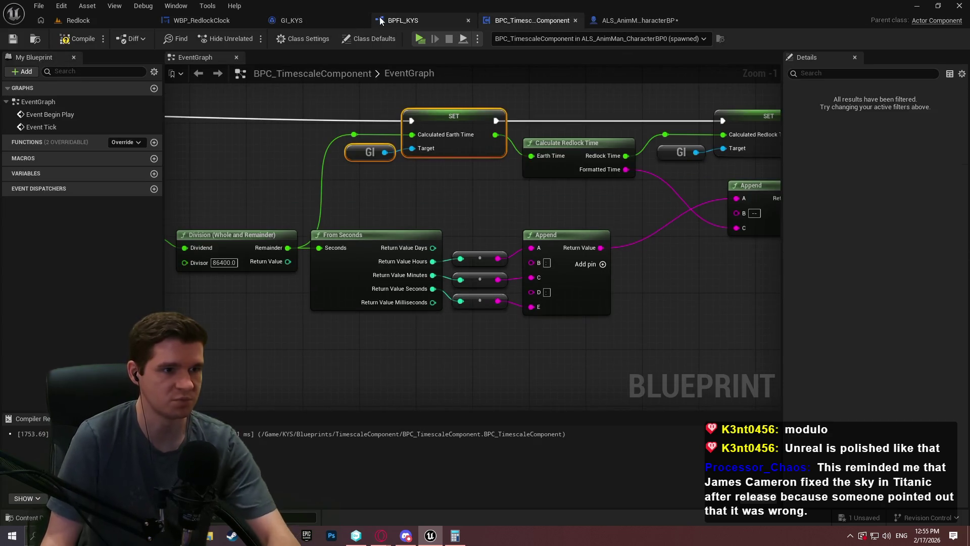
# Place an Update Earth Time call node in the component's event graph and compile
pyautogui.rightClick(434, 206)
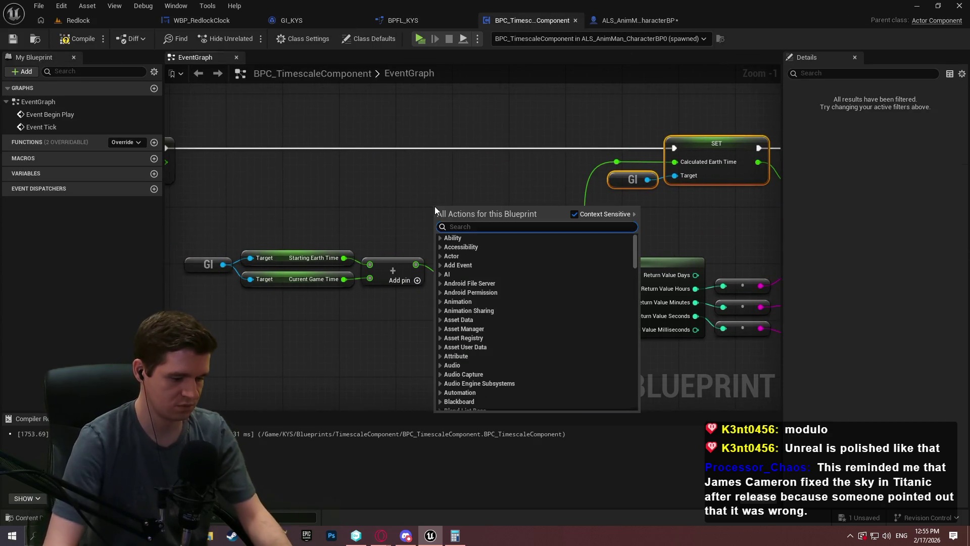
pyautogui.write('eartht')
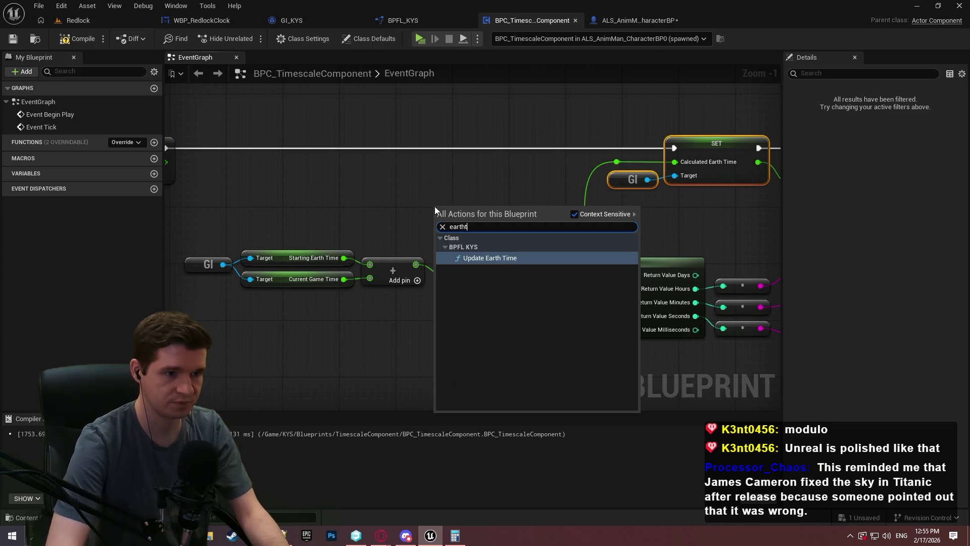
pyautogui.press('Return')
pyautogui.moveTo(404, 172); pyautogui.dragTo(302, 178)
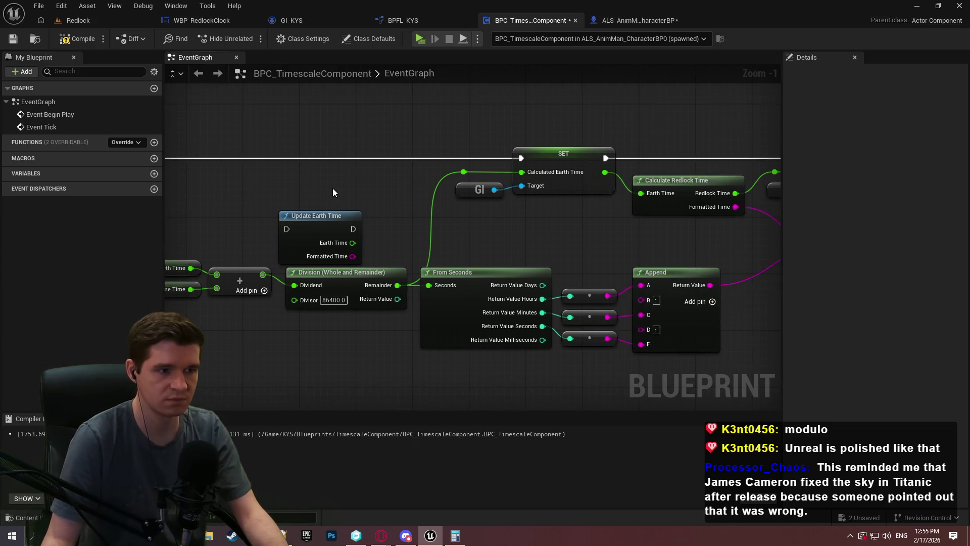
pyautogui.click(77, 38)
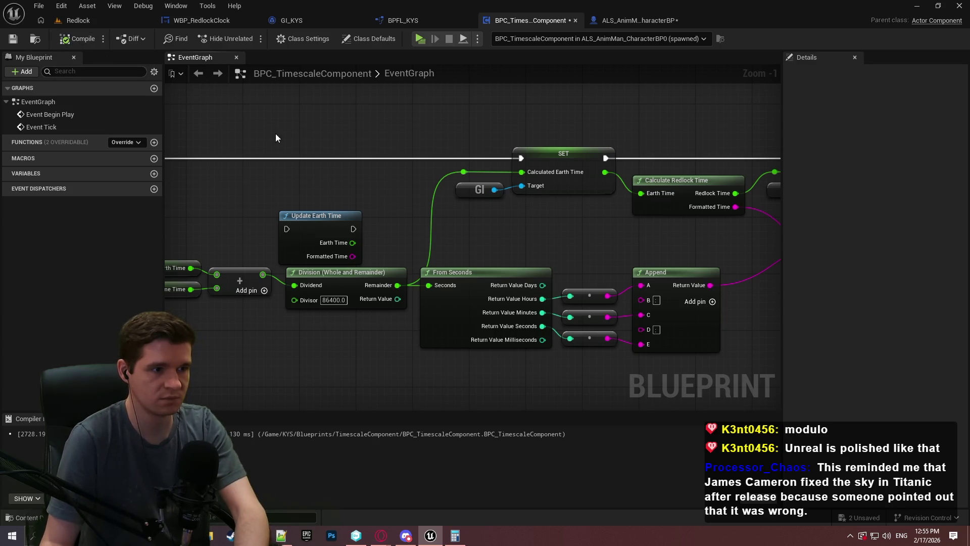
# Open the Update Earth Time function, then view the CalculateRedlockTime graph
pyautogui.doubleClick(327, 214)
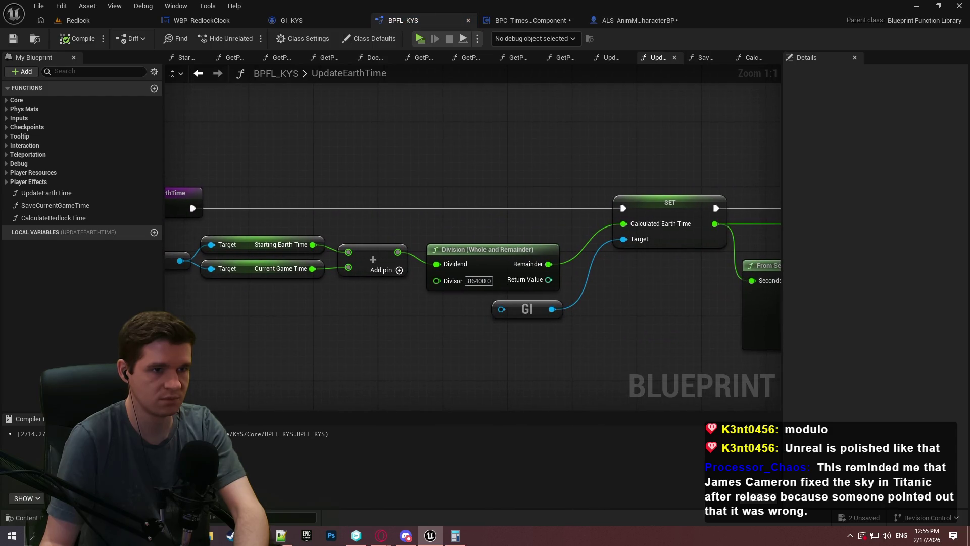
pyautogui.click(751, 58)
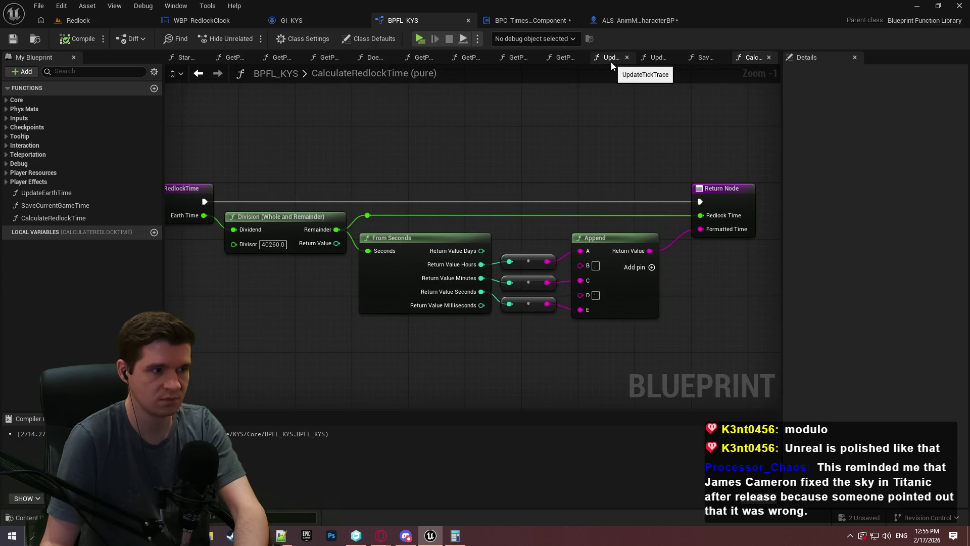
pyautogui.click(30, 194)
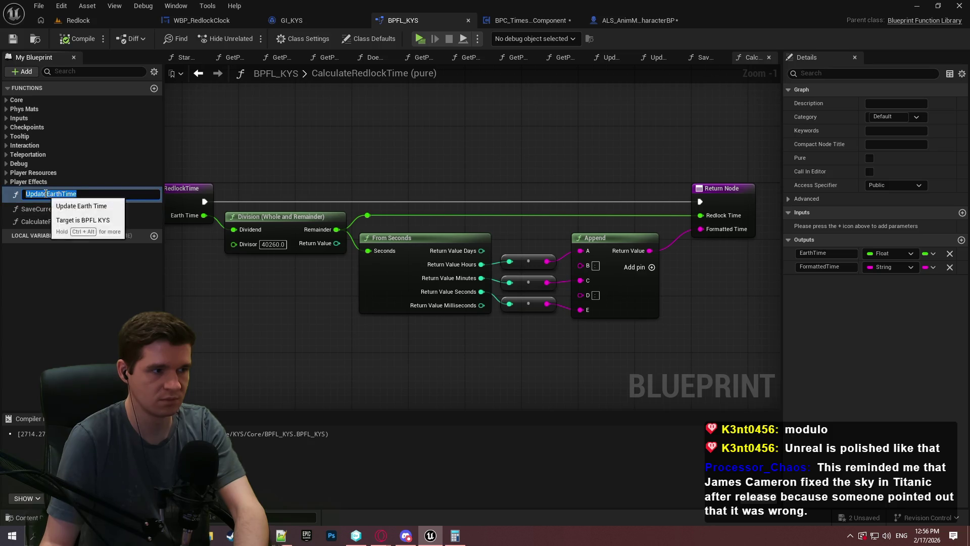
# Rename UpdateEarthTime to CalculateEarthTime, make it a pure function, and save BPFL_KYS
pyautogui.press('F2')
pyautogui.write('Calculate')
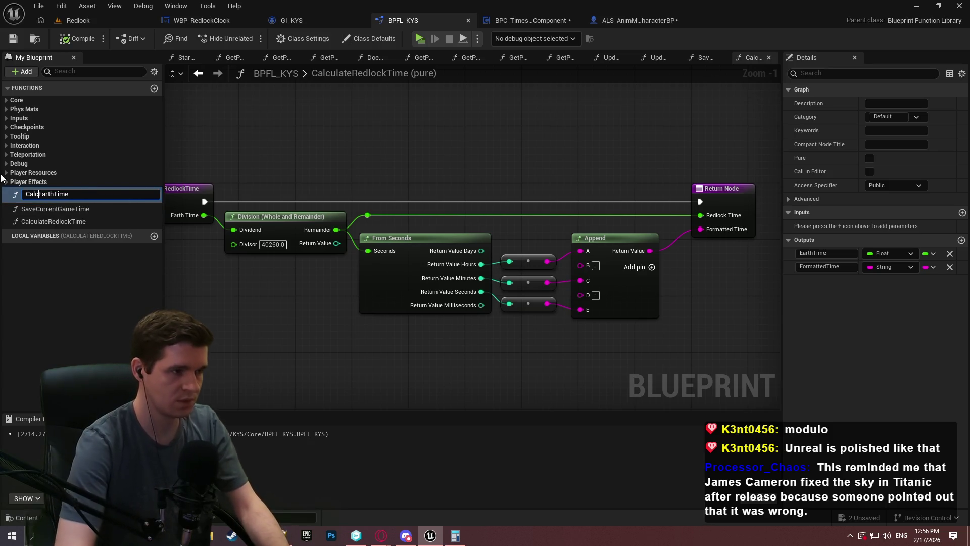
pyautogui.press('Return')
pyautogui.click(869, 158)
pyautogui.click(12, 41)
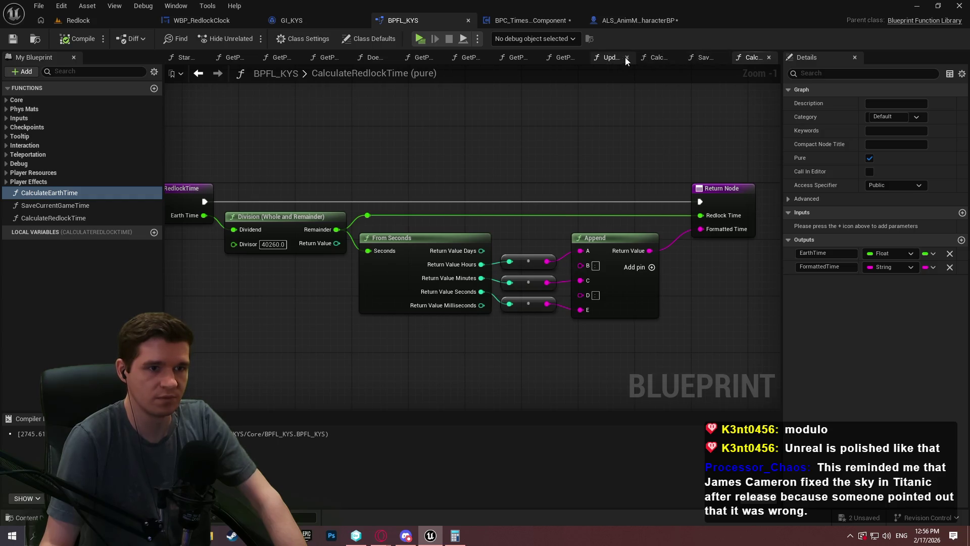
# In CalculateEarthTime, delete the SET Calculated Earth Time node and wire Remainder into From Seconds
pyautogui.click(652, 57)
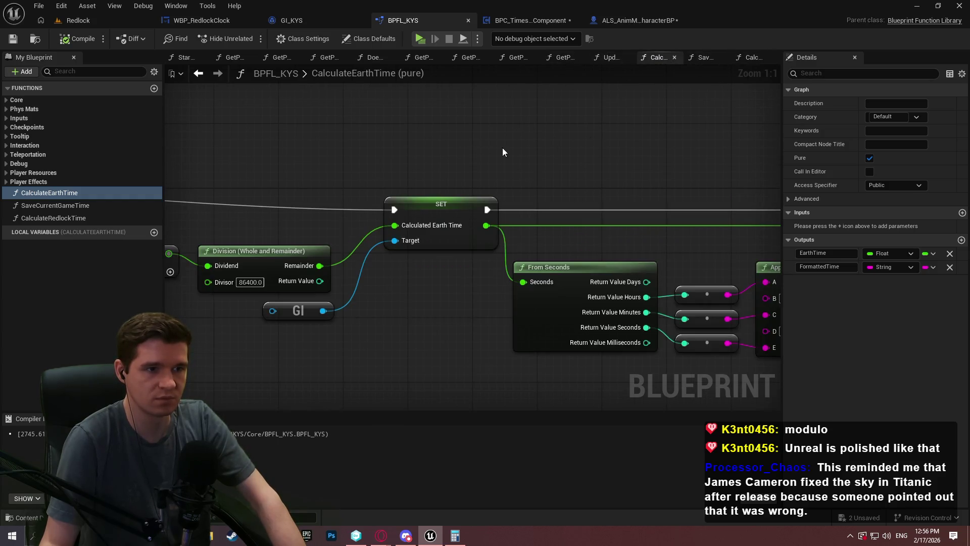
pyautogui.scroll(-3, 499, 150)
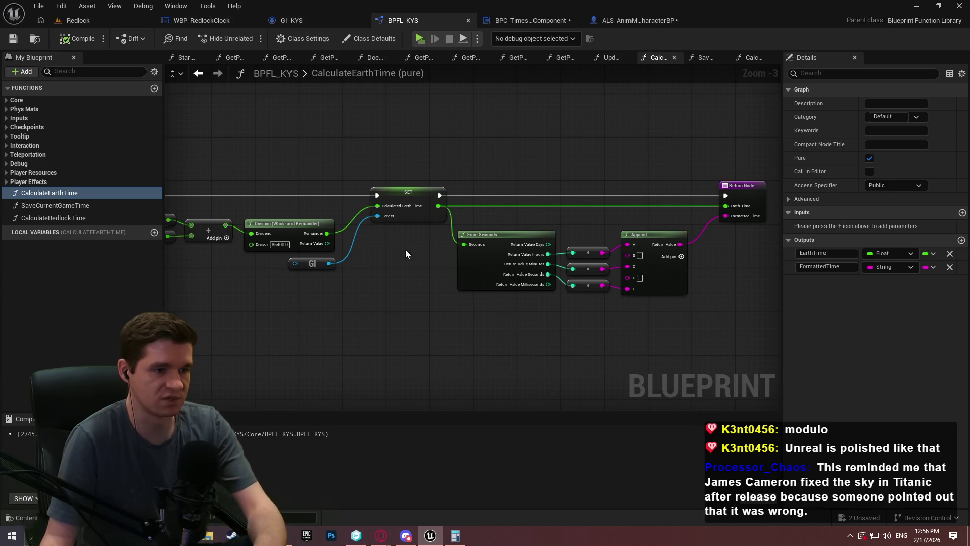
pyautogui.click(394, 215)
pyautogui.scroll(3, 323, 215)
pyautogui.press('Delete')
pyautogui.moveTo(334, 241)
pyautogui.mouseDown()
pyautogui.moveTo(520, 243)
pyautogui.moveTo(537, 257)
pyautogui.mouseUp()
pyautogui.scroll(-2, 619, 268)
# Wire Remainder to the Return Node's Earth Time via a reroute and link entry execution to Return Node
pyautogui.moveTo(618, 268); pyautogui.dragTo(248, 224)
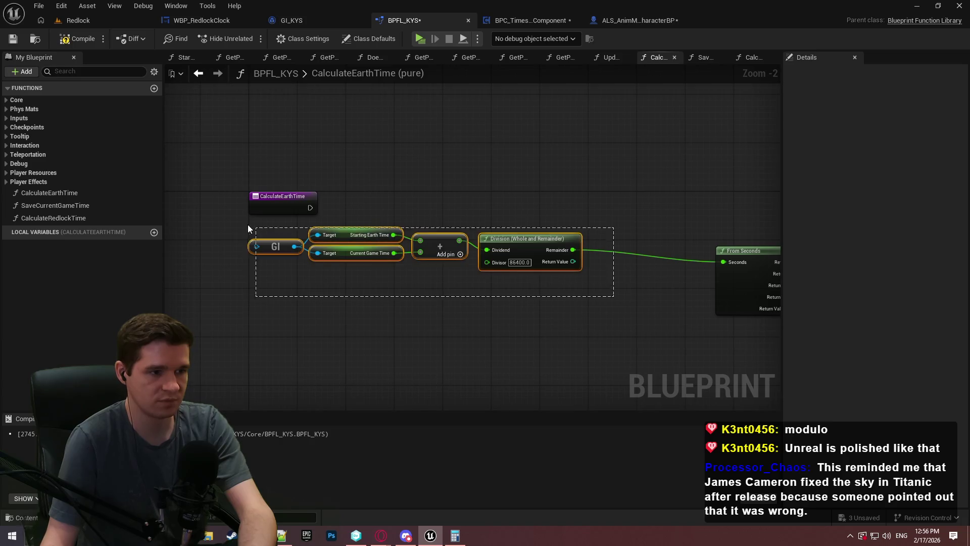
pyautogui.moveTo(549, 242); pyautogui.dragTo(655, 253)
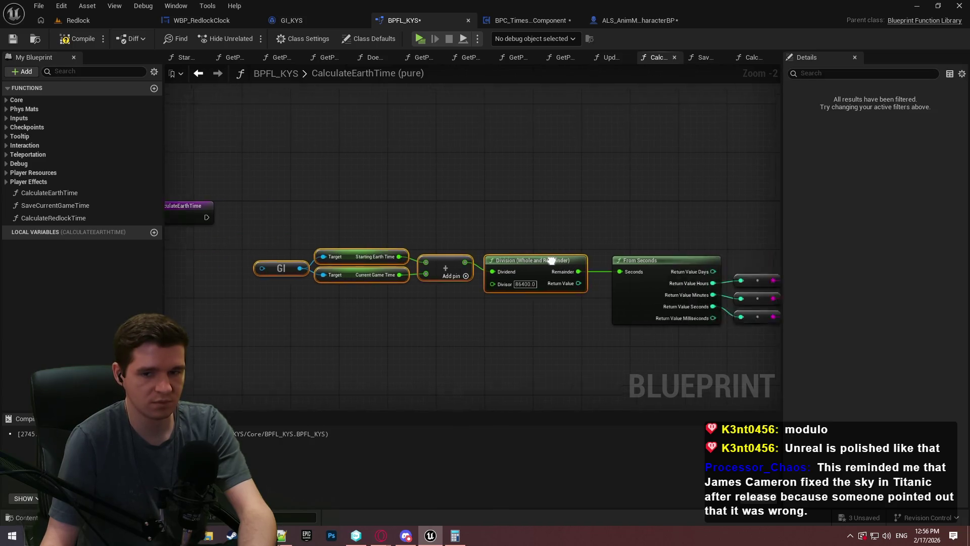
pyautogui.moveTo(333, 262)
pyautogui.mouseDown()
pyautogui.moveTo(698, 220)
pyautogui.moveTo(409, 228)
pyautogui.moveTo(383, 218)
pyautogui.mouseUp()
pyautogui.doubleClick(642, 219)
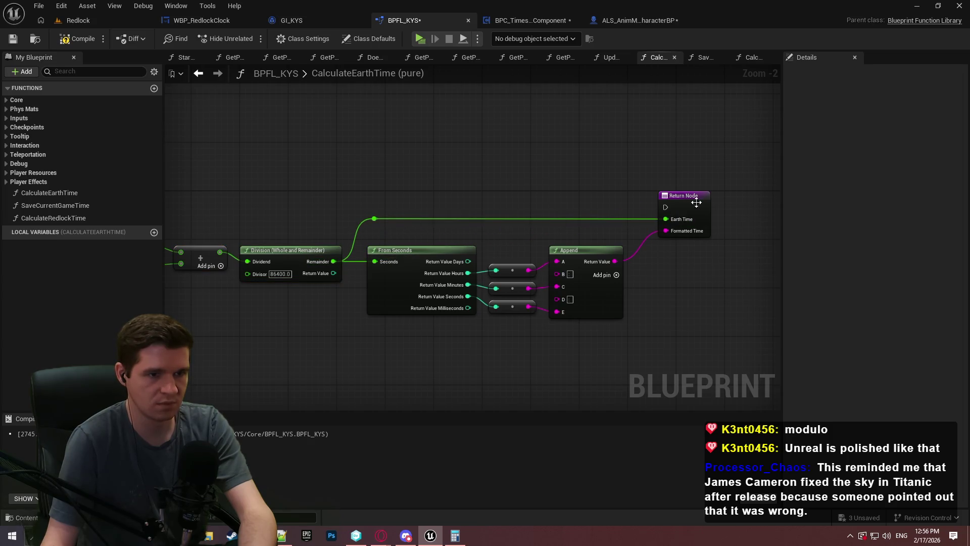
pyautogui.moveTo(665, 207)
pyautogui.mouseDown()
pyautogui.moveTo(369, 197)
pyautogui.moveTo(285, 208)
pyautogui.mouseUp()
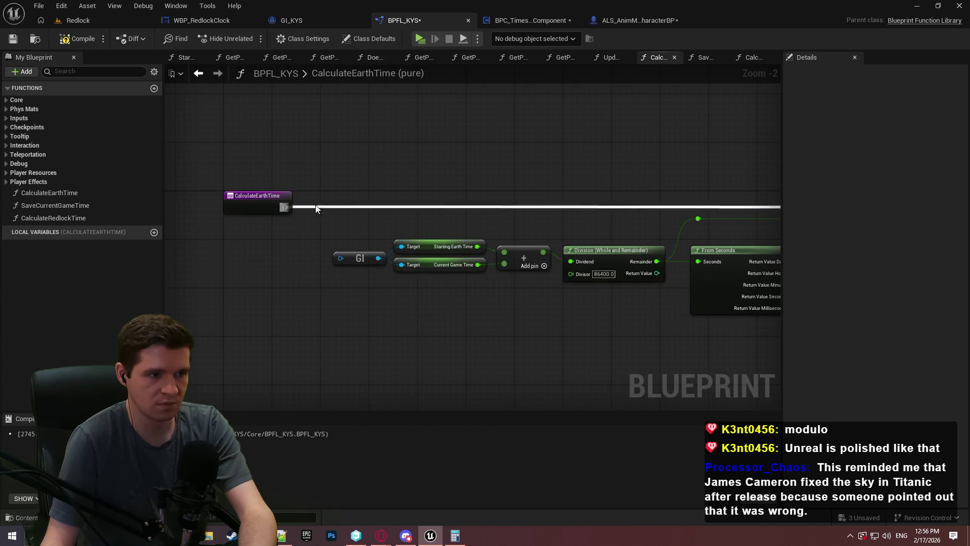
# Compile and save the function library, then return to the timescale component's event graph
pyautogui.scroll(-1, 455, 212)
pyautogui.scroll(-2, 601, 200)
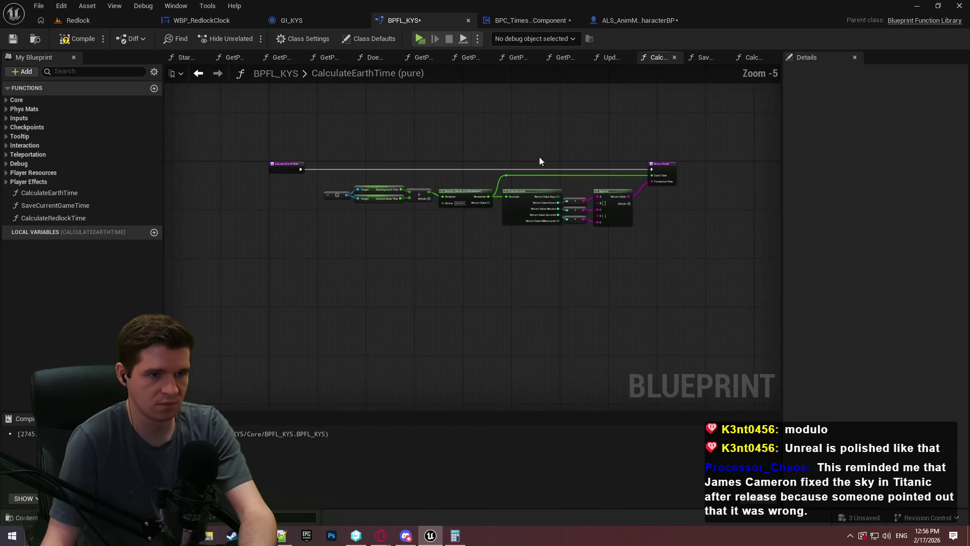
pyautogui.click(77, 38)
pyautogui.hotkey('ctrl', 's')
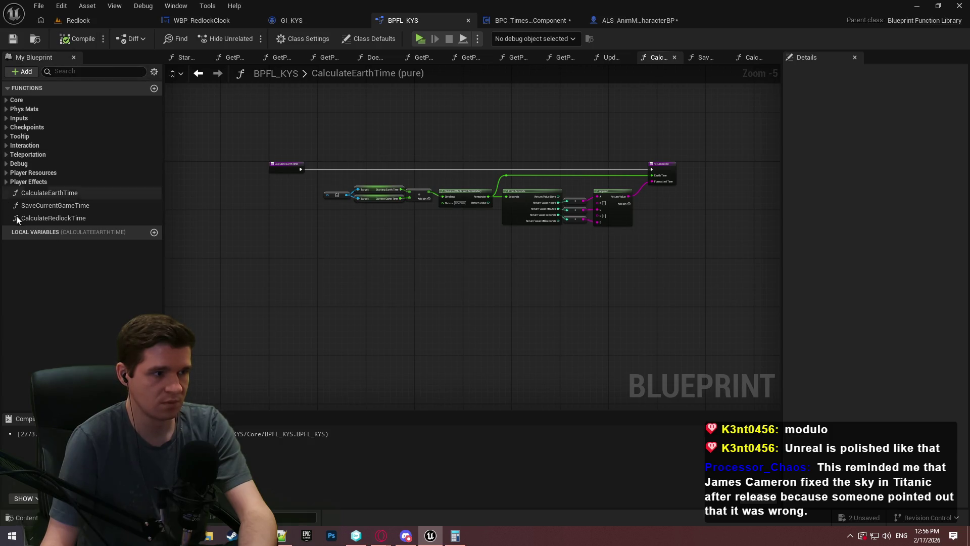
pyautogui.doubleClick(44, 220)
pyautogui.scroll(4, 433, 166)
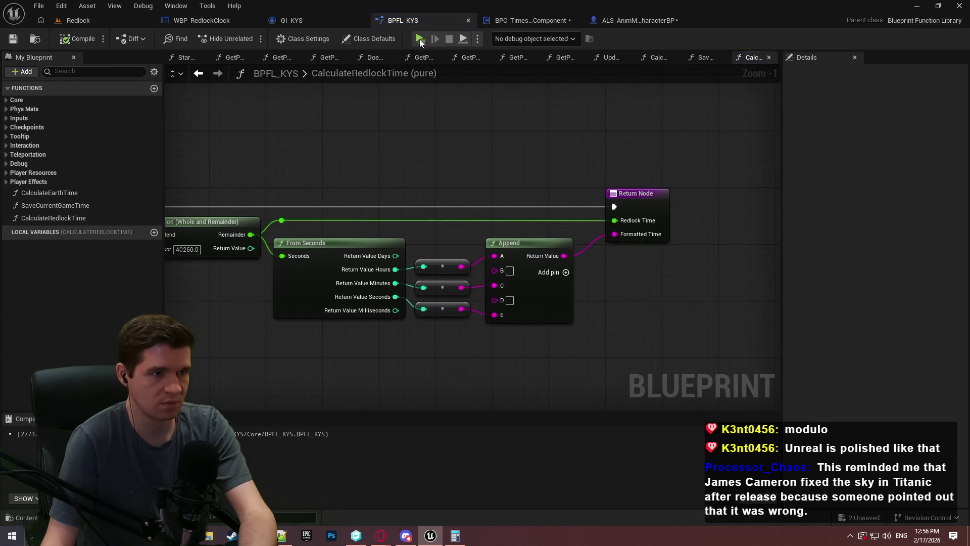
pyautogui.click(536, 21)
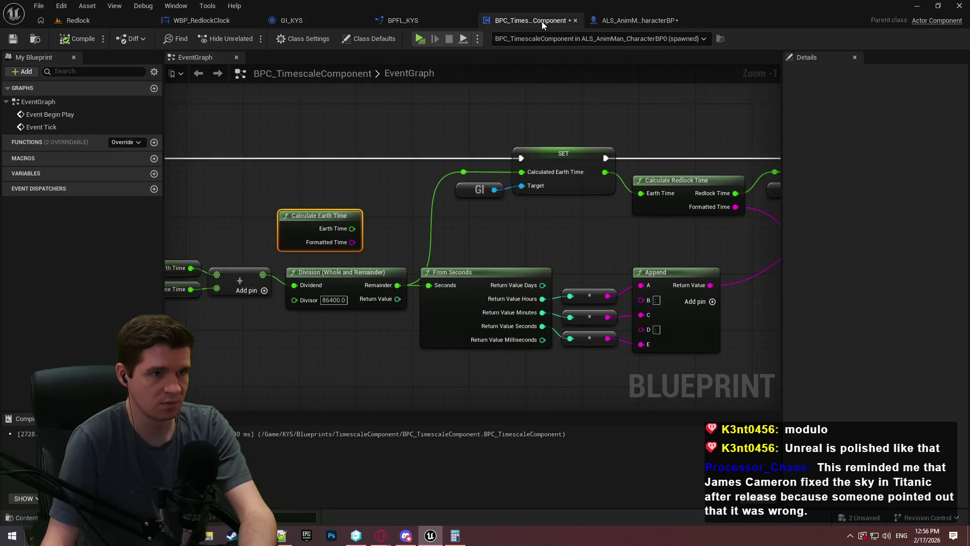
# Wire Calculate Earth Time's Earth Time output into Calculate Redlock Time
pyautogui.scroll(-1, 430, 131)
pyautogui.click(430, 131)
pyautogui.scroll(2, 435, 167)
pyautogui.moveTo(322, 233); pyautogui.dragTo(677, 195)
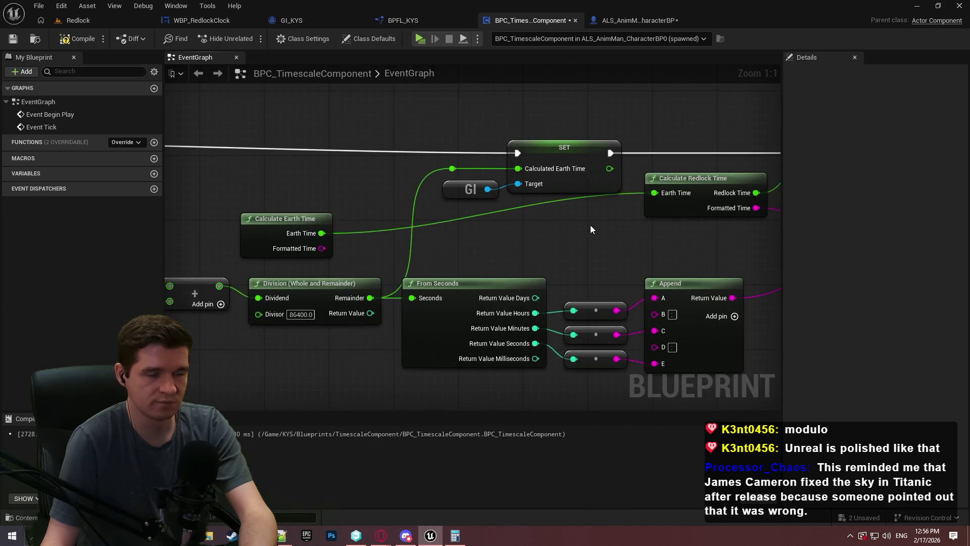
# Delete the old SET, GI, reroute and Earth-time calculation nodes, placing Calculate Earth Time beside Calculate Redlock Time
pyautogui.scroll(-2, 593, 227)
pyautogui.moveTo(572, 216)
pyautogui.mouseDown()
pyautogui.moveTo(517, 215)
pyautogui.moveTo(421, 152)
pyautogui.mouseUp()
pyautogui.press('Delete')
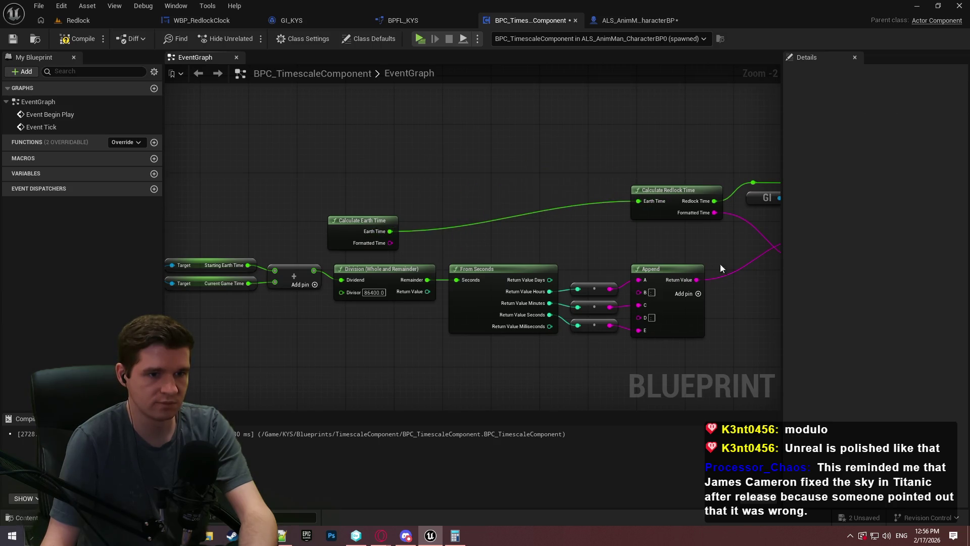
pyautogui.moveTo(490, 244); pyautogui.dragTo(381, 220)
pyautogui.moveTo(259, 198)
pyautogui.mouseDown()
pyautogui.moveTo(472, 168)
pyautogui.moveTo(575, 238)
pyautogui.moveTo(710, 223)
pyautogui.moveTo(710, 215)
pyautogui.mouseUp()
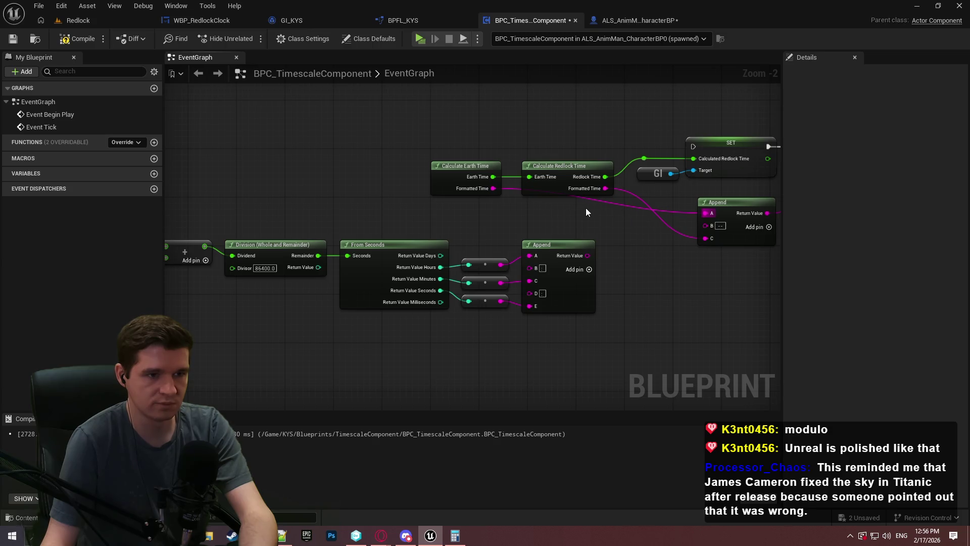
pyautogui.scroll(-1, 573, 211)
pyautogui.moveTo(708, 324); pyautogui.dragTo(216, 212)
pyautogui.press('Delete')
pyautogui.press('Home')
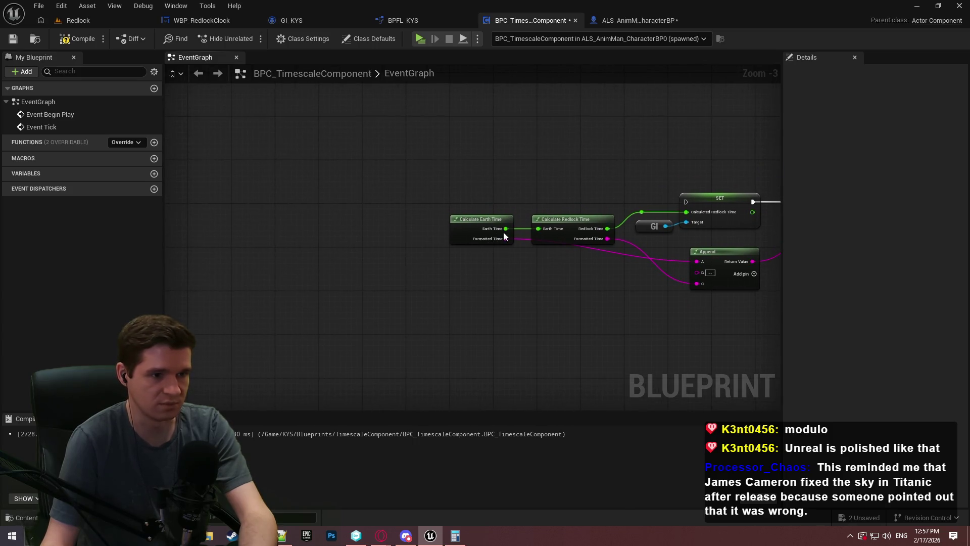
# Duplicate the GI node with copy and paste and drag a new wire from it
pyautogui.moveTo(680, 238); pyautogui.dragTo(664, 232)
pyautogui.hotkey('ctrl', 'c')
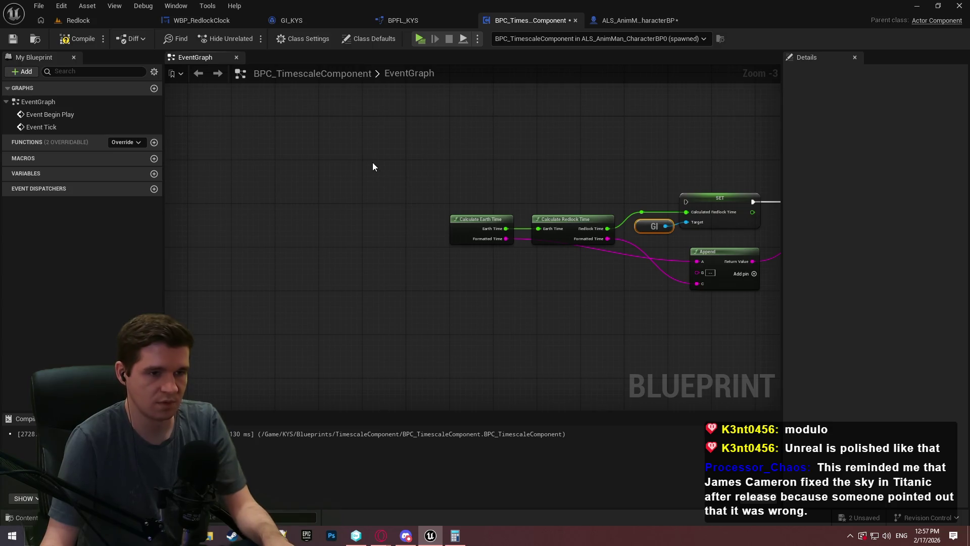
pyautogui.hotkey('ctrl', 'v')
pyautogui.scroll(3, 392, 161)
pyautogui.moveTo(392, 161); pyautogui.dragTo(456, 144)
# Add a SET Calculated Earth Time node on GI and wire Earth Time into it
pyautogui.write('calculat')
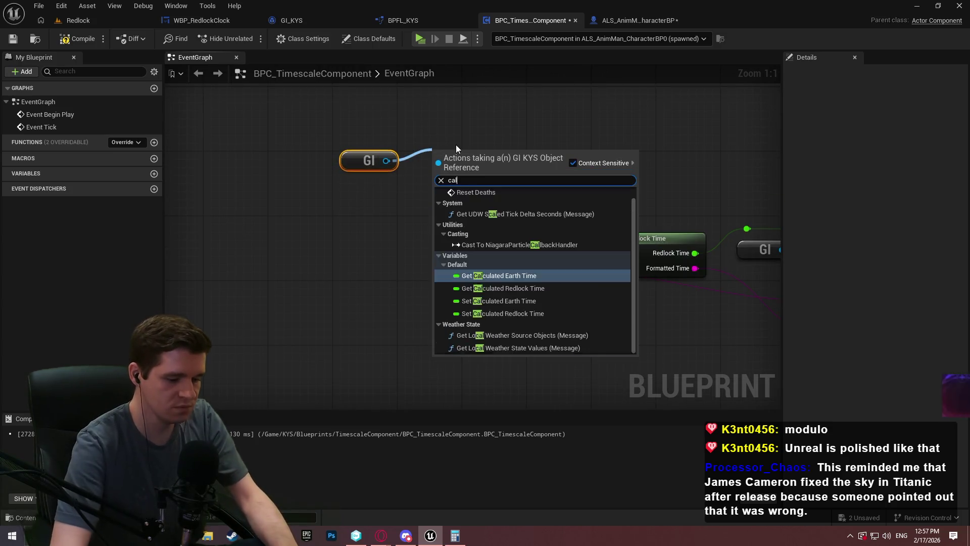
pyautogui.press('Down')
pyautogui.press('Down')
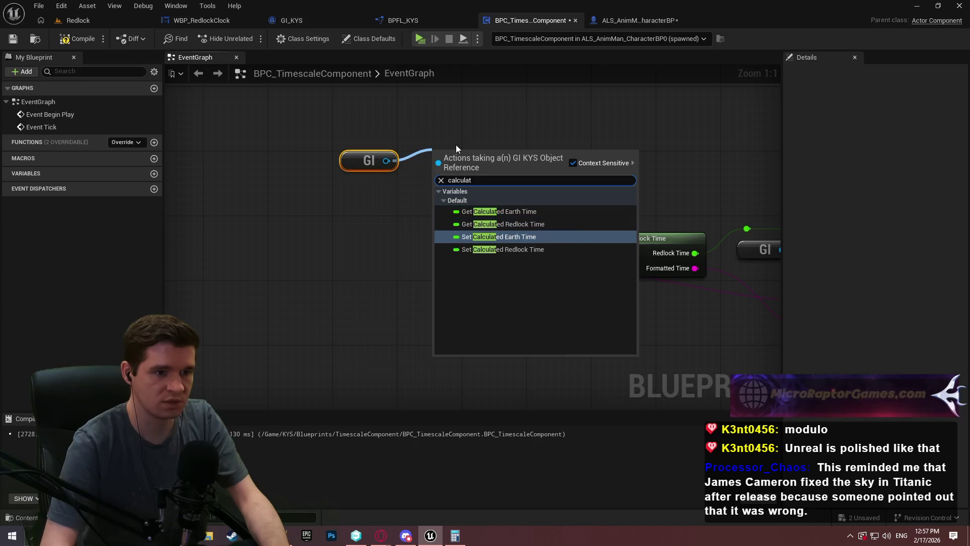
pyautogui.press('Return')
pyautogui.moveTo(449, 178); pyautogui.dragTo(544, 253)
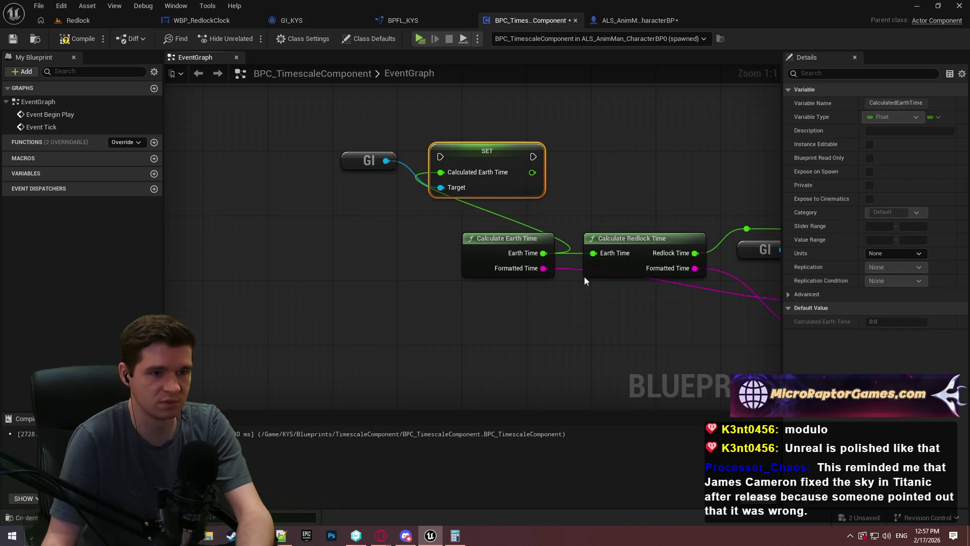
# Arrange the SET, GI and Calculate Earth Time nodes and chain the two SET nodes' execution
pyautogui.moveTo(420, 238); pyautogui.dragTo(296, 241)
pyautogui.moveTo(306, 154)
pyautogui.mouseDown()
pyautogui.moveTo(316, 188)
pyautogui.moveTo(328, 186)
pyautogui.mouseUp()
pyautogui.keyDown('ctrl'); pyautogui.click(419, 154); pyautogui.keyUp('ctrl')
pyautogui.moveTo(420, 155)
pyautogui.mouseDown()
pyautogui.moveTo(476, 203)
pyautogui.moveTo(452, 201)
pyautogui.moveTo(453, 215)
pyautogui.moveTo(703, 204)
pyautogui.mouseUp()
pyautogui.click(601, 211)
pyautogui.moveTo(417, 263); pyautogui.dragTo(332, 227)
pyautogui.moveTo(397, 217)
pyautogui.mouseDown()
pyautogui.moveTo(402, 207)
pyautogui.moveTo(371, 204)
pyautogui.moveTo(115, 211)
pyautogui.moveTo(356, 204)
pyautogui.mouseUp()
pyautogui.moveTo(418, 214); pyautogui.dragTo(352, 217)
# Add reroute points on the Earth Time and Formatted Time wires
pyautogui.doubleClick(415, 217)
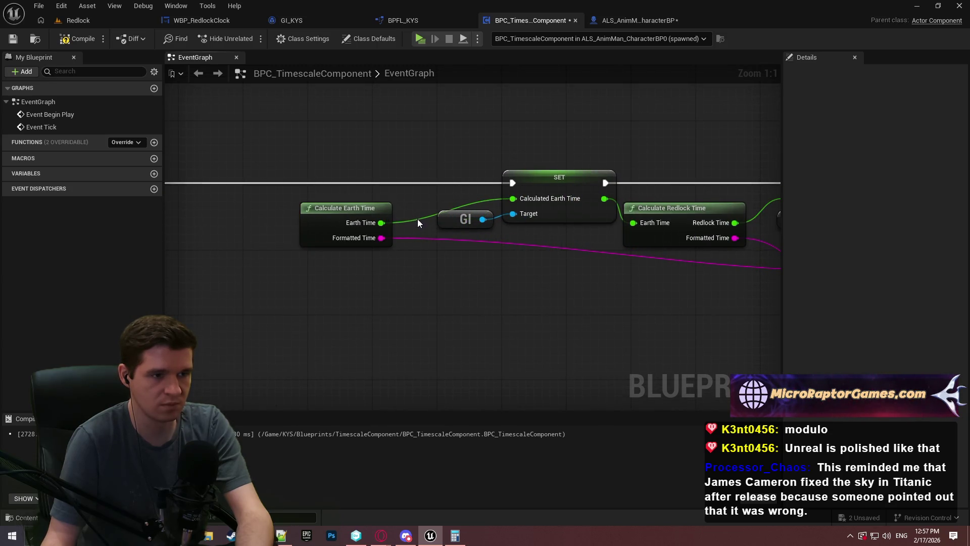
pyautogui.moveTo(421, 218); pyautogui.dragTo(438, 208)
pyautogui.moveTo(462, 201); pyautogui.dragTo(455, 201)
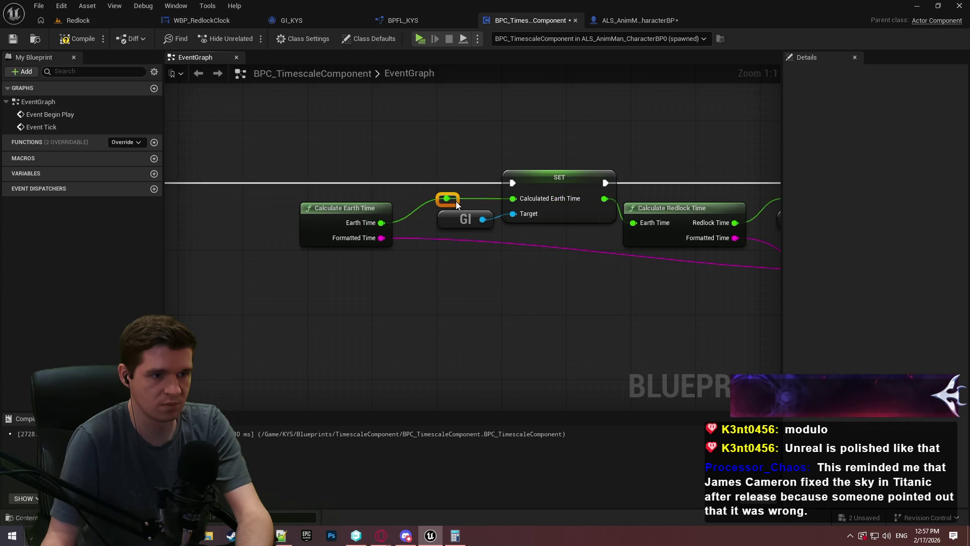
pyautogui.moveTo(334, 212)
pyautogui.mouseDown()
pyautogui.moveTo(375, 211)
pyautogui.moveTo(361, 213)
pyautogui.mouseUp()
pyautogui.doubleClick(452, 238)
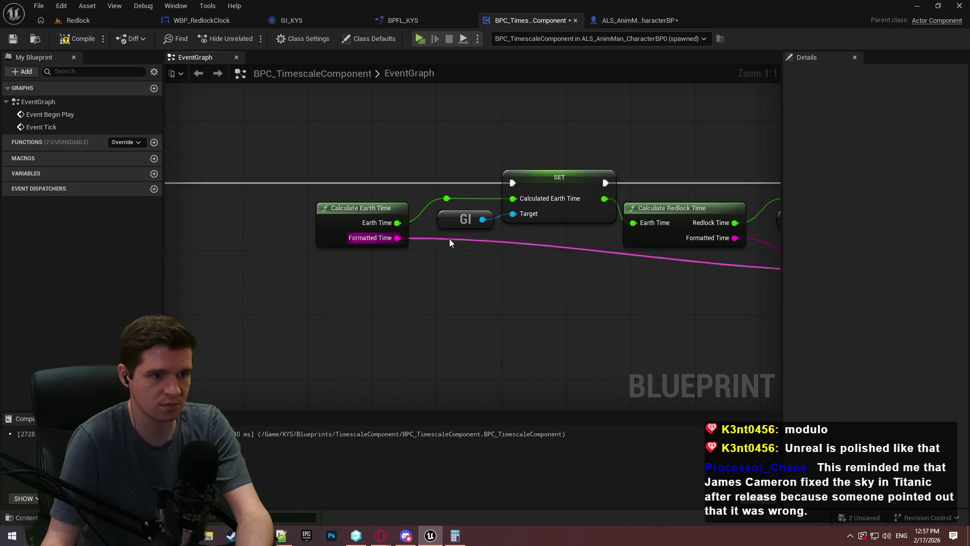
pyautogui.moveTo(454, 238)
pyautogui.mouseDown()
pyautogui.moveTo(624, 303)
pyautogui.moveTo(336, 273)
pyautogui.moveTo(276, 282)
pyautogui.mouseUp()
pyautogui.click(294, 277)
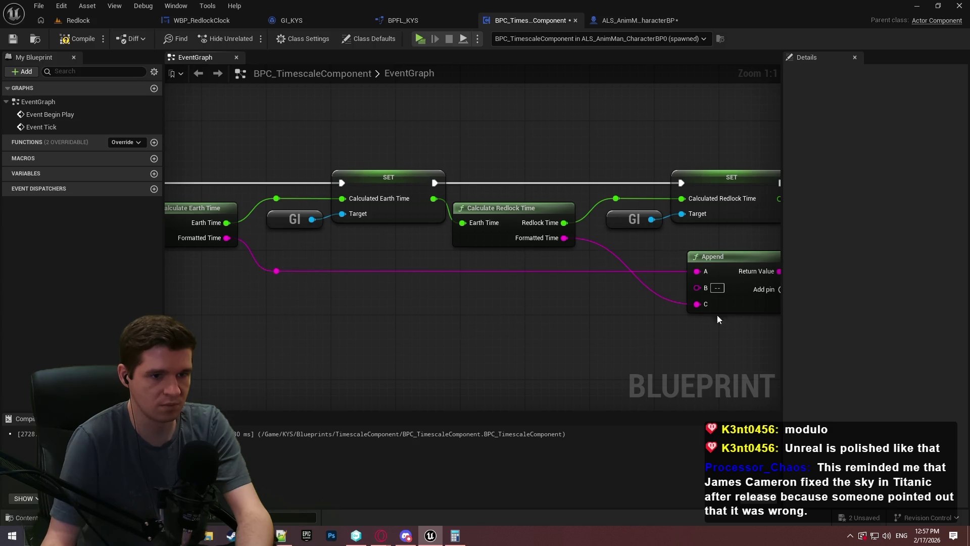
# Delete the Formatted Time reroute, Append and Print String nodes
pyautogui.scroll(-2, 656, 302)
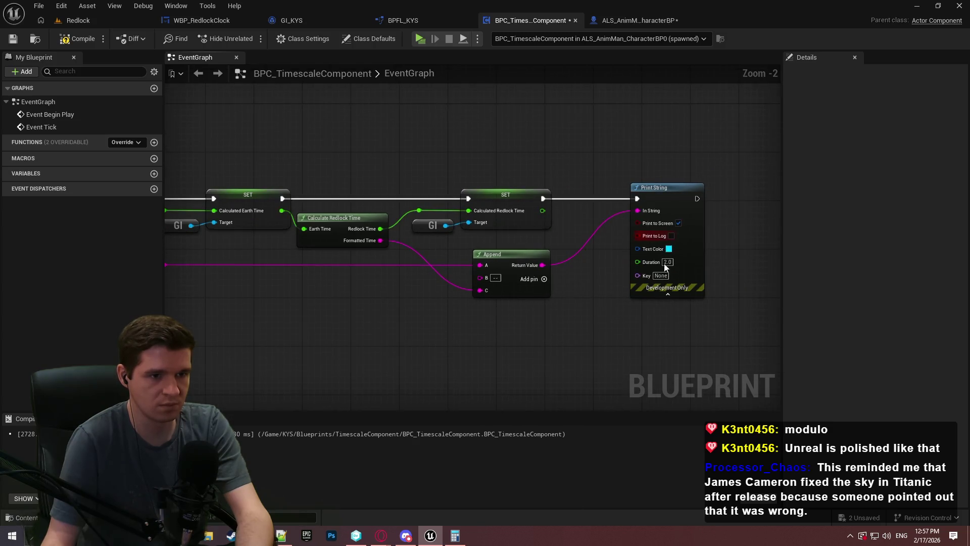
pyautogui.moveTo(625, 326); pyautogui.dragTo(674, 309)
pyautogui.moveTo(220, 257); pyautogui.dragTo(207, 217)
pyautogui.press('Delete')
pyautogui.moveTo(310, 248)
pyautogui.mouseDown()
pyautogui.moveTo(709, 266)
pyautogui.moveTo(441, 214)
pyautogui.moveTo(371, 239)
pyautogui.moveTo(313, 235)
pyautogui.moveTo(561, 245)
pyautogui.moveTo(462, 250)
pyautogui.mouseUp()
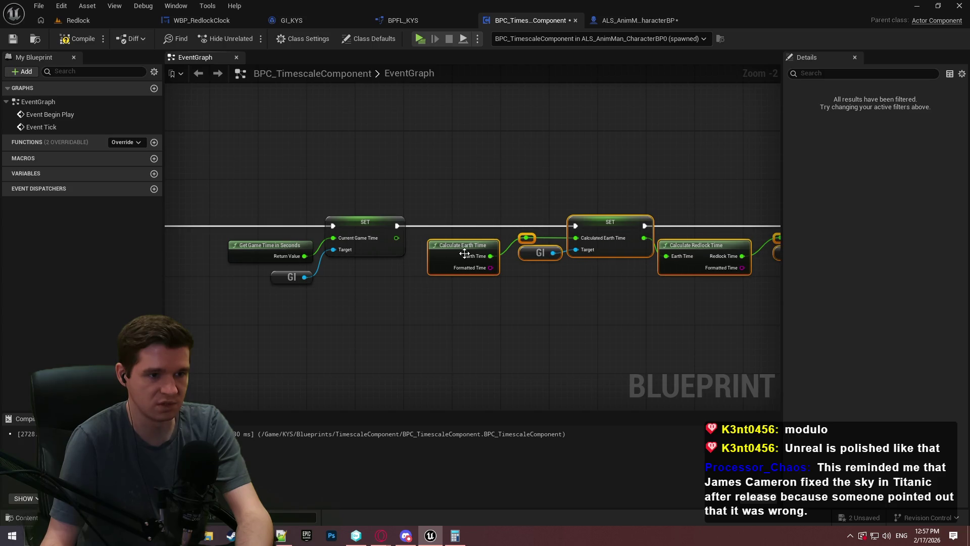
pyautogui.click(574, 296)
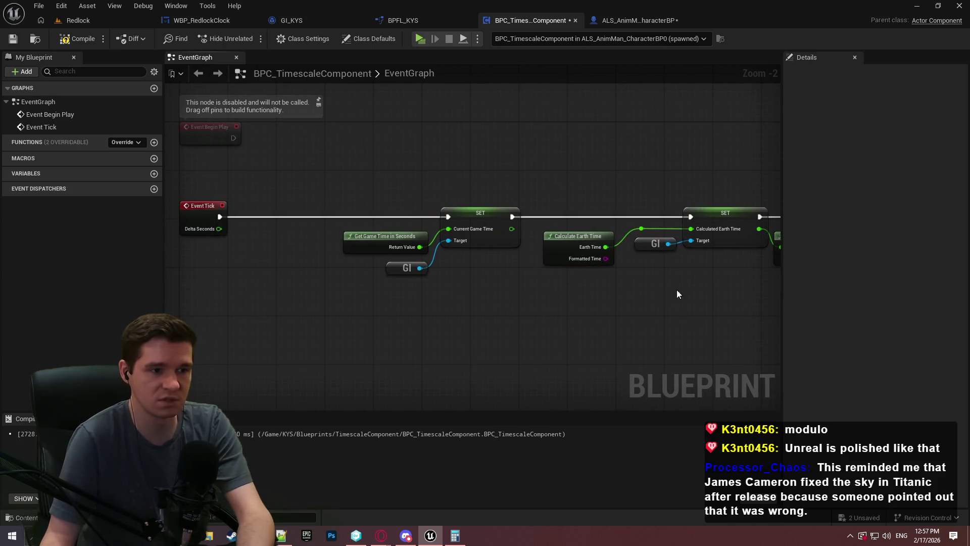
# Follow the Event Tick chain and nudge Calculate Redlock Time slightly right
pyautogui.moveTo(489, 281)
pyautogui.mouseDown()
pyautogui.moveTo(410, 284)
pyautogui.moveTo(506, 297)
pyautogui.mouseUp()
pyautogui.moveTo(571, 296); pyautogui.dragTo(290, 287)
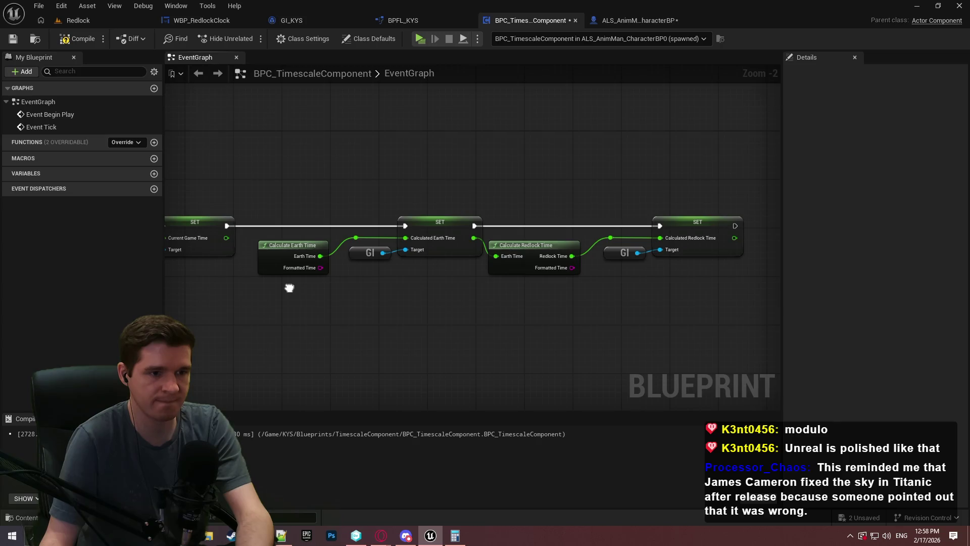
pyautogui.moveTo(535, 247); pyautogui.dragTo(541, 246)
pyautogui.moveTo(747, 285); pyautogui.dragTo(551, 218)
pyautogui.click(553, 311)
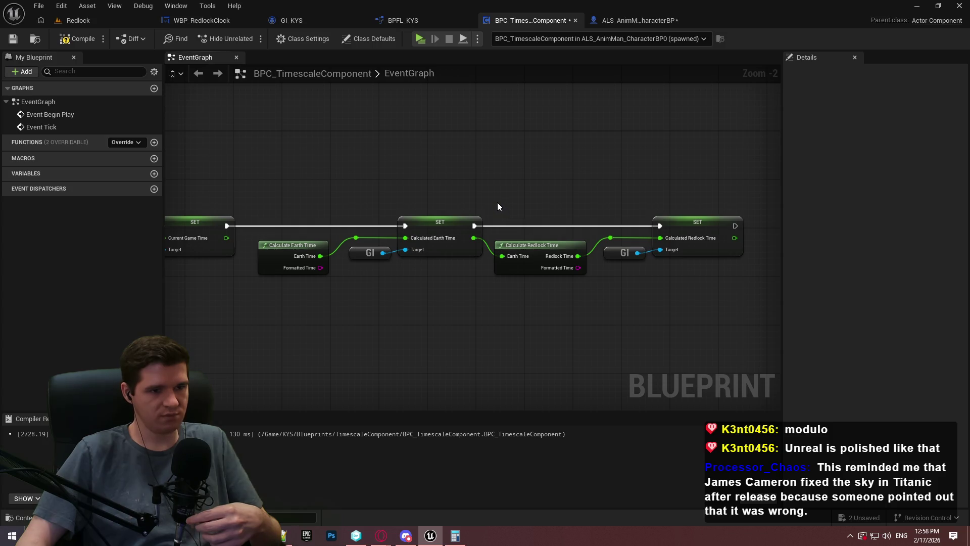
# Select the Get Game Time, SET and GI nodes, shift them left, then switch to BPFL_KYS
pyautogui.scroll(-1, 499, 206)
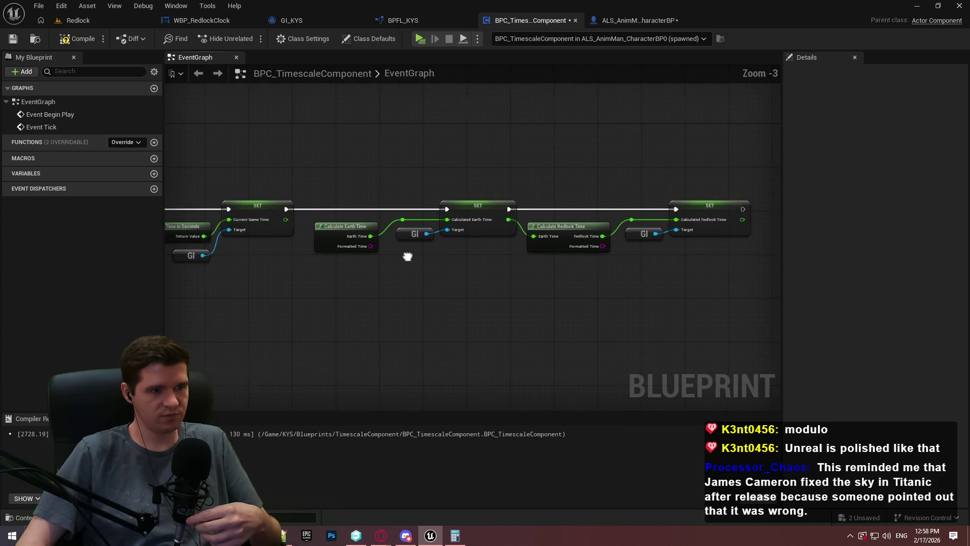
pyautogui.moveTo(405, 255); pyautogui.dragTo(656, 263)
pyautogui.scroll(1, 554, 273)
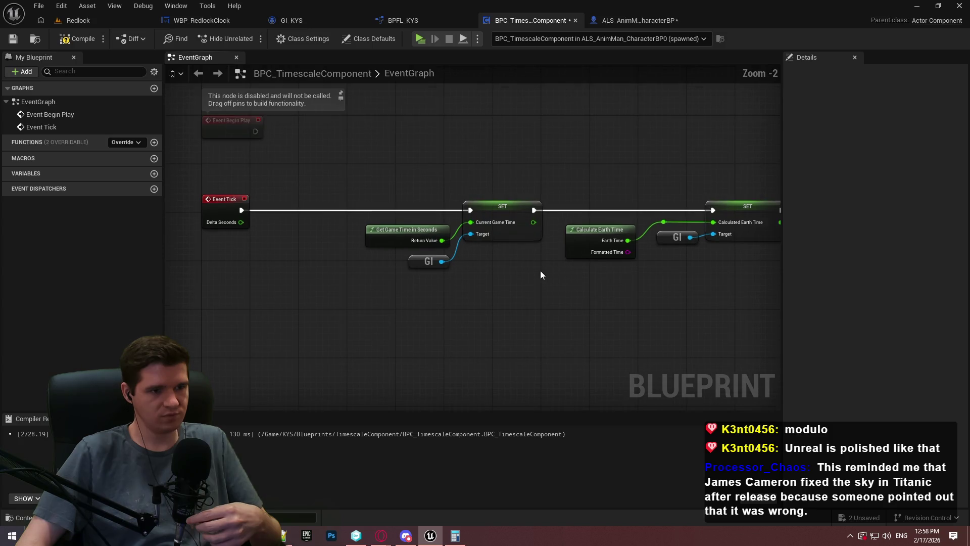
pyautogui.moveTo(526, 273); pyautogui.dragTo(353, 200)
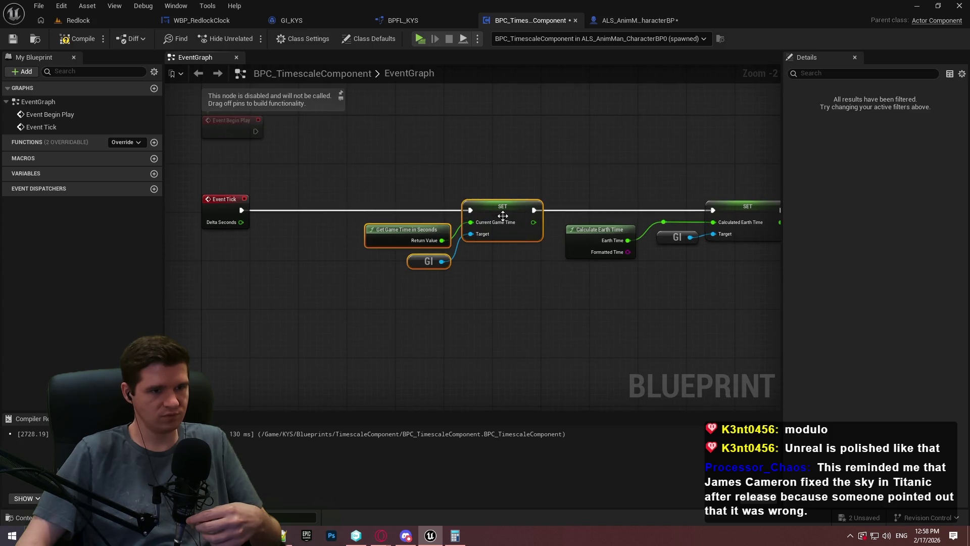
pyautogui.moveTo(490, 218); pyautogui.dragTo(407, 219)
pyautogui.click(404, 20)
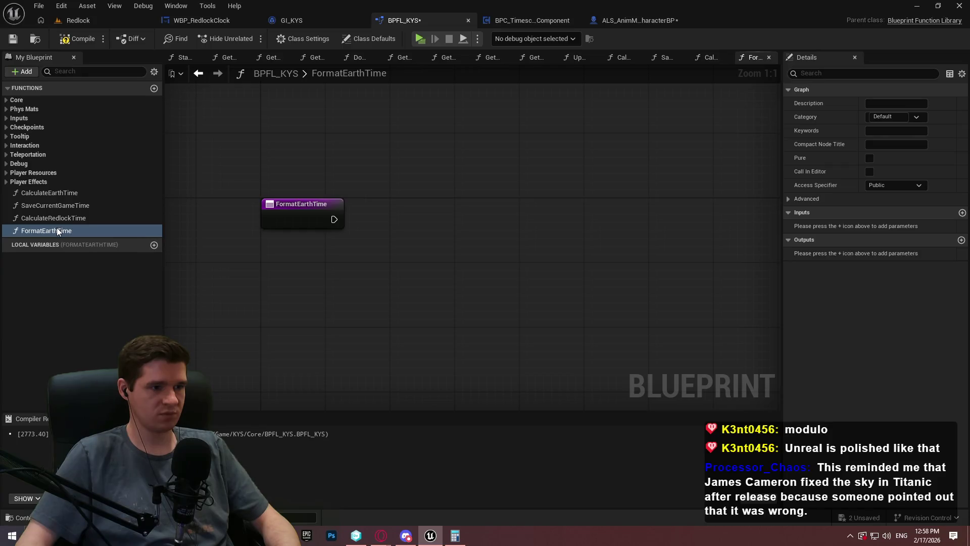
# Rename FormatEarthTime to GetEarthTime, add a GetRedlockTime function, and save
pyautogui.click(46, 232)
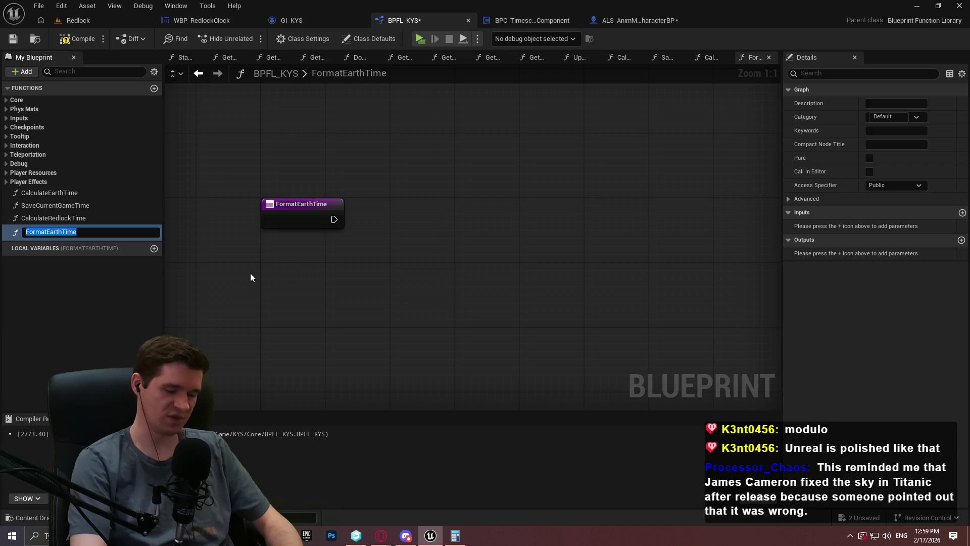
pyautogui.write('G')
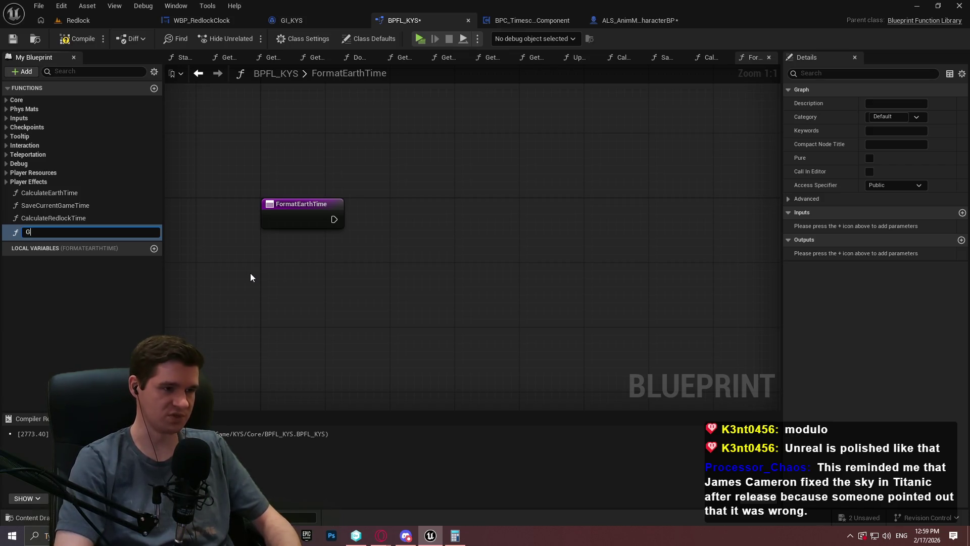
pyautogui.write('etEarthTime')
pyautogui.press('Return')
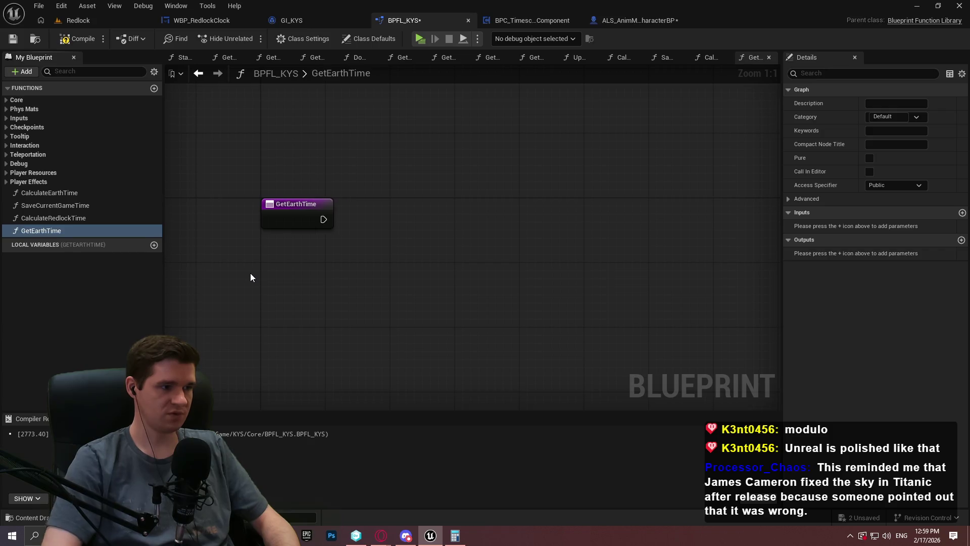
pyautogui.click(154, 88)
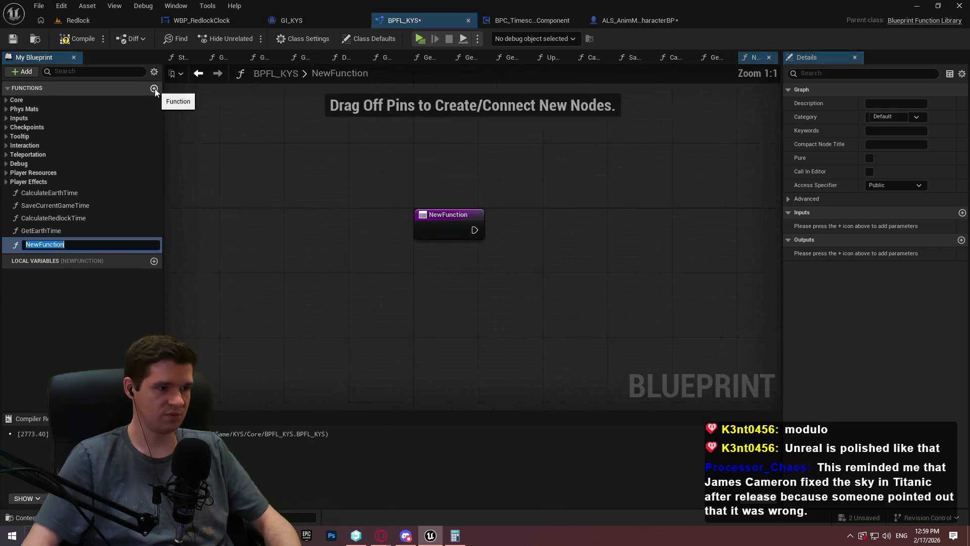
pyautogui.write('GetRedlockTime')
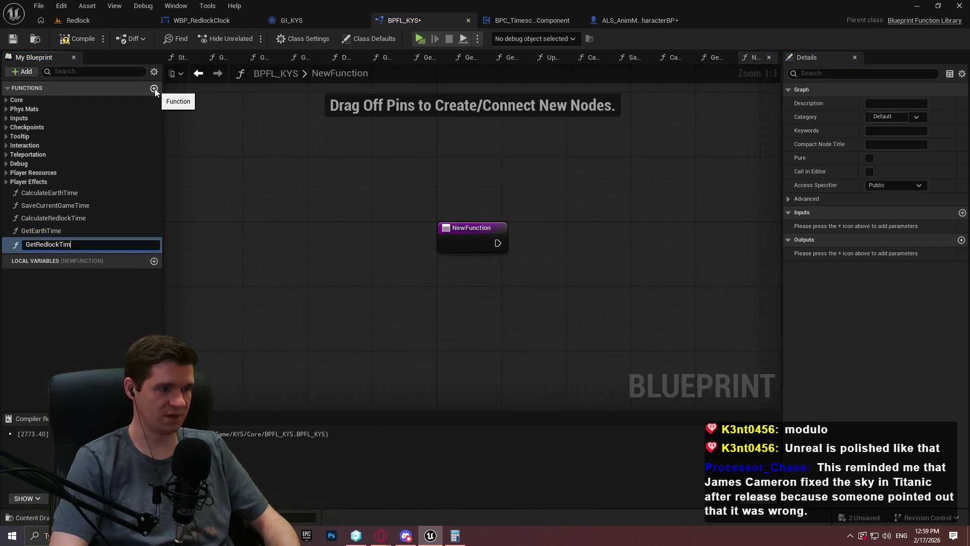
pyautogui.press('Return')
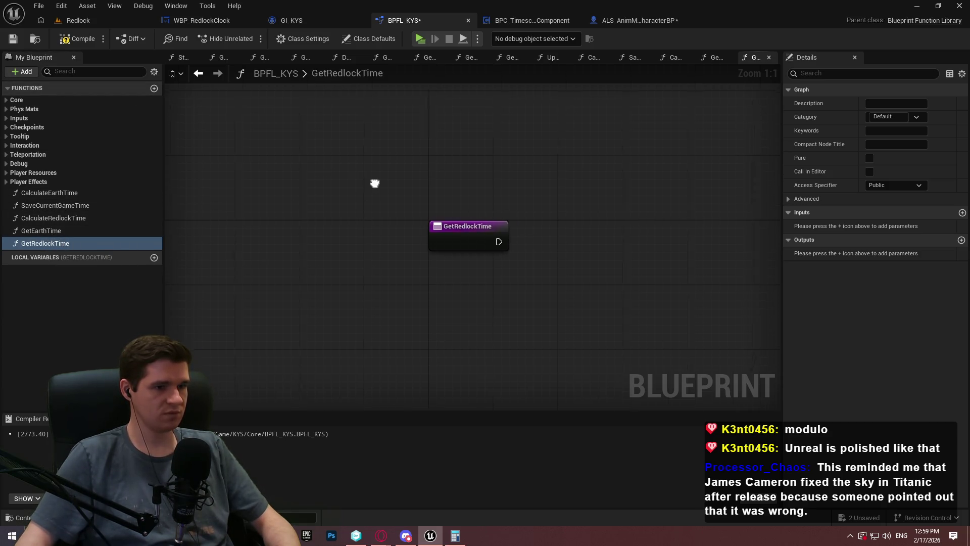
pyautogui.click(12, 39)
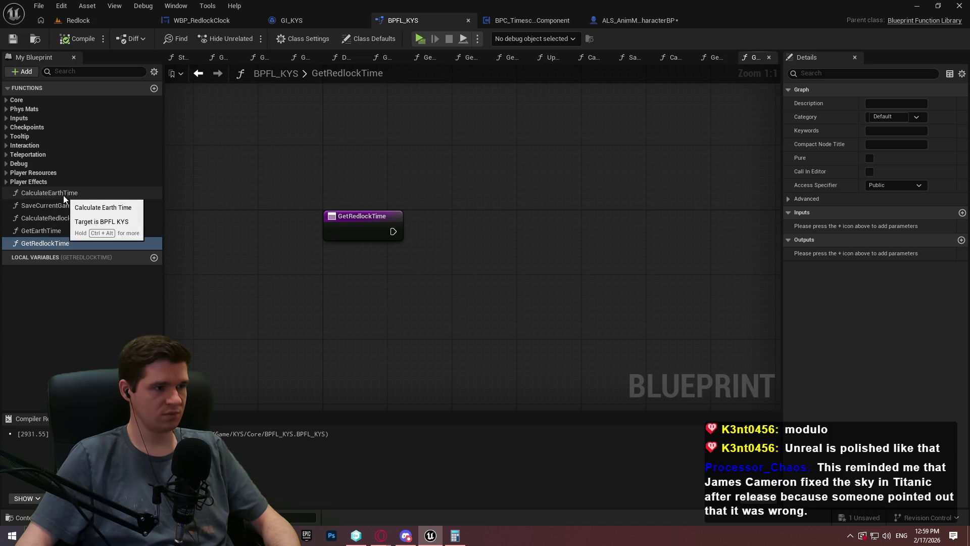
# Delete the SaveCurrentGameTime function, then compile and save the library
pyautogui.click(74, 233)
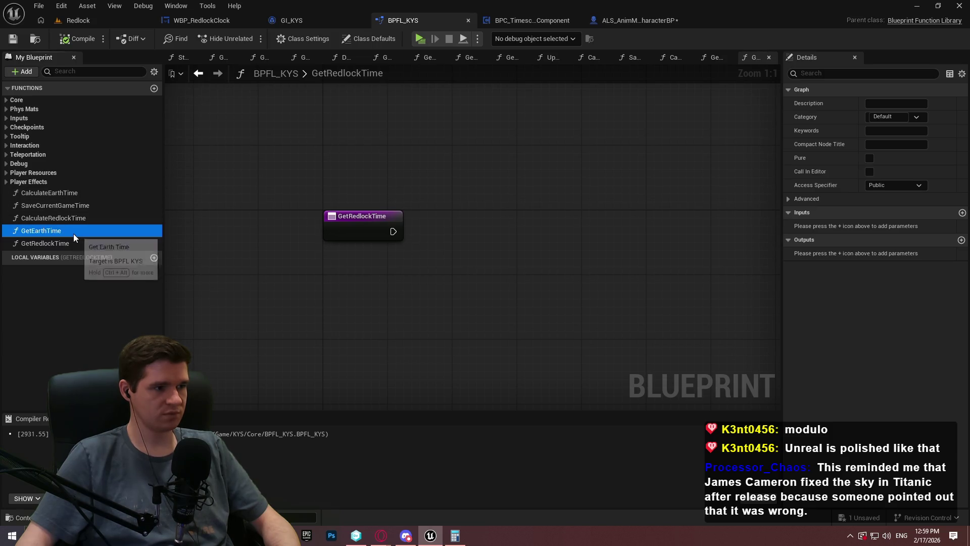
pyautogui.click(69, 207)
pyautogui.press('Delete')
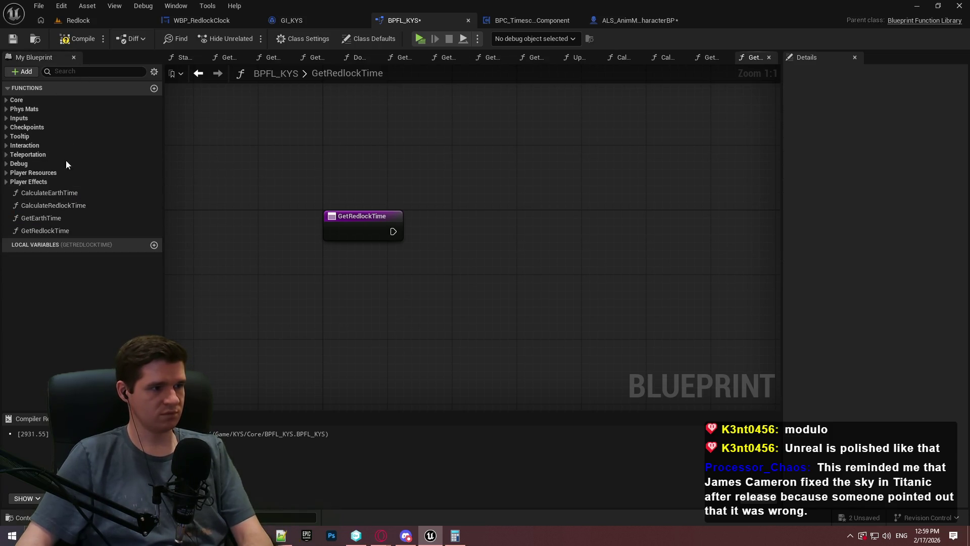
pyautogui.click(65, 41)
pyautogui.click(14, 40)
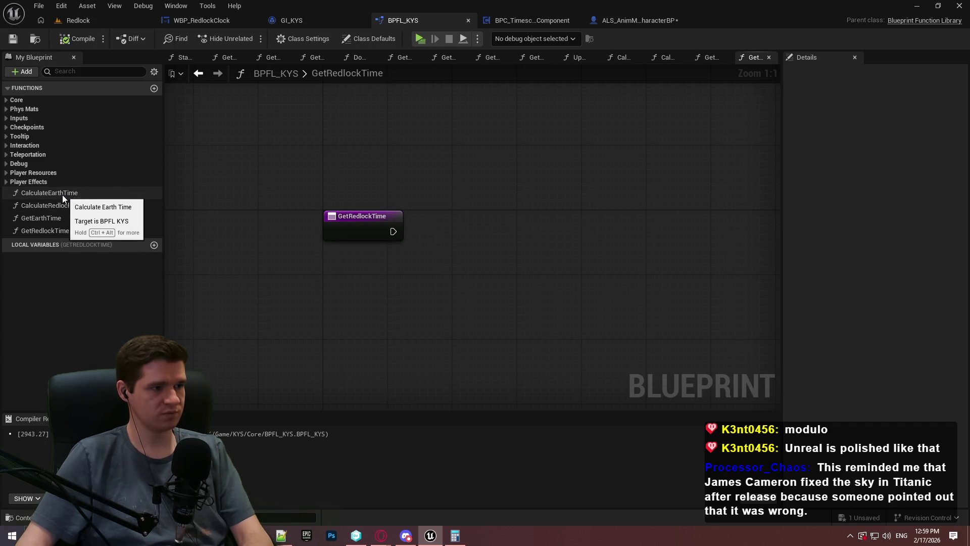
# Review CalculateEarthTime's inputs and outputs, then add a new function named UpdateTime
pyautogui.click(63, 195)
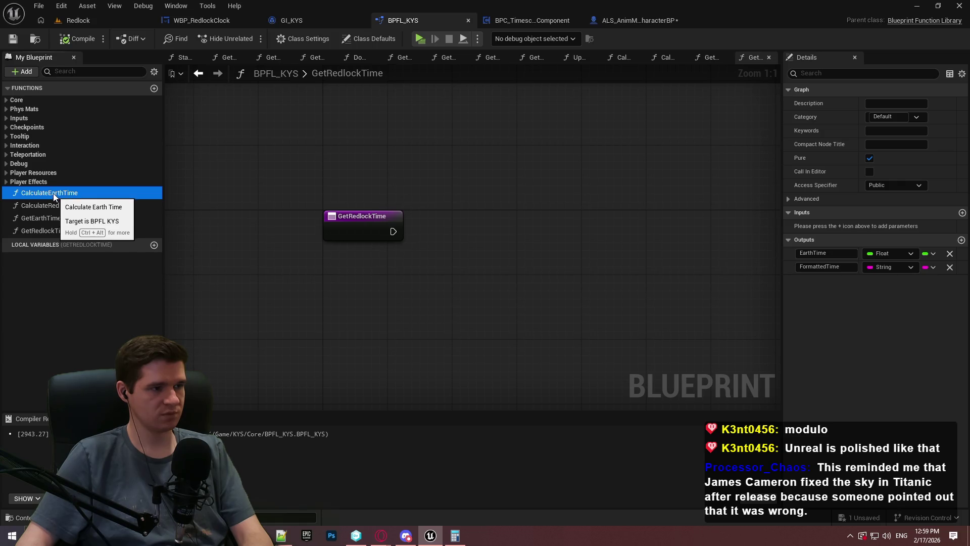
pyautogui.doubleClick(53, 195)
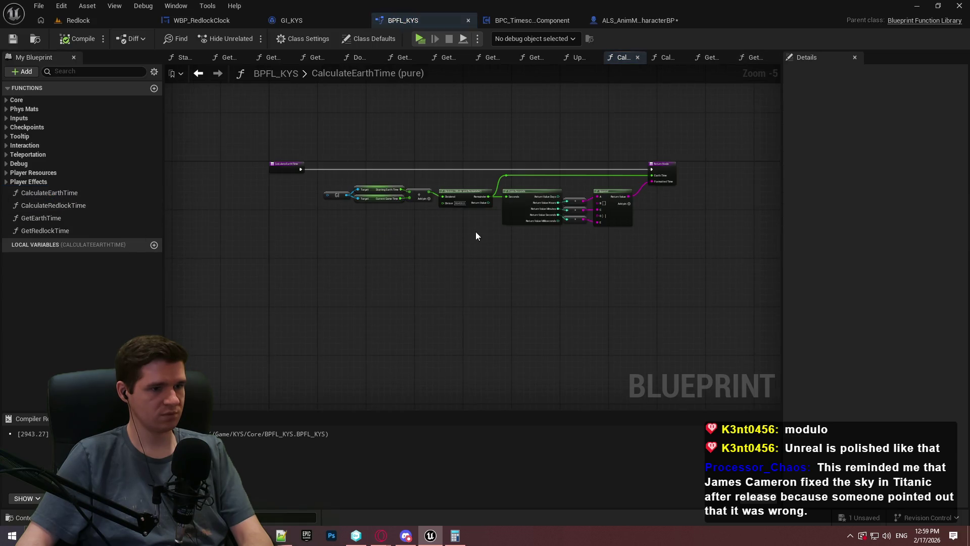
pyautogui.click(50, 194)
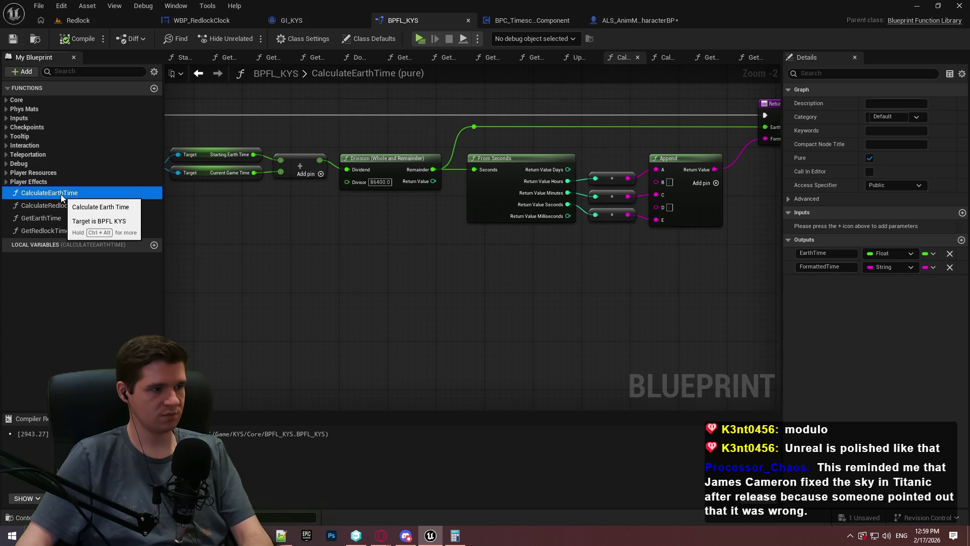
pyautogui.click(156, 91)
pyautogui.write('UpdateTime')
pyautogui.press('Return')
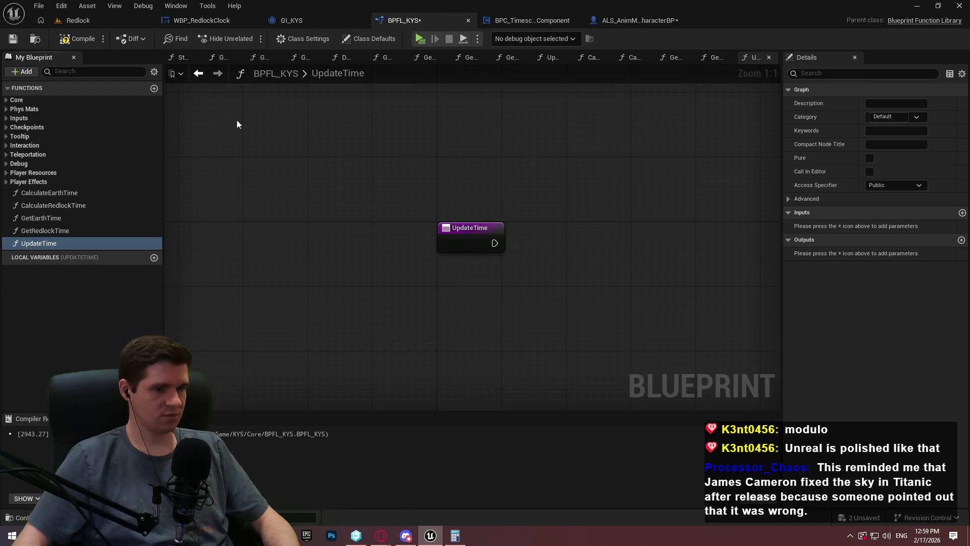
# Cut the Get Game Time in Seconds, SET Current Game Time and GI nodes from Event Tick into UpdateTime
pyautogui.scroll(-1, 311, 237)
pyautogui.moveTo(501, 287); pyautogui.dragTo(443, 278)
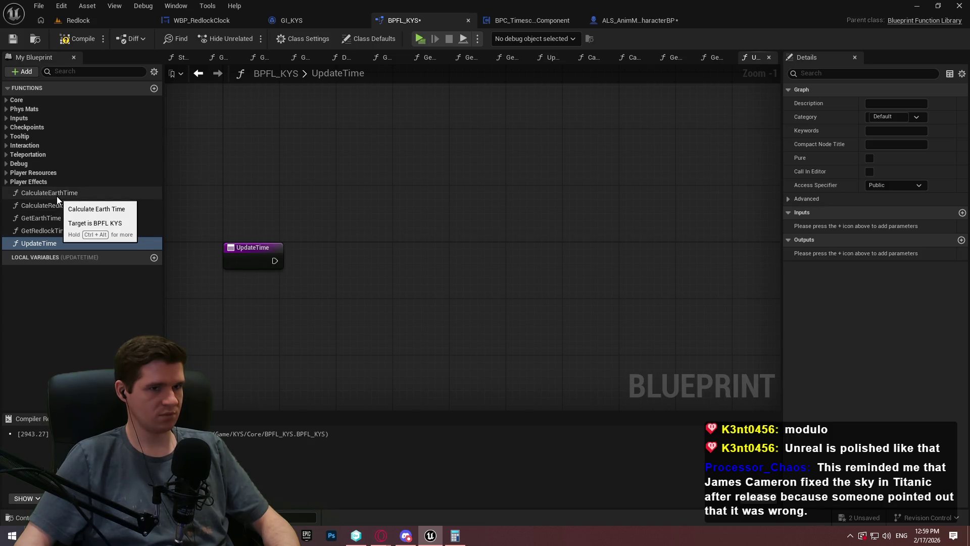
pyautogui.click(649, 18)
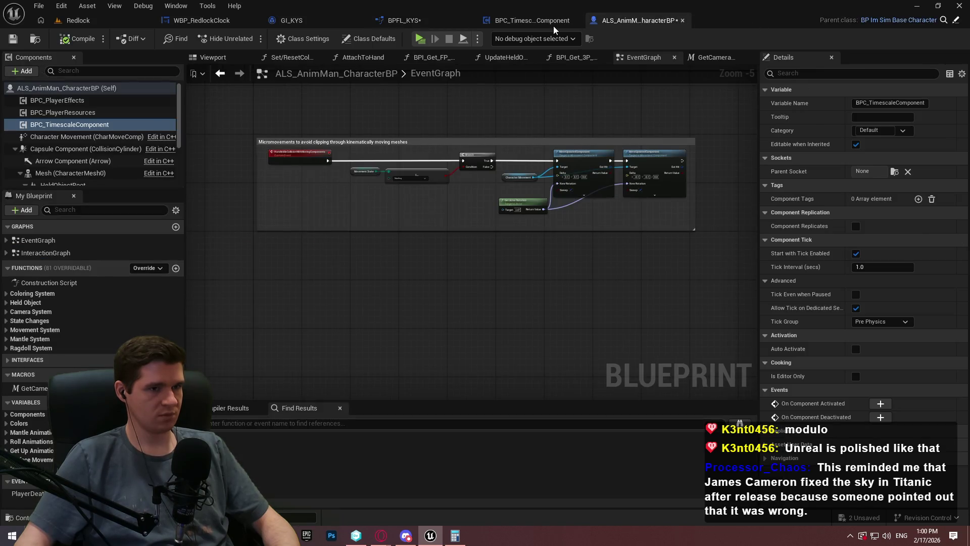
pyautogui.click(555, 23)
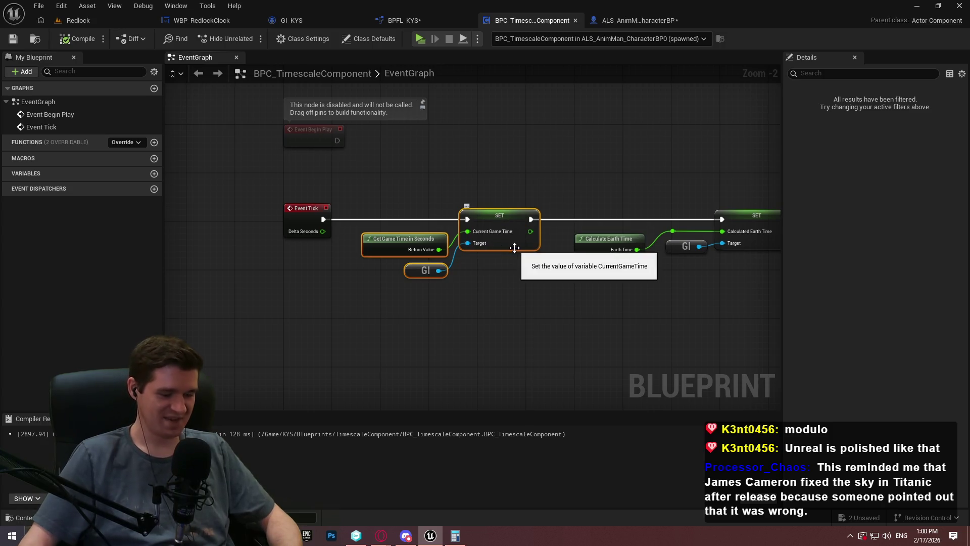
pyautogui.moveTo(559, 238)
pyautogui.mouseDown()
pyautogui.moveTo(405, 305)
pyautogui.moveTo(437, 299)
pyautogui.mouseUp()
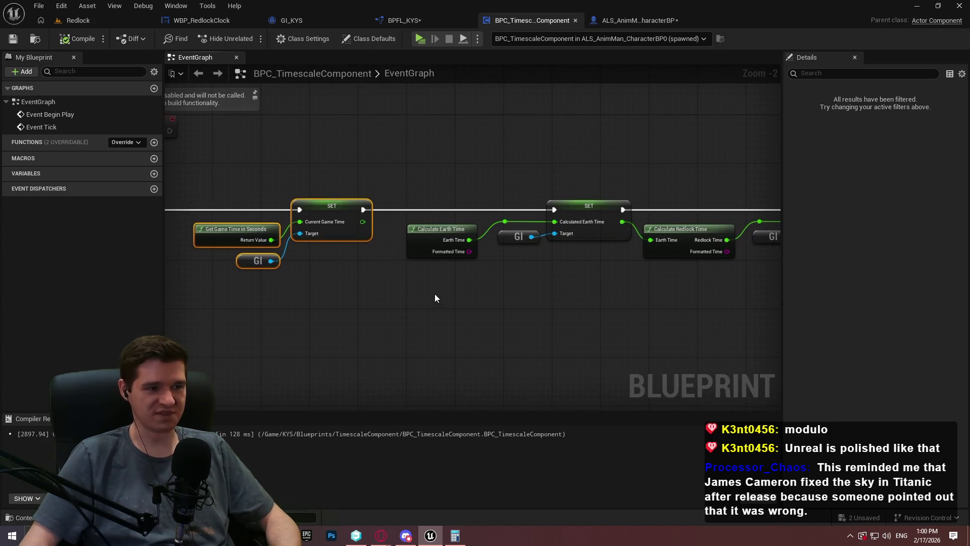
pyautogui.hotkey('ctrl', 'x')
pyautogui.click(404, 21)
pyautogui.hotkey('ctrl', 'v')
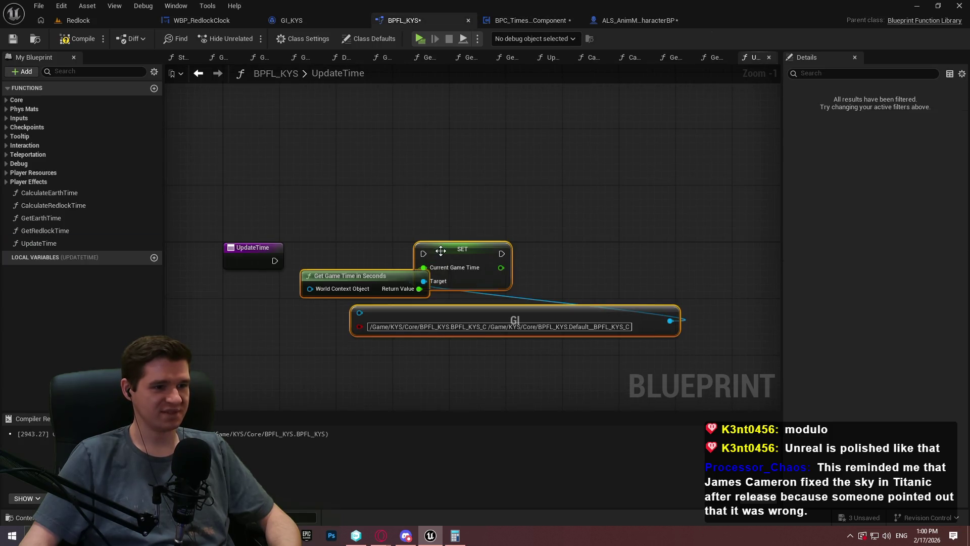
# Replace the broken GI node with a new 'get gi' wired to SET's Target, and connect UpdateTime's execution to SET
pyautogui.click(586, 330)
pyautogui.press('Delete')
pyautogui.moveTo(424, 282); pyautogui.dragTo(414, 336)
pyautogui.write('get gi')
pyautogui.press('Return')
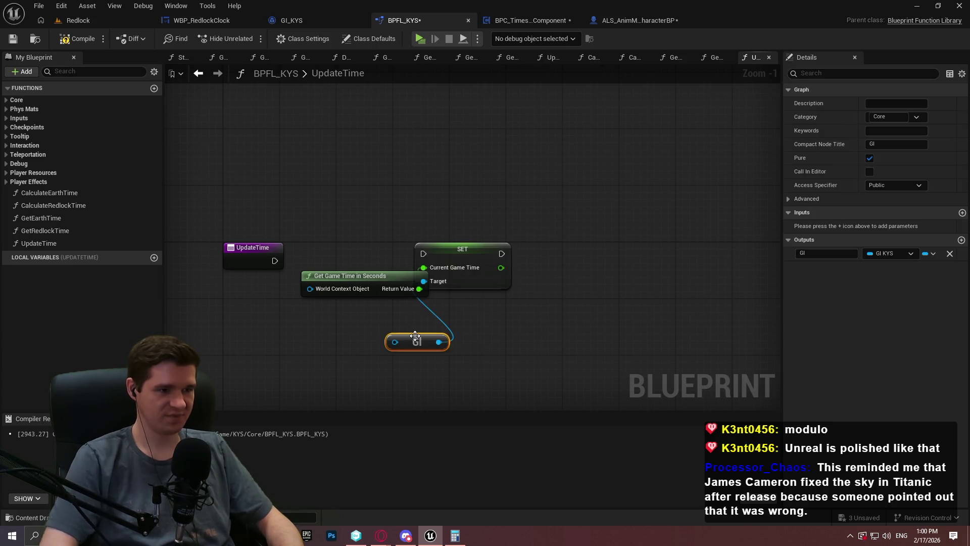
pyautogui.moveTo(463, 251); pyautogui.dragTo(491, 250)
pyautogui.moveTo(407, 339); pyautogui.dragTo(386, 310)
pyautogui.moveTo(452, 253); pyautogui.dragTo(275, 260)
# Tidy the SET, Get Game Time and GI layout, then compile and save the library
pyautogui.moveTo(485, 356); pyautogui.dragTo(373, 265)
pyautogui.moveTo(514, 266); pyautogui.dragTo(501, 273)
pyautogui.keyDown('ctrl'); pyautogui.click(500, 273); pyautogui.keyUp('ctrl')
pyautogui.moveTo(324, 284); pyautogui.dragTo(260, 308)
pyautogui.moveTo(454, 266); pyautogui.dragTo(420, 266)
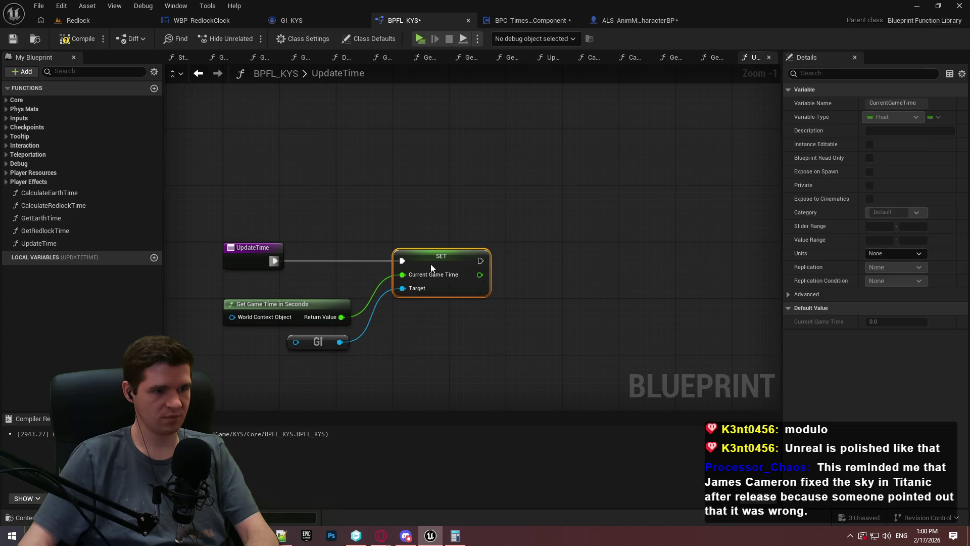
pyautogui.click(445, 314)
pyautogui.click(70, 40)
pyautogui.click(13, 40)
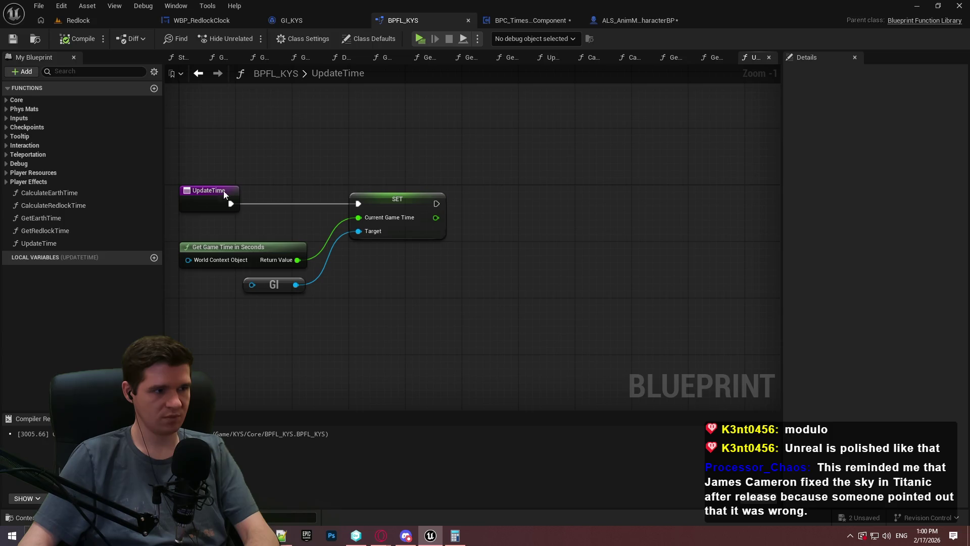
# Add Calculate Earth Time and Calculate Redlock Time nodes, feeding Earth Time into Calculate Redlock Time
pyautogui.moveTo(50, 192)
pyautogui.mouseDown()
pyautogui.moveTo(493, 273)
pyautogui.moveTo(534, 264)
pyautogui.mouseUp()
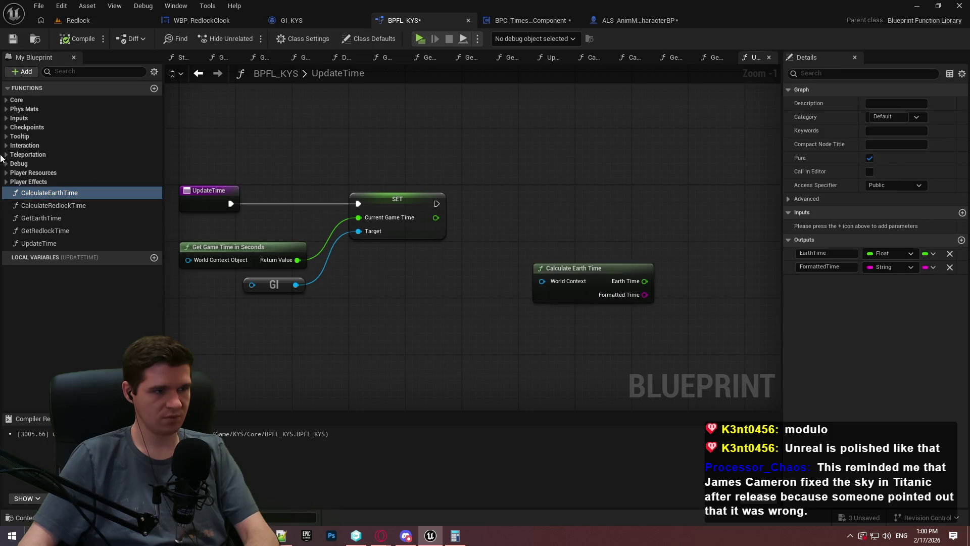
pyautogui.moveTo(53, 205)
pyautogui.mouseDown()
pyautogui.moveTo(676, 230)
pyautogui.moveTo(543, 243)
pyautogui.mouseUp()
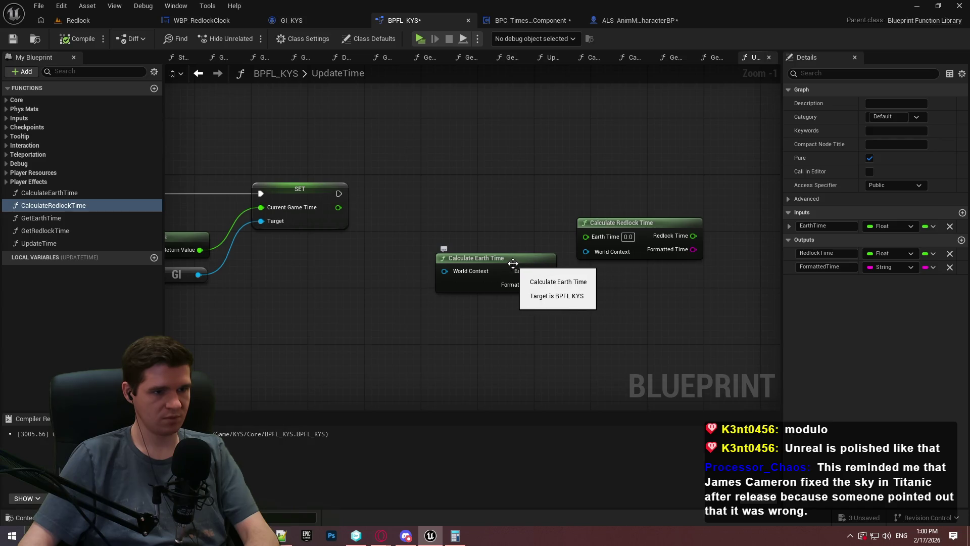
pyautogui.moveTo(600, 239)
pyautogui.mouseDown()
pyautogui.moveTo(599, 275)
pyautogui.moveTo(547, 271)
pyautogui.mouseUp()
pyautogui.moveTo(610, 267); pyautogui.dragTo(603, 267)
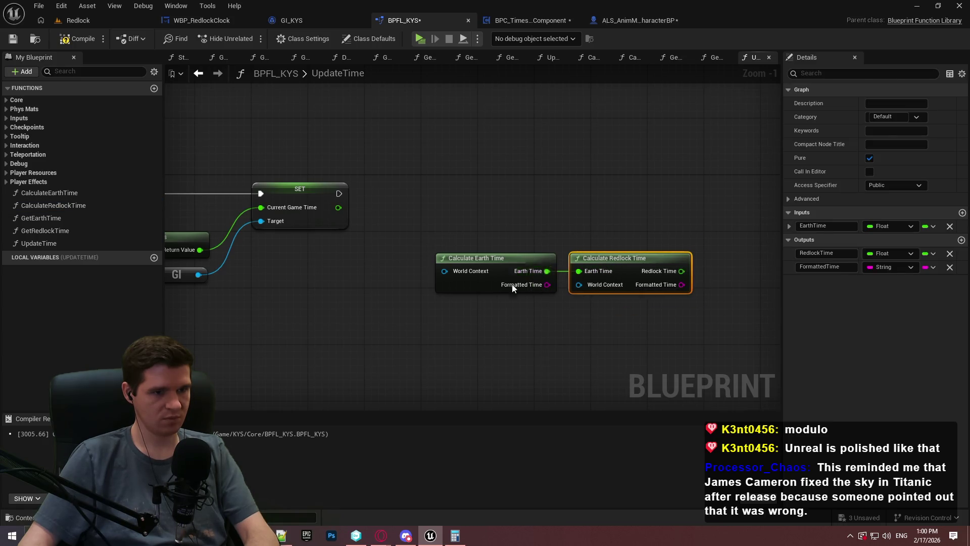
pyautogui.doubleClick(516, 260)
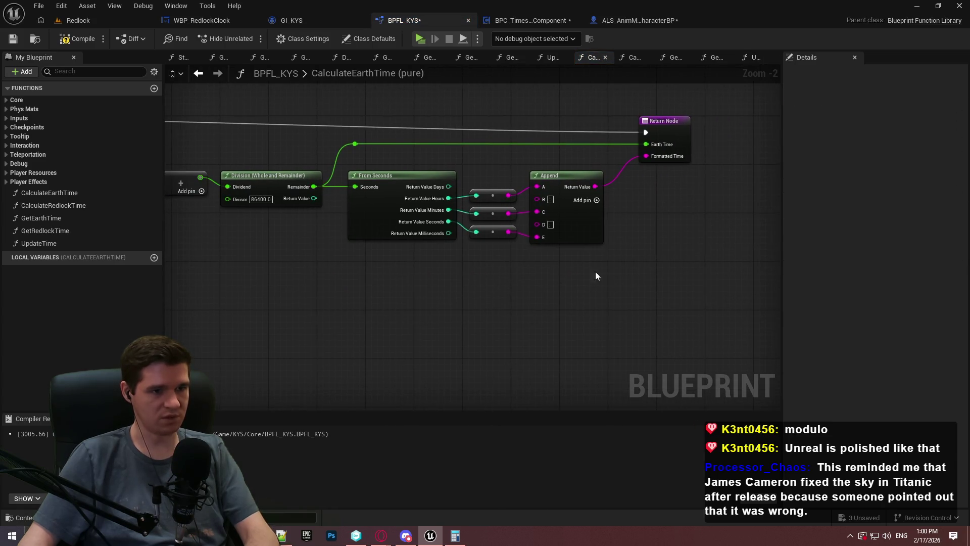
# Delete CalculateEarthTime's time-formatting nodes, keeping a text copy in the notes window
pyautogui.moveTo(606, 282); pyautogui.dragTo(419, 167)
pyautogui.press('Delete')
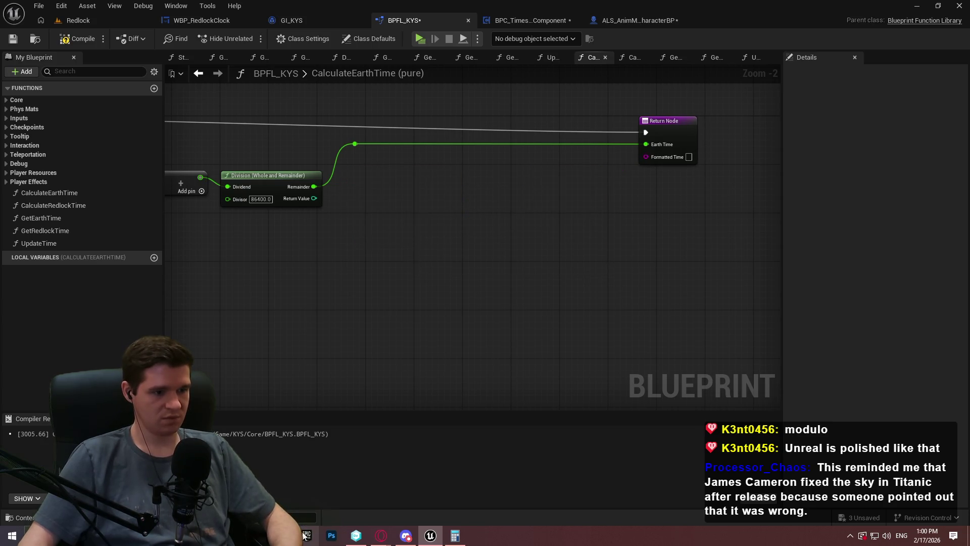
pyautogui.hotkey('alt', 'Tab')
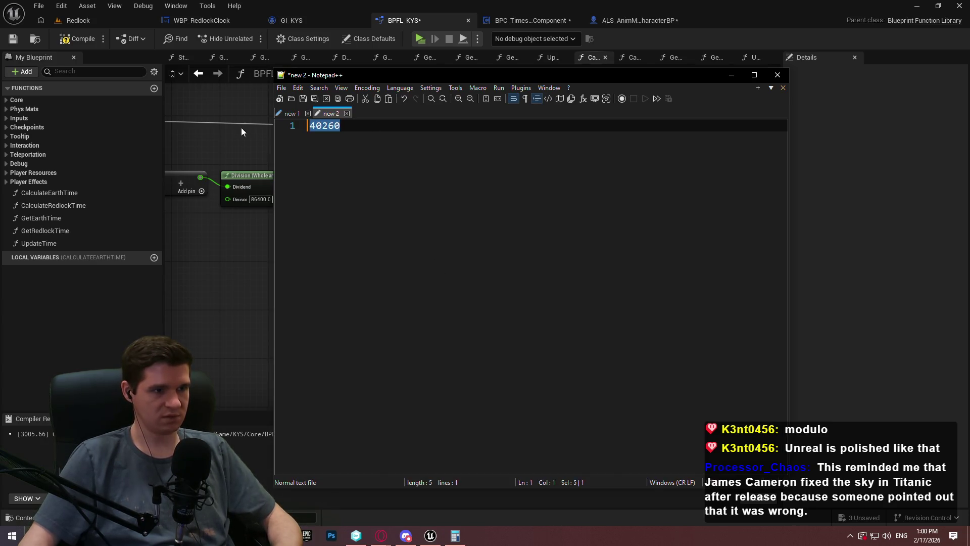
pyautogui.hotkey('ctrl', 'v')
pyautogui.click(812, 292)
# Wire Remainder straight to the Return Node's Earth Time and tidy the node layout
pyautogui.scroll(-1, 548, 228)
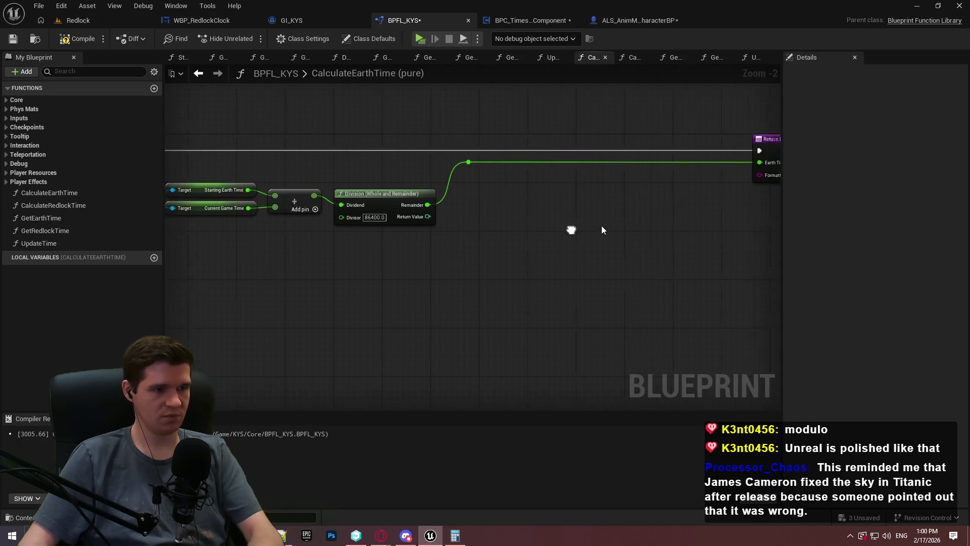
pyautogui.press('Delete')
pyautogui.moveTo(427, 218)
pyautogui.mouseDown()
pyautogui.moveTo(530, 215)
pyautogui.moveTo(728, 179)
pyautogui.moveTo(682, 159)
pyautogui.mouseUp()
pyautogui.moveTo(600, 163); pyautogui.dragTo(485, 162)
pyautogui.moveTo(600, 321)
pyautogui.mouseDown()
pyautogui.moveTo(329, 255)
pyautogui.moveTo(224, 281)
pyautogui.mouseUp()
pyautogui.moveTo(641, 224); pyautogui.dragTo(543, 224)
pyautogui.click(547, 362)
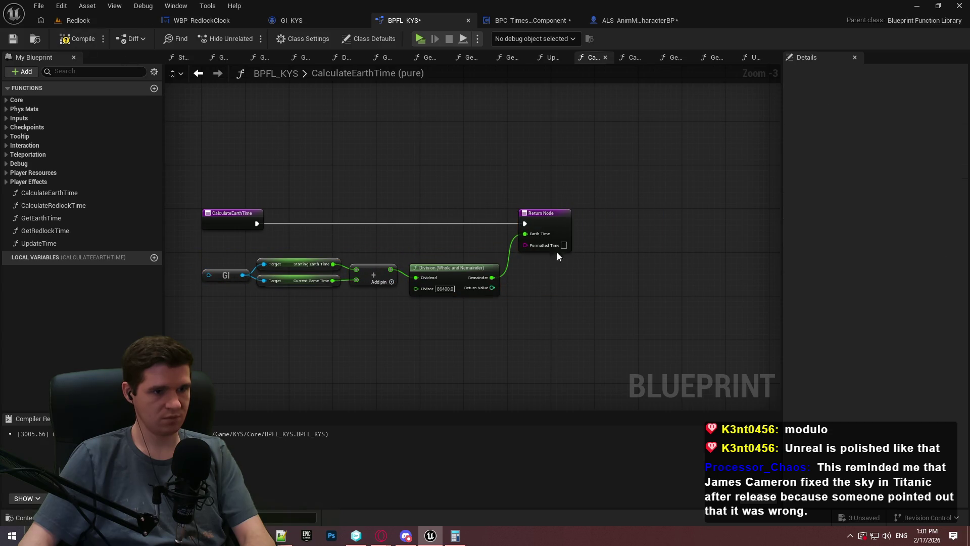
# Remove the Formatted Time output from CalculateEarthTime, then compile and save
pyautogui.click(555, 213)
pyautogui.click(950, 266)
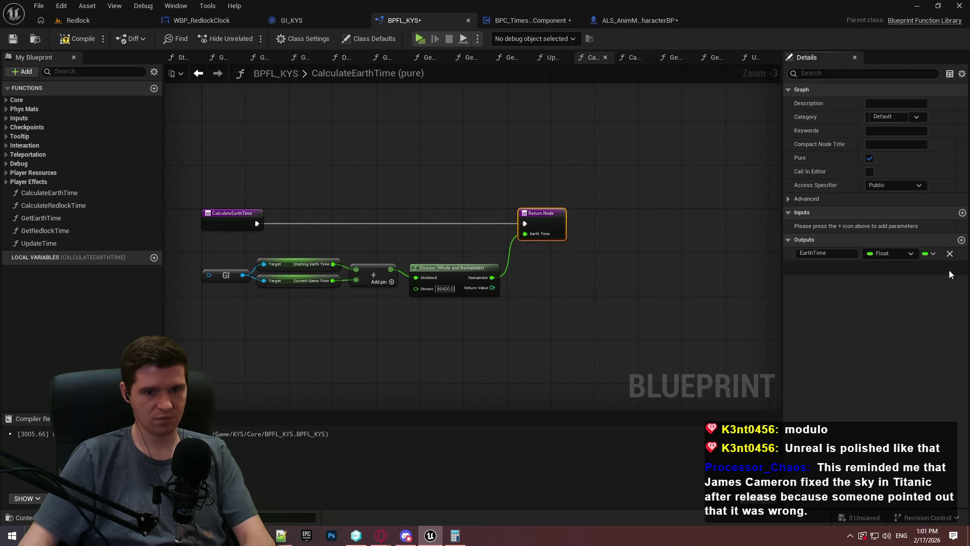
pyautogui.click(13, 39)
pyautogui.click(424, 185)
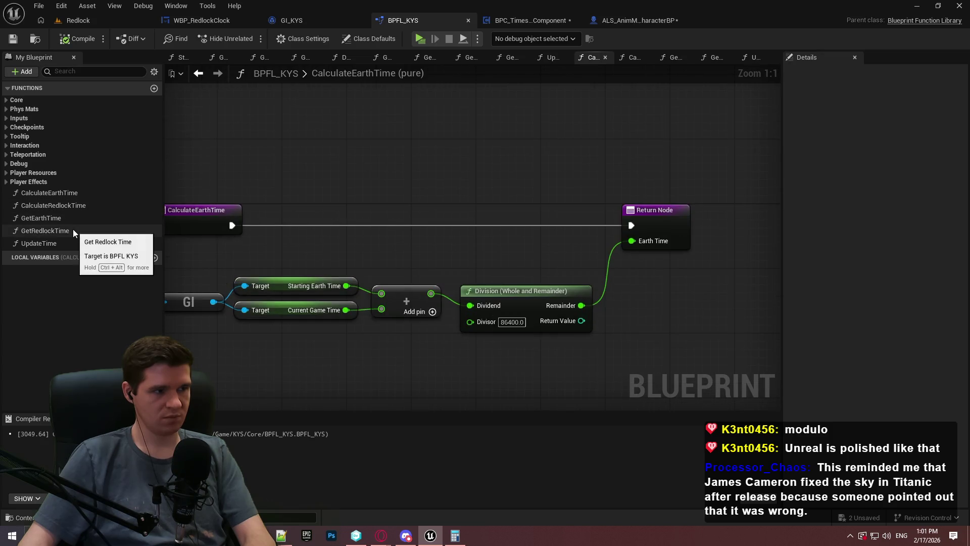
# In CalculateRedlockTime, delete the From Seconds and Append nodes and the leftover reroute
pyautogui.doubleClick(73, 205)
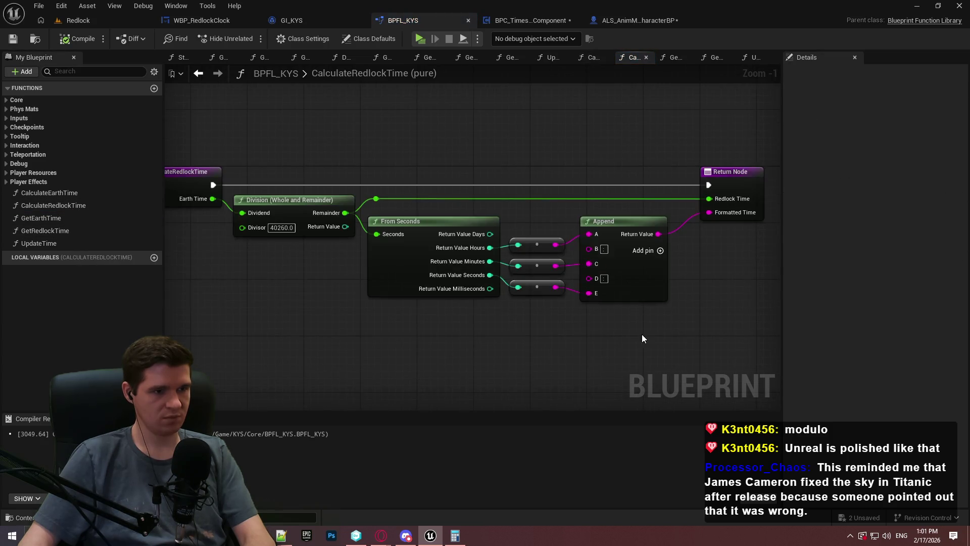
pyautogui.scroll(-1, 642, 334)
pyautogui.moveTo(650, 342); pyautogui.dragTo(438, 234)
pyautogui.press('Delete')
pyautogui.click(413, 218)
pyautogui.press('Delete')
# Wire Remainder to Redlock Time, remove the FormattedTime output, and save
pyautogui.moveTo(707, 224)
pyautogui.mouseDown()
pyautogui.moveTo(372, 232)
pyautogui.moveTo(386, 231)
pyautogui.mouseUp()
pyautogui.moveTo(711, 202); pyautogui.dragTo(680, 201)
pyautogui.moveTo(539, 198); pyautogui.dragTo(425, 201)
pyautogui.click(950, 268)
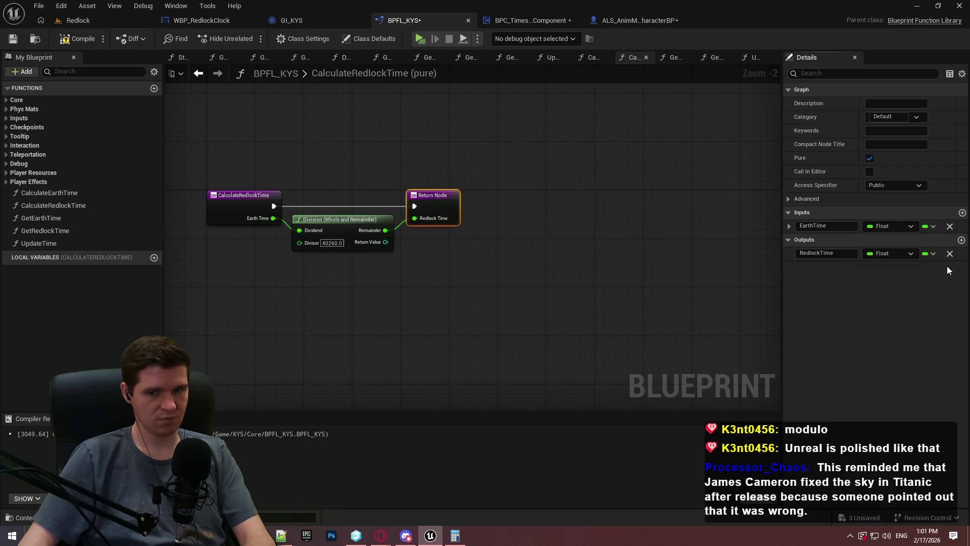
pyautogui.click(12, 39)
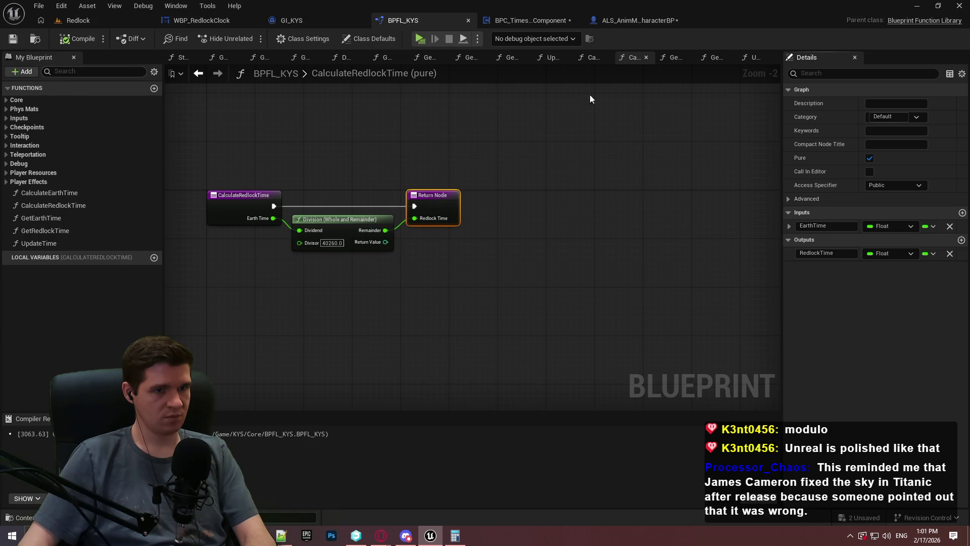
# In the UpdateTime graph, reposition the two Calculate nodes
pyautogui.doubleClick(63, 244)
pyautogui.scroll(1, 515, 269)
pyautogui.moveTo(653, 313); pyautogui.dragTo(410, 229)
pyautogui.click(424, 207)
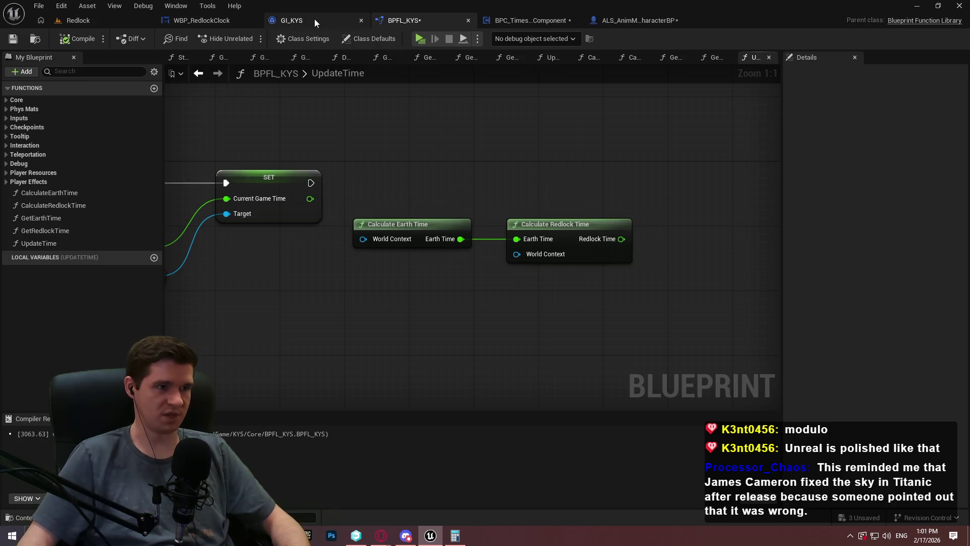
# Cut the time-calculation nodes from the component's EventGraph and paste them into UpdateTime
pyautogui.click(531, 22)
pyautogui.moveTo(379, 189); pyautogui.dragTo(673, 292)
pyautogui.moveTo(238, 158); pyautogui.dragTo(238, 155)
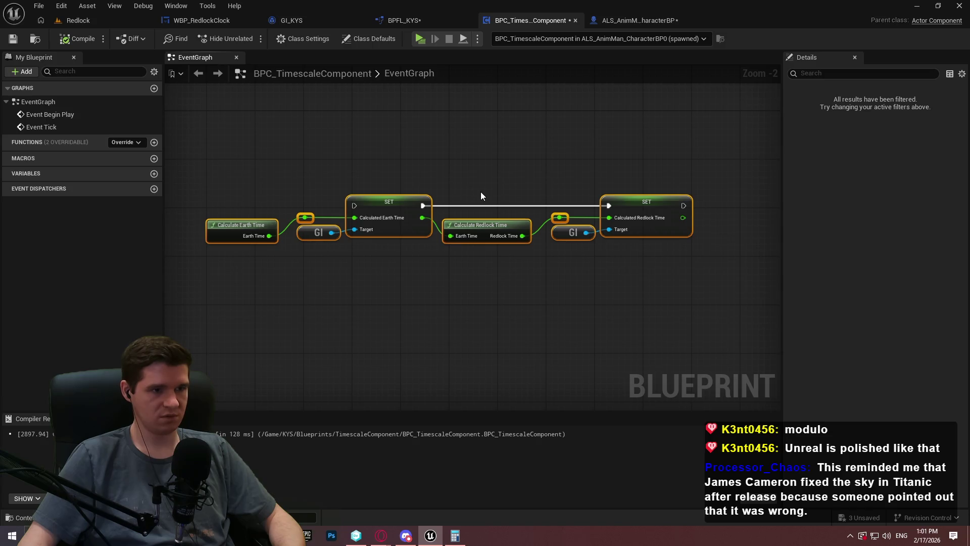
pyautogui.press('Delete')
pyautogui.click(397, 23)
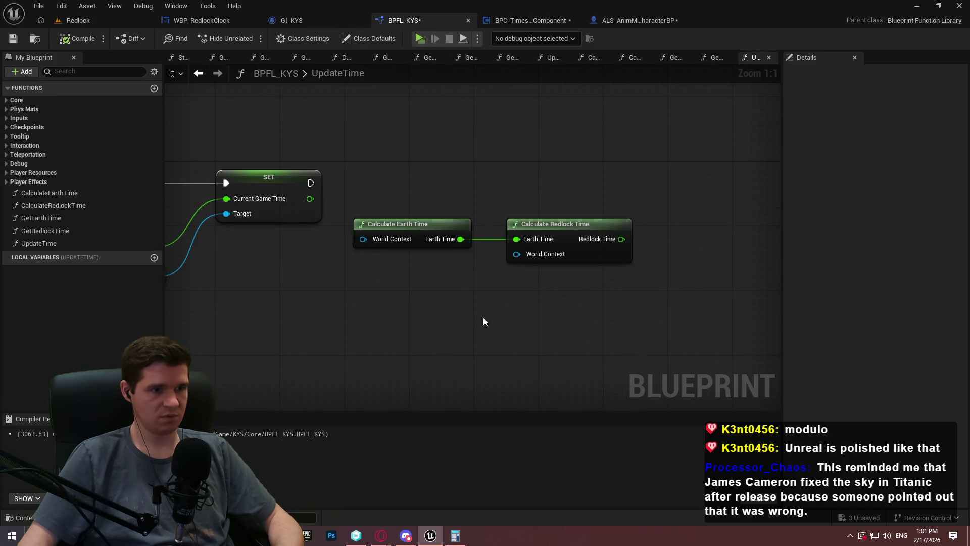
pyautogui.hotkey('ctrl', 'v')
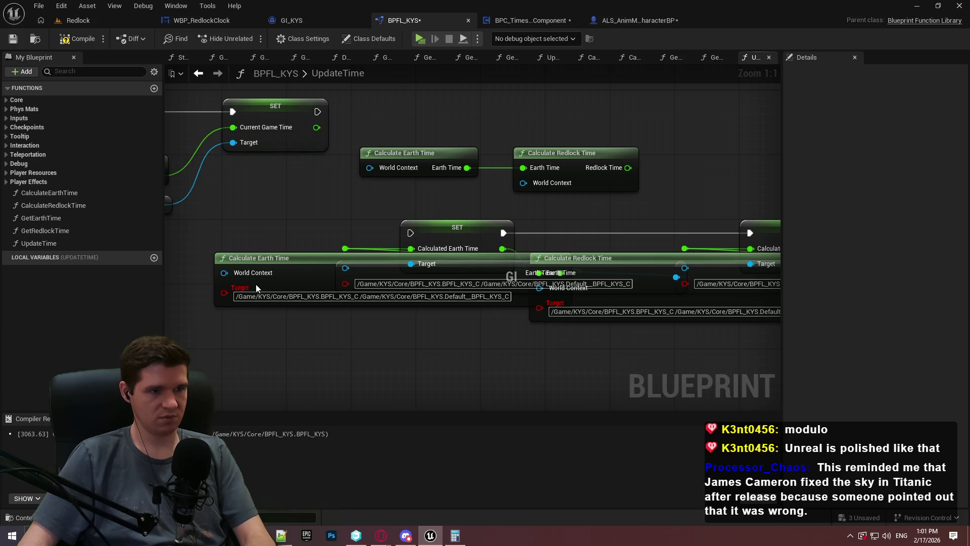
# Delete the duplicate Calculate Earth/Redlock Time nodes and the two broken GI_KYS nodes
pyautogui.click(256, 285)
pyautogui.press('Delete')
pyautogui.click(600, 268)
pyautogui.press('Delete')
pyautogui.click(597, 262)
pyautogui.press('Delete')
pyautogui.click(707, 283)
pyautogui.press('Delete')
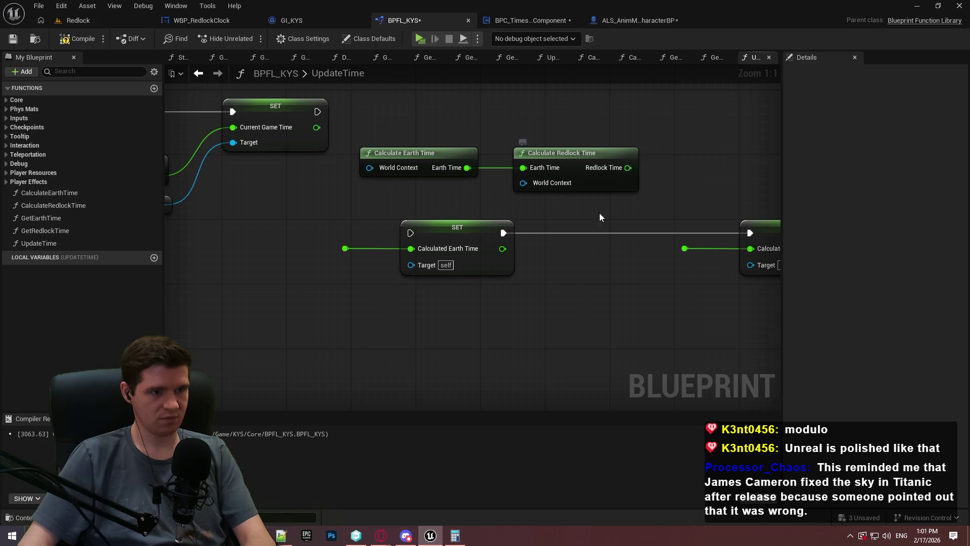
# Wire Earth Time and Redlock Time into their Calculated SET nodes, arranging the Calculate nodes
pyautogui.moveTo(467, 168); pyautogui.dragTo(418, 248)
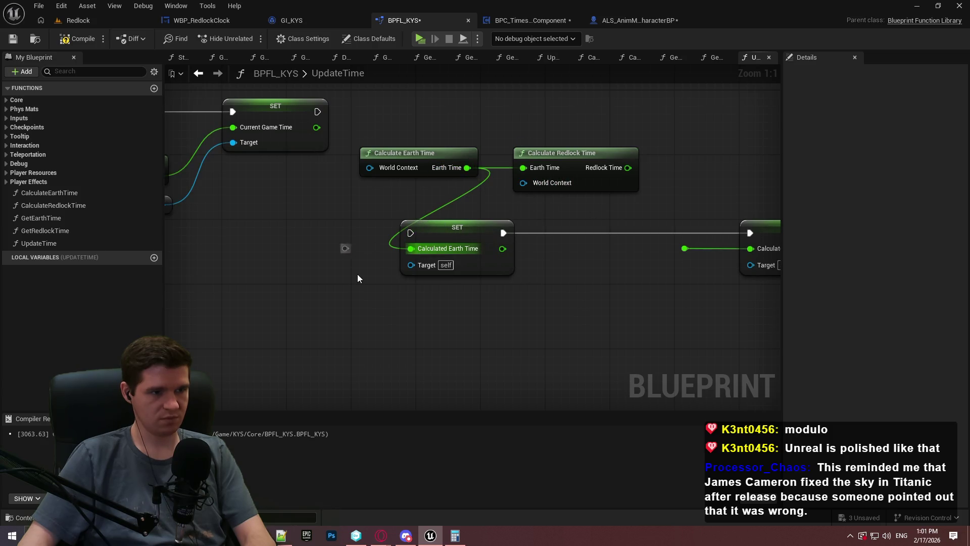
pyautogui.moveTo(434, 152)
pyautogui.mouseDown()
pyautogui.moveTo(328, 255)
pyautogui.moveTo(337, 259)
pyautogui.mouseUp()
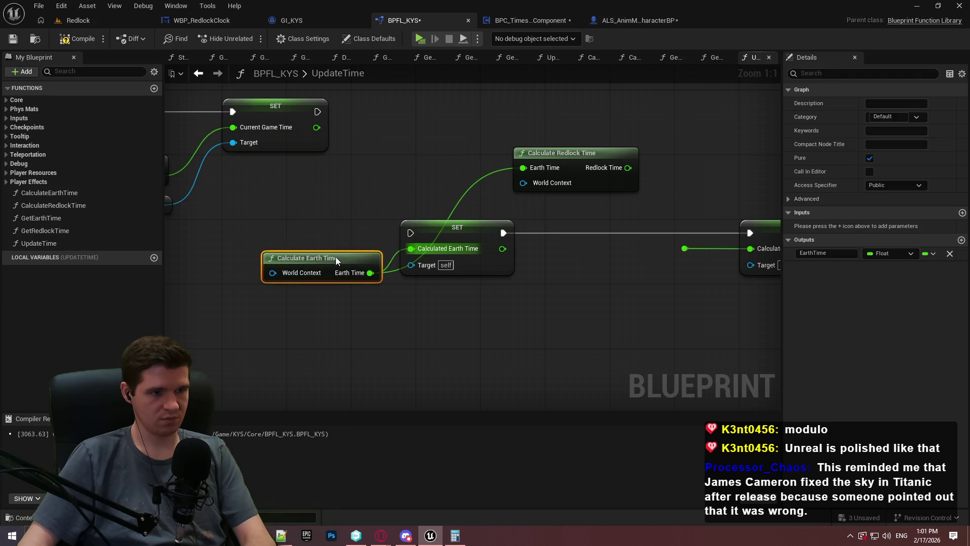
pyautogui.keyDown('alt'); pyautogui.click(523, 167); pyautogui.keyUp('alt')
pyautogui.moveTo(560, 154)
pyautogui.mouseDown()
pyautogui.moveTo(577, 258)
pyautogui.moveTo(502, 249)
pyautogui.mouseUp()
pyautogui.moveTo(648, 273)
pyautogui.mouseDown()
pyautogui.moveTo(763, 244)
pyautogui.moveTo(699, 229)
pyautogui.mouseUp()
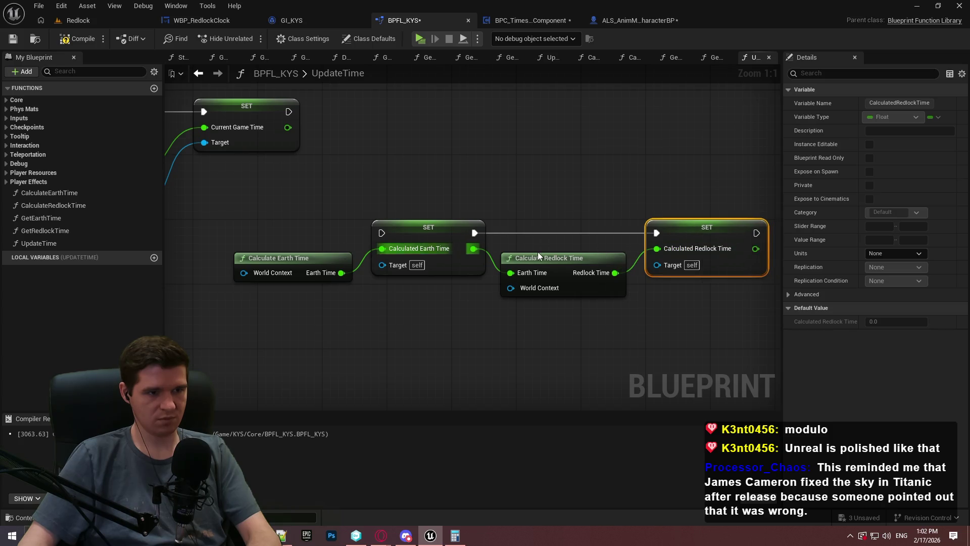
# Give both SET nodes a Get Game Instance node as Target
pyautogui.moveTo(382, 264); pyautogui.dragTo(358, 331)
pyautogui.write('gi')
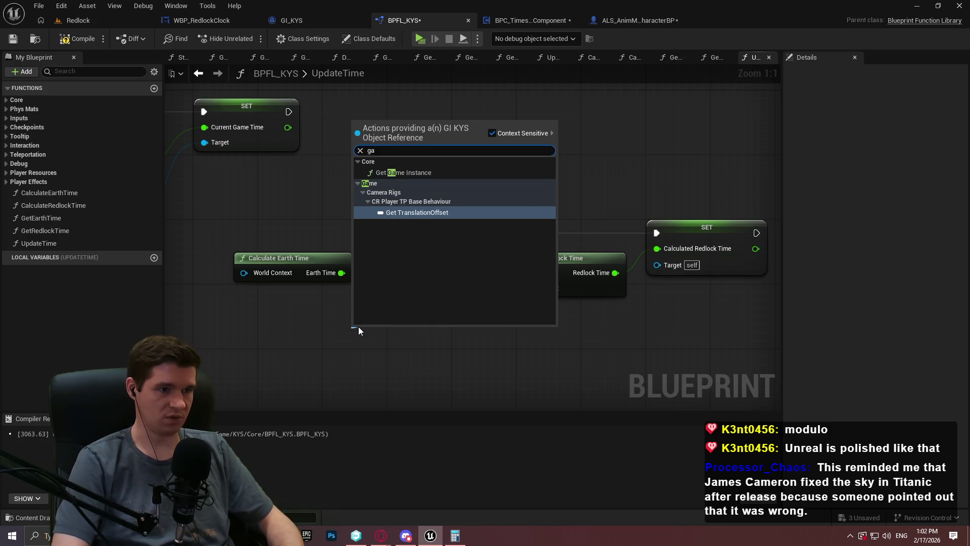
pyautogui.press('Return')
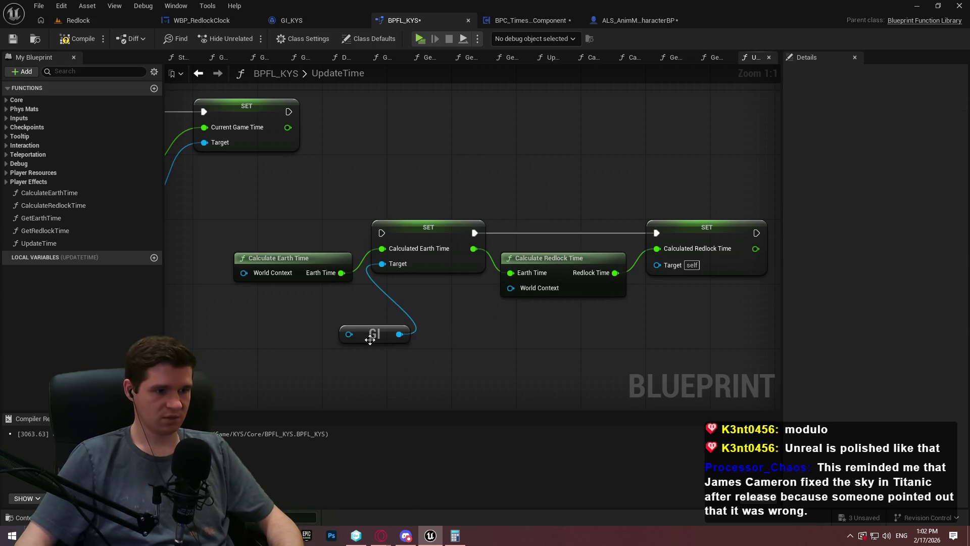
pyautogui.moveTo(363, 339); pyautogui.dragTo(307, 307)
pyautogui.hotkey('ctrl', 'c')
pyautogui.hotkey('ctrl', 'v')
pyautogui.moveTo(672, 269); pyautogui.dragTo(672, 268)
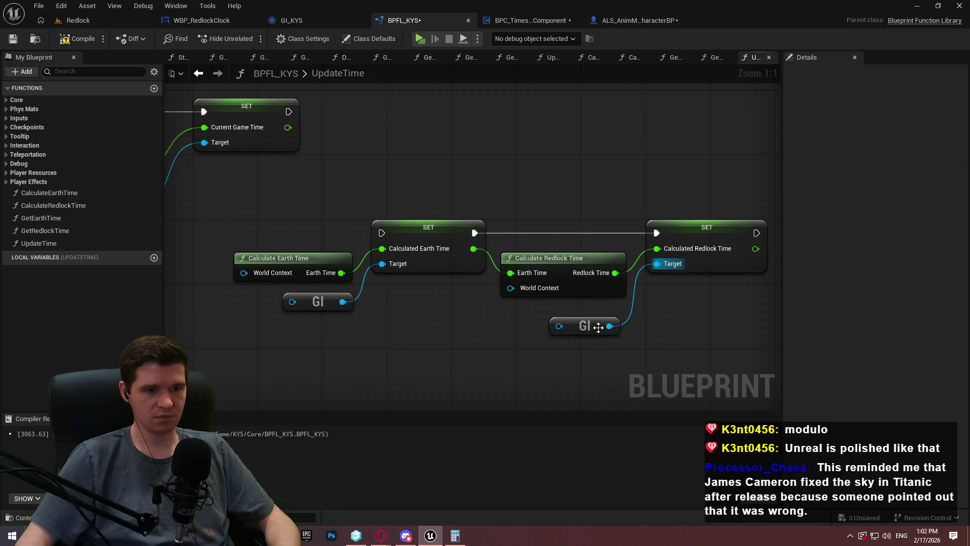
pyautogui.moveTo(593, 323); pyautogui.dragTo(602, 313)
pyautogui.click(701, 347)
# Chain the Earth Time SET into the Redlock Time SET and align them on one row
pyautogui.scroll(-2, 705, 344)
pyautogui.moveTo(466, 259)
pyautogui.mouseDown()
pyautogui.moveTo(425, 171)
pyautogui.moveTo(395, 168)
pyautogui.mouseUp()
pyautogui.moveTo(708, 336); pyautogui.dragTo(377, 254)
pyautogui.moveTo(498, 256)
pyautogui.mouseDown()
pyautogui.moveTo(604, 159)
pyautogui.moveTo(593, 162)
pyautogui.mouseUp()
pyautogui.click(679, 265)
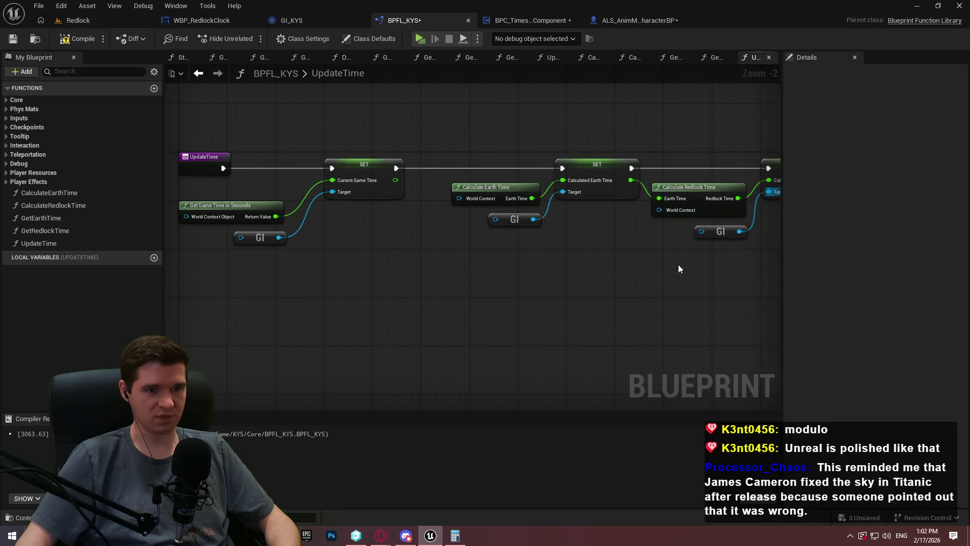
pyautogui.scroll(-1, 582, 251)
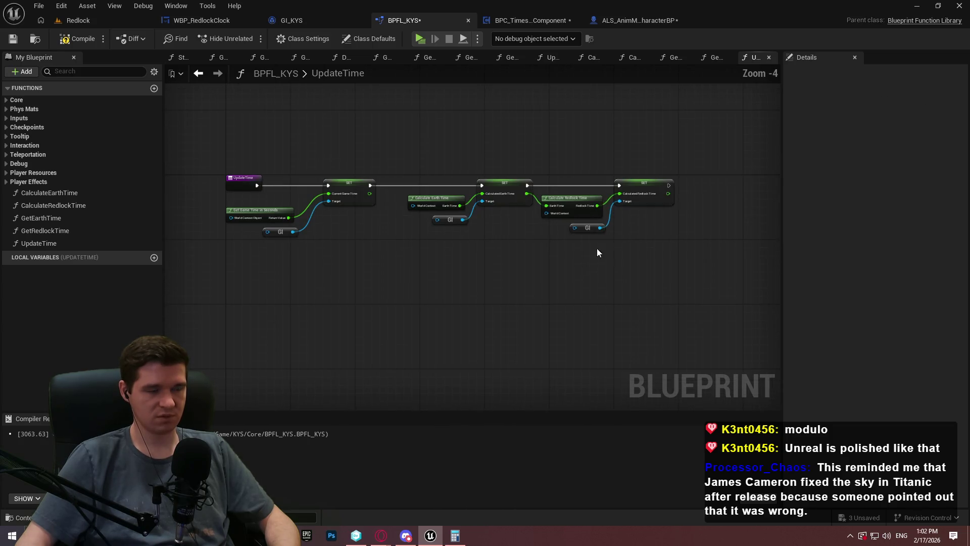
# End UpdateTime with a Return Node after the last SET and compile
pyautogui.moveTo(671, 175); pyautogui.dragTo(708, 171)
pyautogui.write('return')
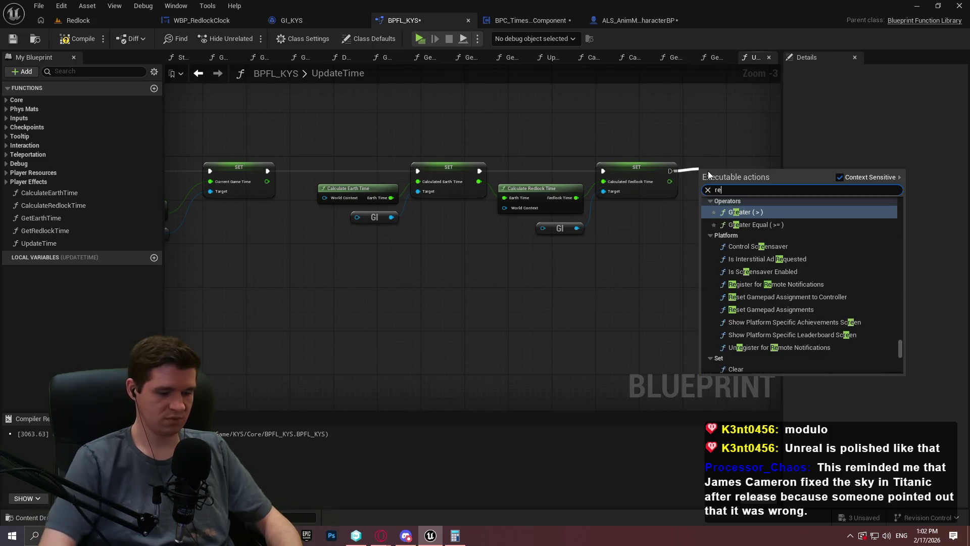
pyautogui.click(788, 346)
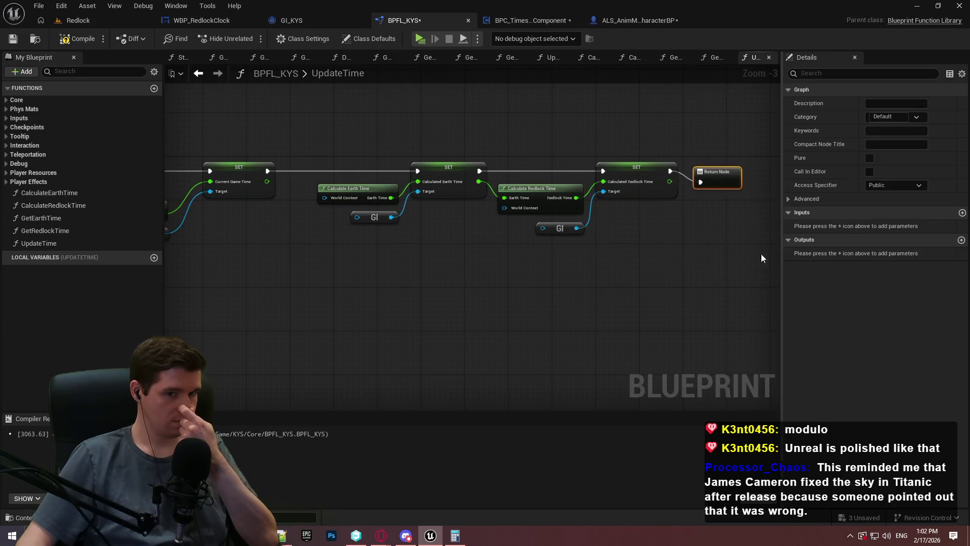
pyautogui.moveTo(719, 176); pyautogui.dragTo(722, 163)
pyautogui.click(354, 117)
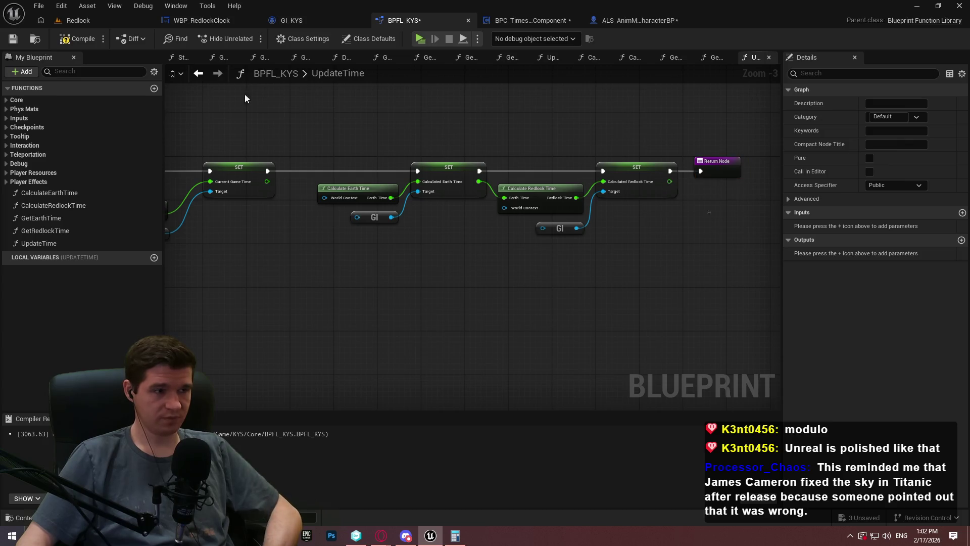
pyautogui.click(65, 39)
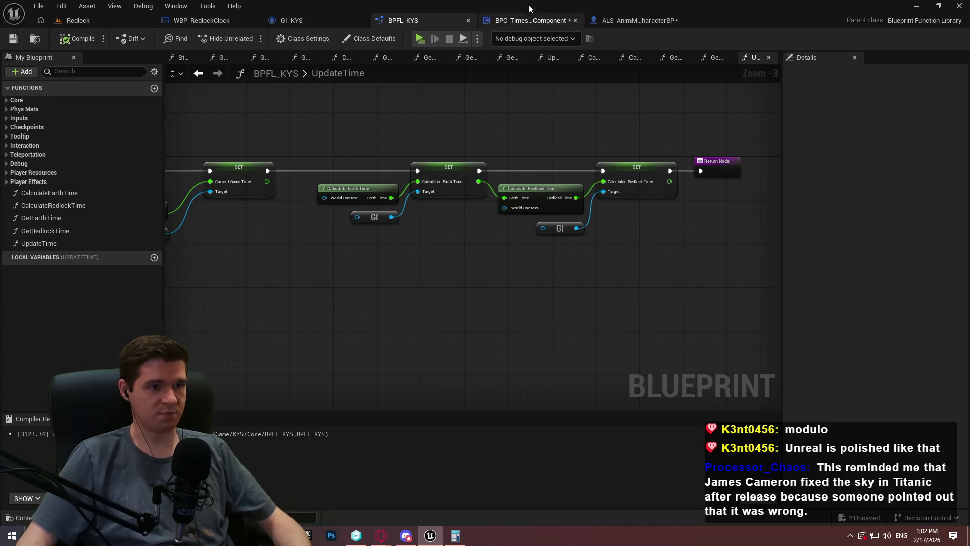
pyautogui.click(520, 21)
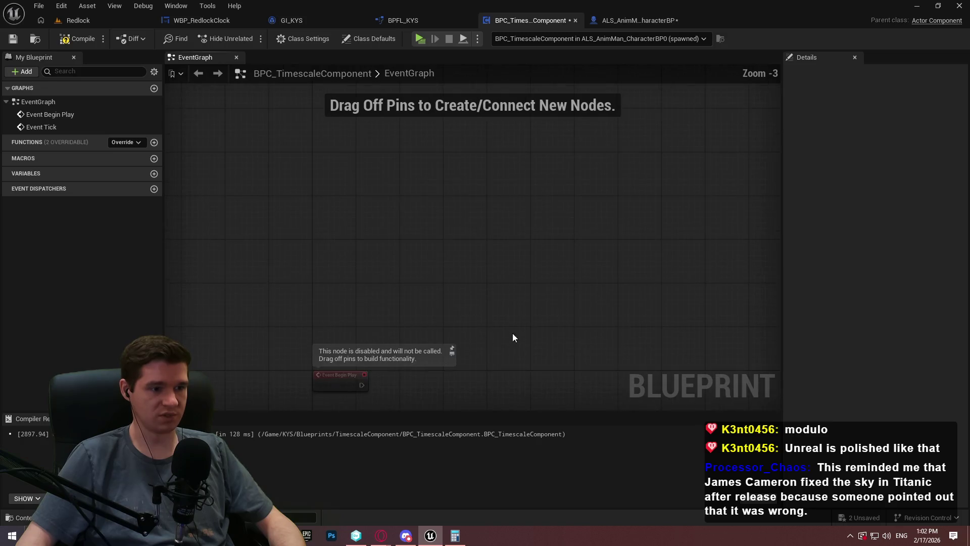
# Call Update Time after Event Tick in the component, then compile and save it
pyautogui.moveTo(357, 284); pyautogui.dragTo(399, 281)
pyautogui.write('update')
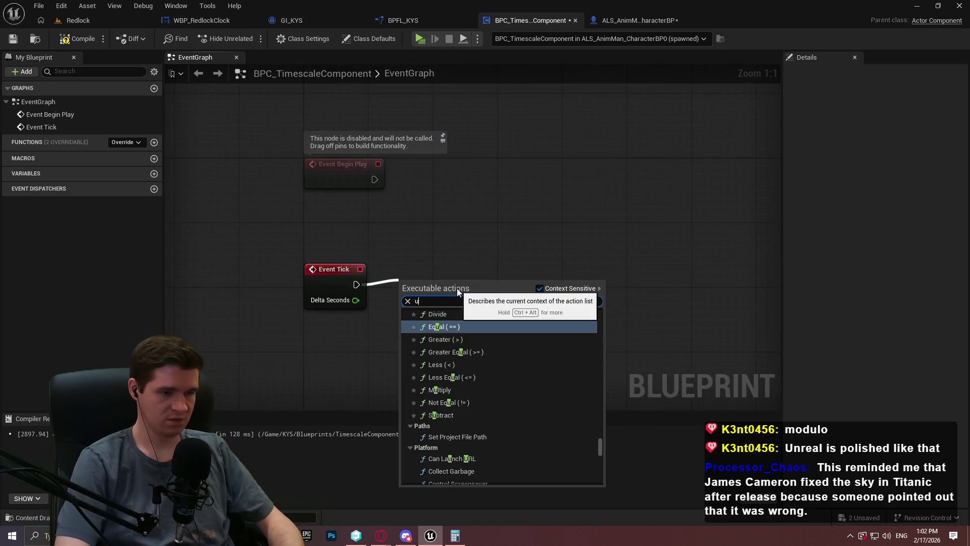
pyautogui.press('Return')
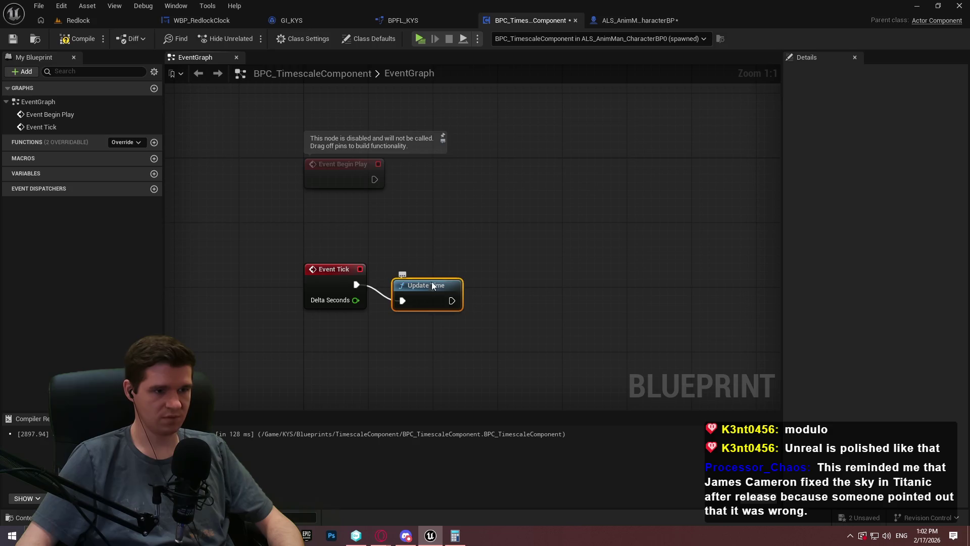
pyautogui.moveTo(430, 271); pyautogui.dragTo(440, 279)
pyautogui.click(424, 205)
pyautogui.press('F7')
pyautogui.hotkey('ctrl', 's')
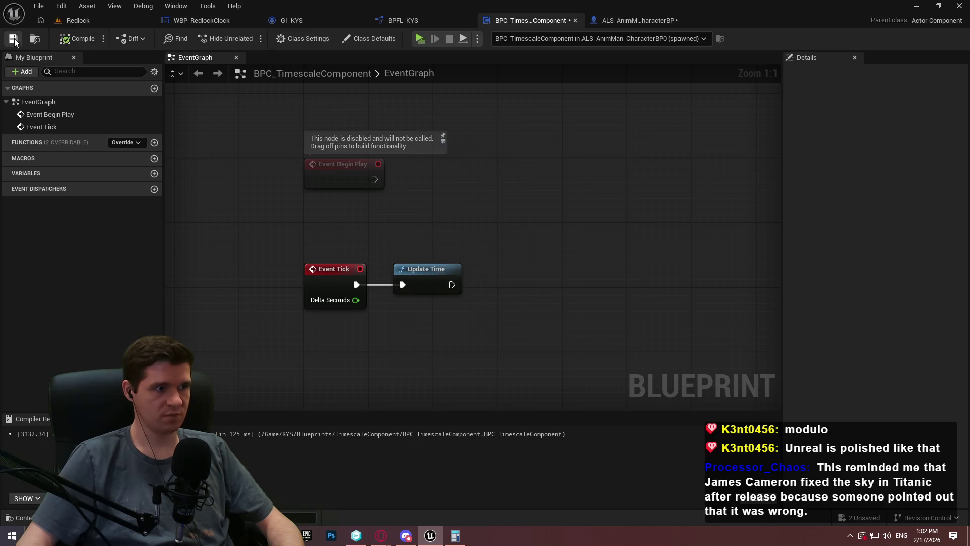
# Rename the UpdateTime function to UpdateEarthAndRedlockTime
pyautogui.click(434, 280)
pyautogui.doubleClick(435, 280)
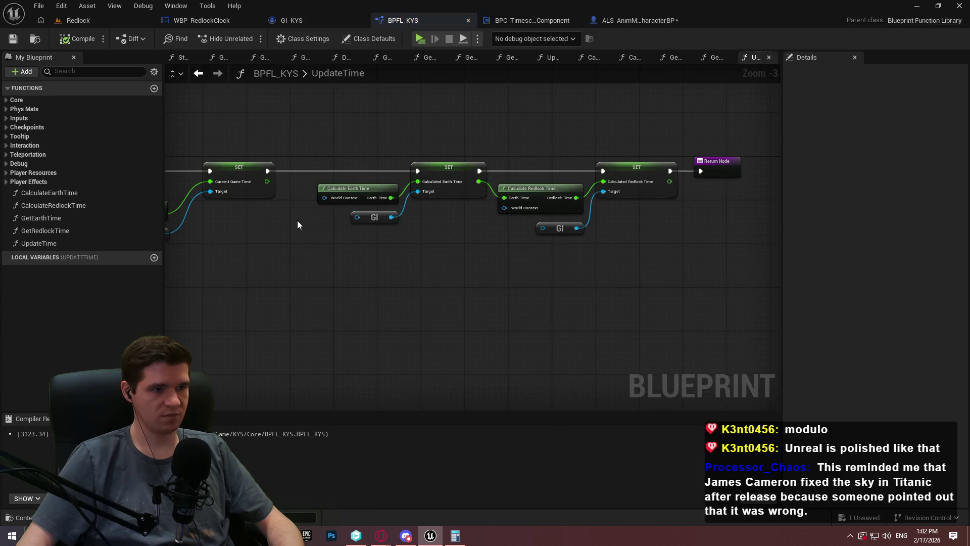
pyautogui.click(54, 218)
pyautogui.click(46, 244)
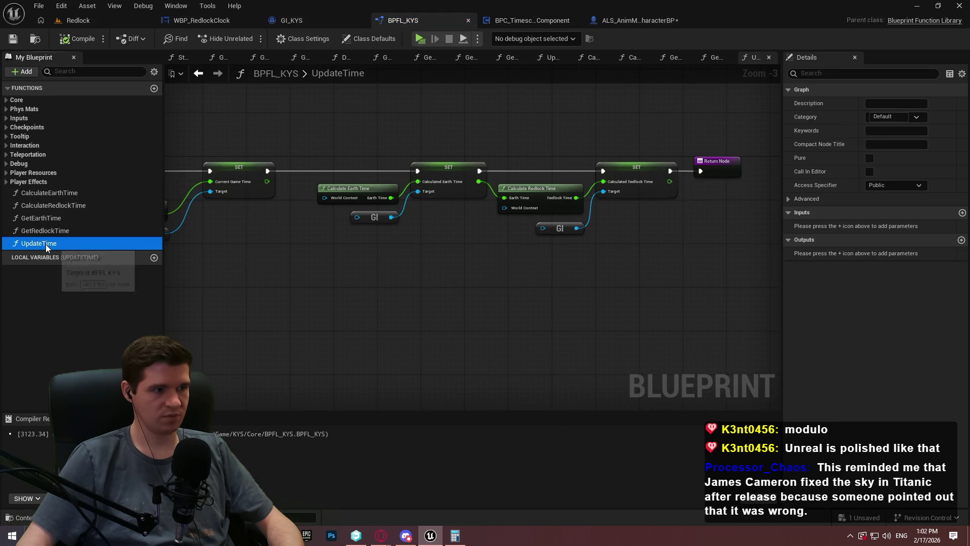
pyautogui.press('F2')
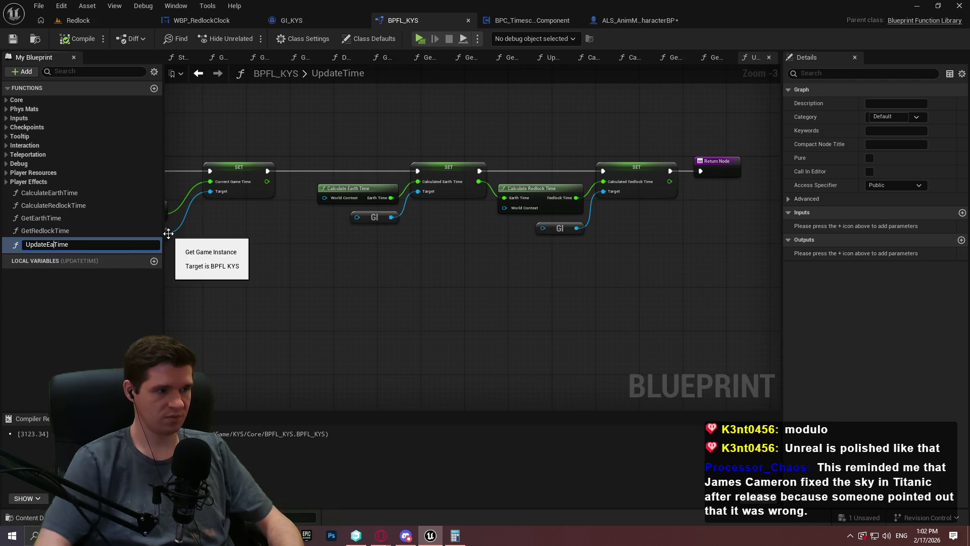
pyautogui.write('EarthAnd')
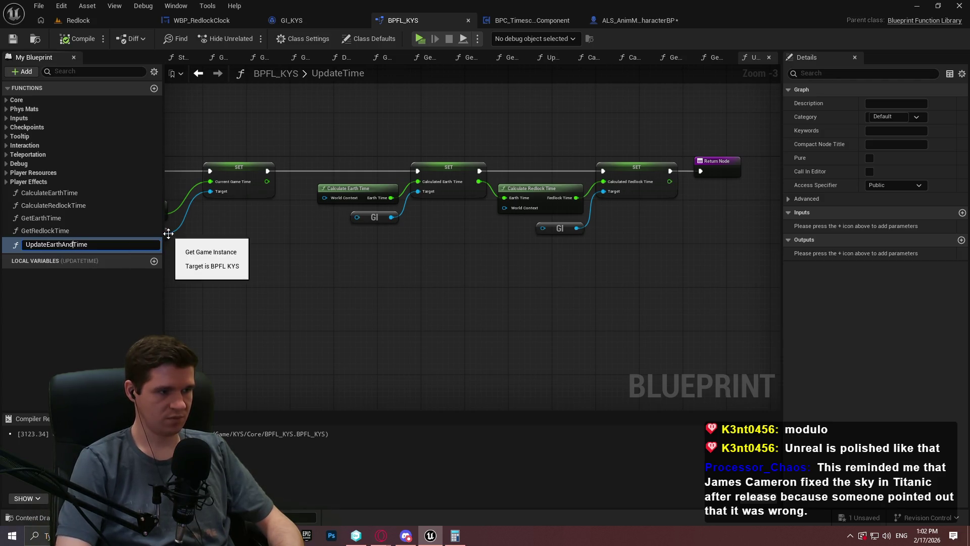
pyautogui.write('k')
pyautogui.press('Return')
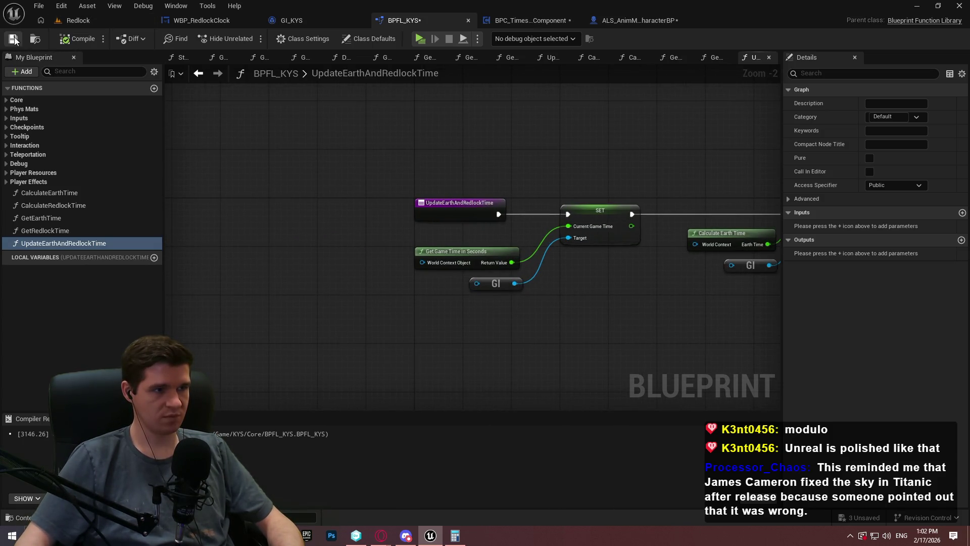
# Confirm the component's Event Tick shows the new name, then save BPFL_KYS
pyautogui.click(531, 20)
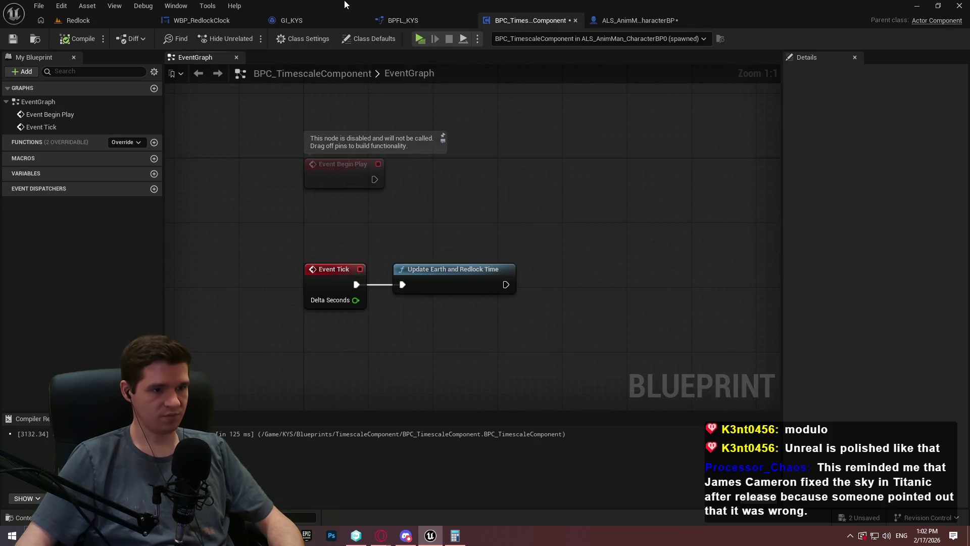
pyautogui.click(407, 21)
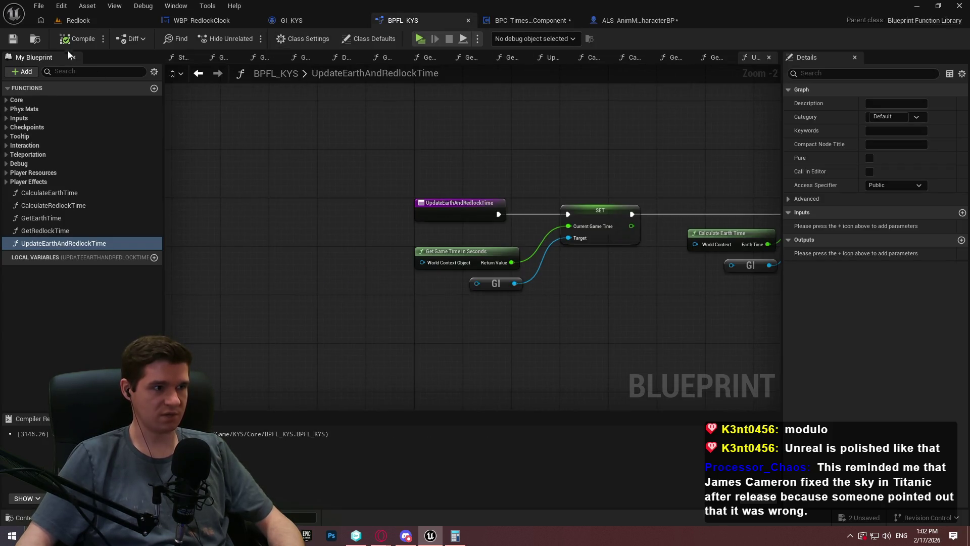
pyautogui.hotkey('ctrl', 's')
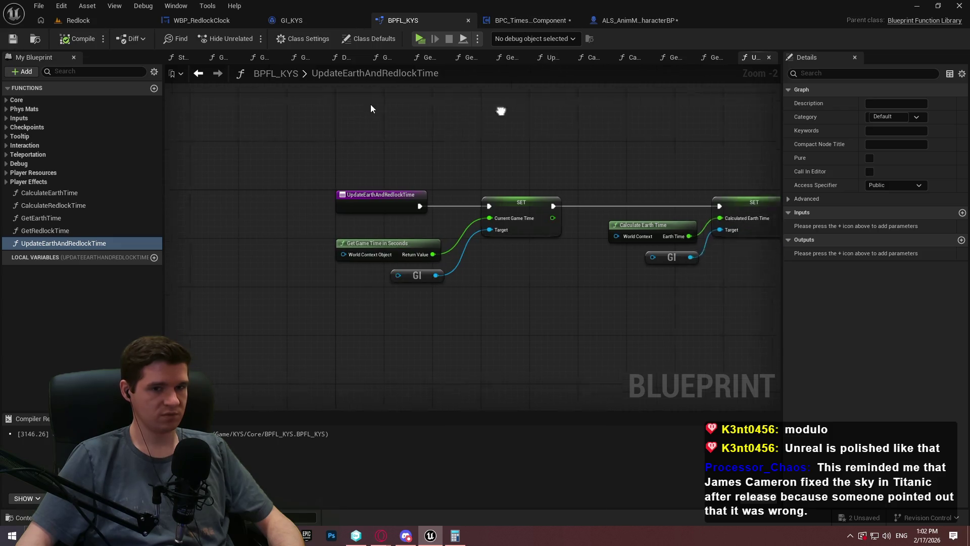
pyautogui.scroll(-2, 524, 124)
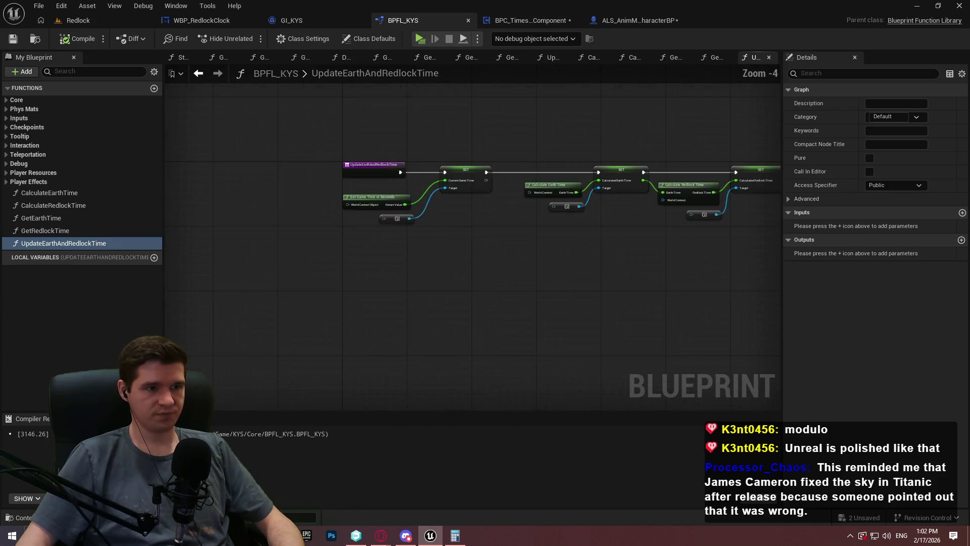
# In GetEarthTime, add a Get Game Instance node feeding a Get Calculated Earth Time getter
pyautogui.doubleClick(45, 219)
pyautogui.click(45, 230)
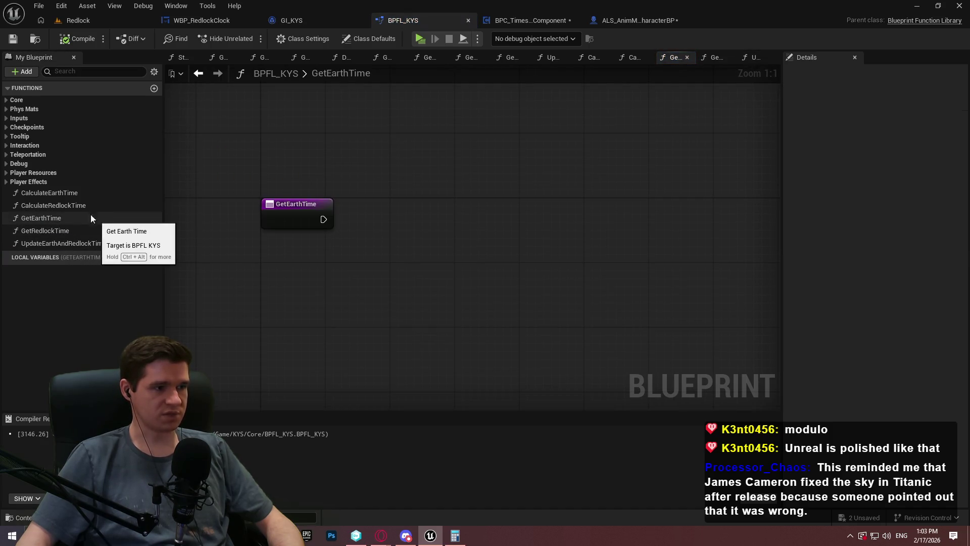
pyautogui.rightClick(375, 258)
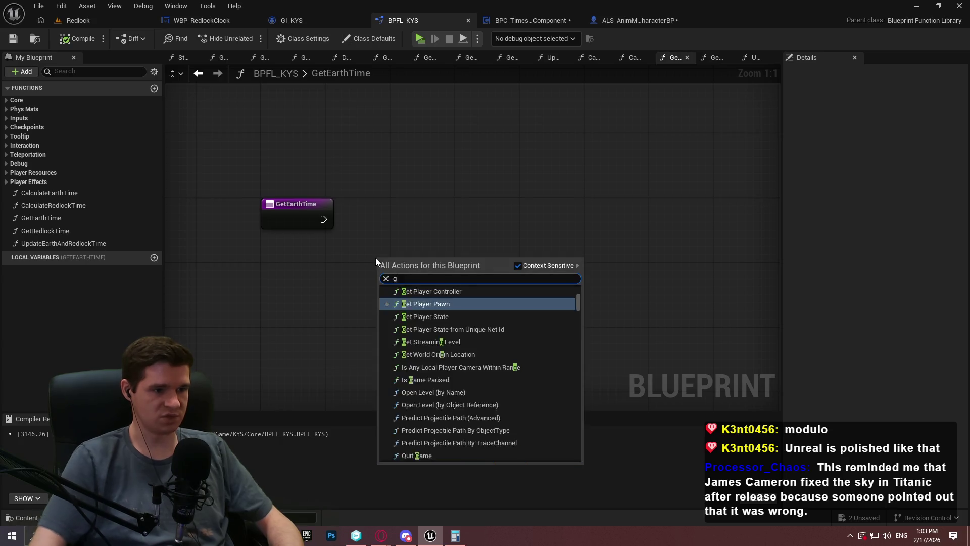
pyautogui.write('get game instan')
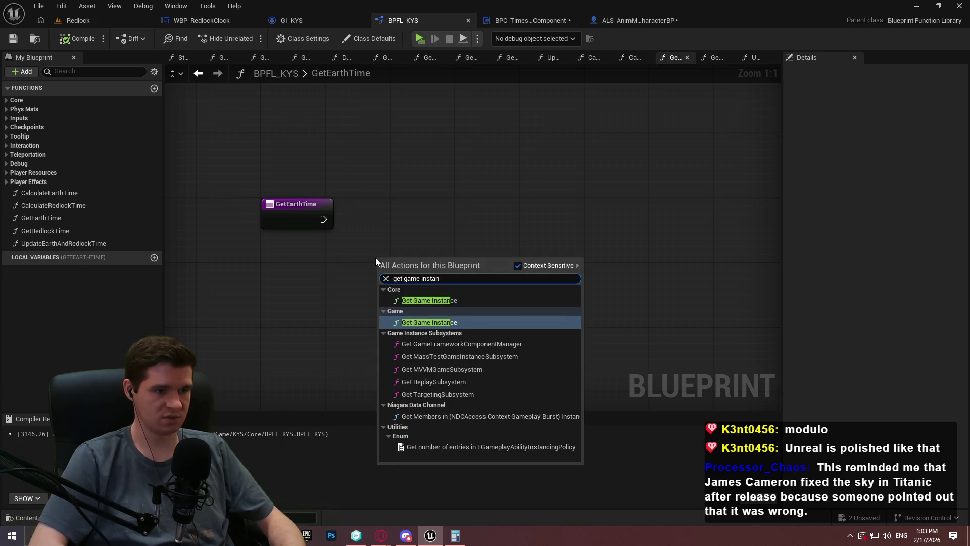
pyautogui.press('Return')
pyautogui.moveTo(432, 266)
pyautogui.mouseDown()
pyautogui.moveTo(293, 274)
pyautogui.moveTo(329, 275)
pyautogui.moveTo(404, 235)
pyautogui.mouseUp()
pyautogui.write('earth')
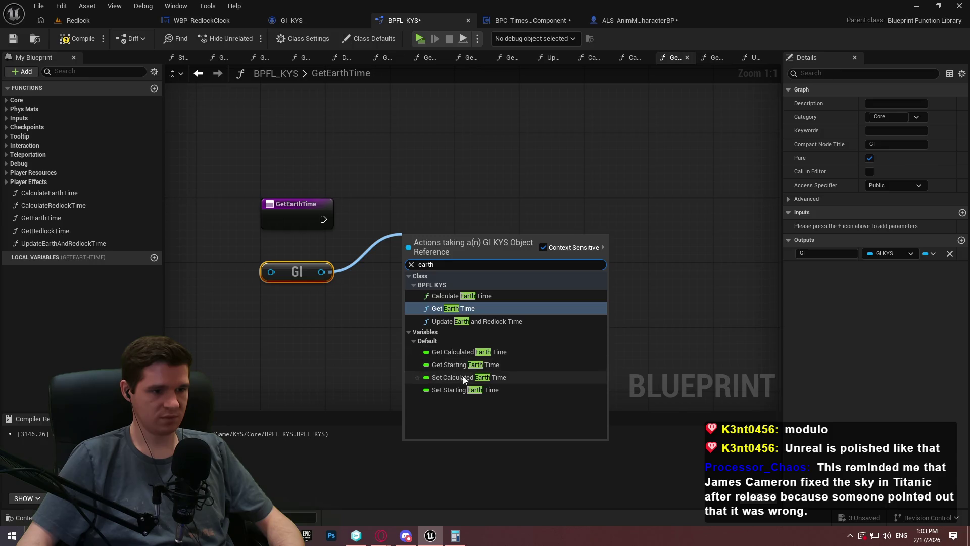
pyautogui.click(476, 357)
pyautogui.moveTo(440, 235)
pyautogui.mouseDown()
pyautogui.moveTo(398, 248)
pyautogui.moveTo(388, 274)
pyautogui.moveTo(387, 266)
pyautogui.mouseUp()
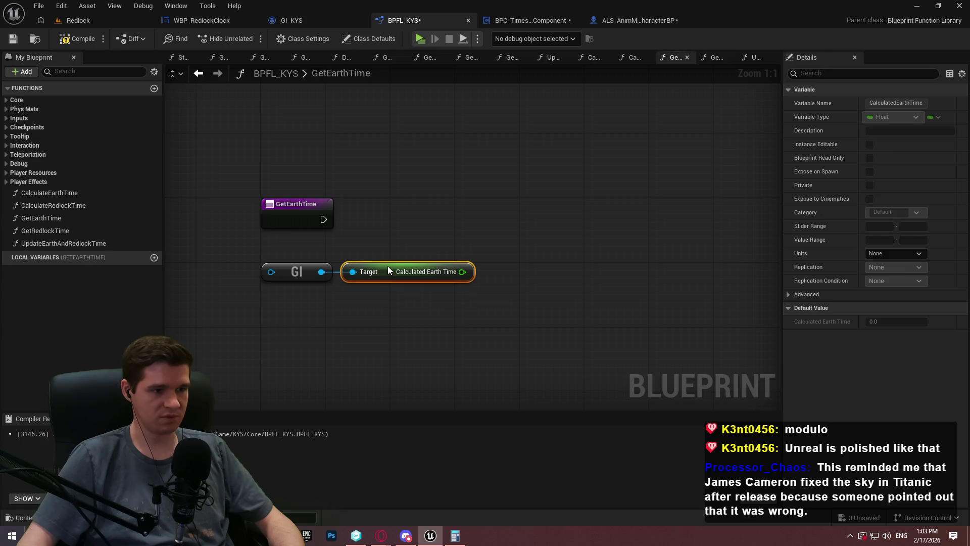
pyautogui.click(492, 259)
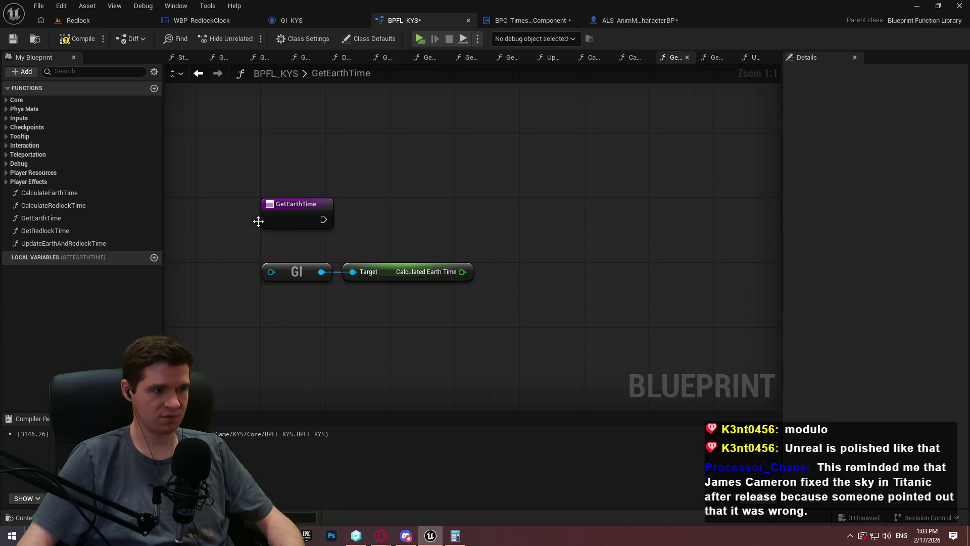
# Create a FormatTimeToString function, paste the saved formatting nodes, and feed Seconds into From Seconds
pyautogui.click(154, 88)
pyautogui.write('FormatTimeToS')
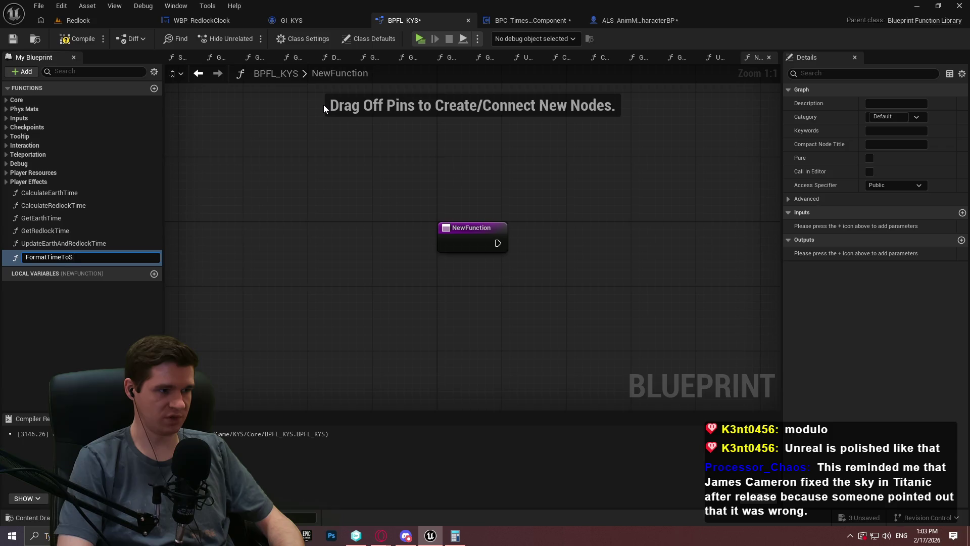
pyautogui.write('tring')
pyautogui.press('Return')
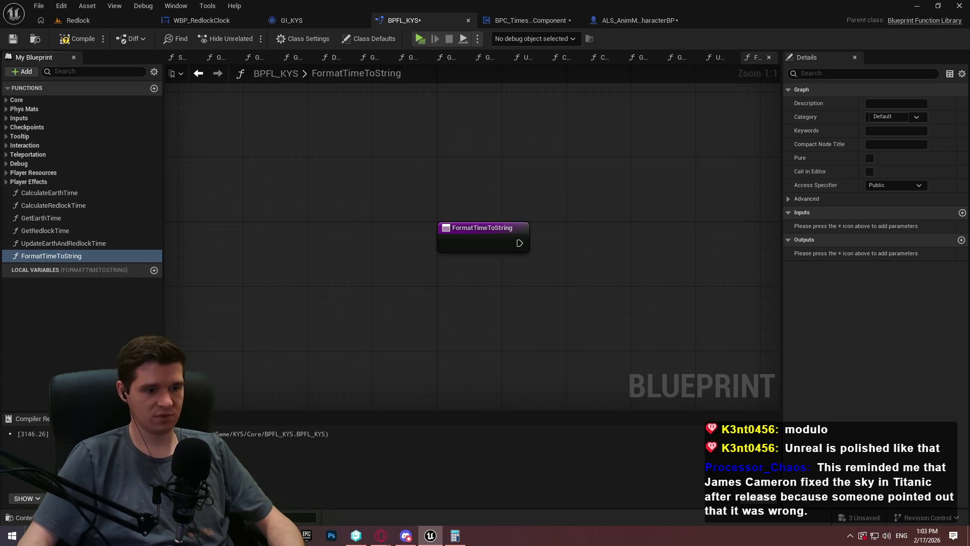
pyautogui.click(454, 537)
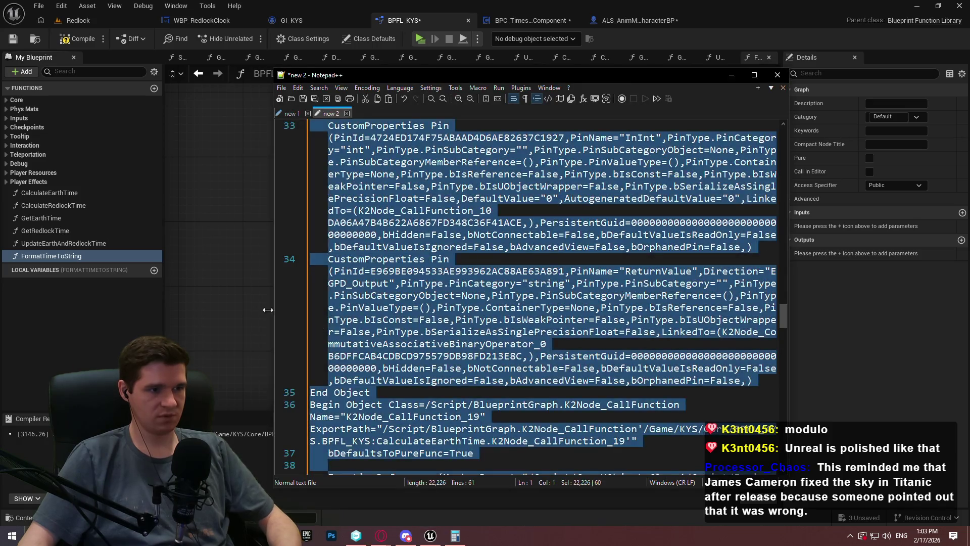
pyautogui.click(455, 536)
pyautogui.hotkey('ctrl', 'v')
pyautogui.moveTo(665, 337); pyautogui.dragTo(416, 272)
pyautogui.moveTo(276, 253)
pyautogui.mouseDown()
pyautogui.moveTo(268, 174)
pyautogui.moveTo(265, 181)
pyautogui.mouseUp()
pyautogui.moveTo(277, 253); pyautogui.dragTo(338, 188)
pyautogui.moveTo(674, 348)
pyautogui.mouseDown()
pyautogui.moveTo(302, 235)
pyautogui.moveTo(344, 197)
pyautogui.mouseUp()
pyautogui.click(493, 200)
# Add a Return Node fed by Append, make the function pure, name its output String, and save
pyautogui.moveTo(266, 174); pyautogui.dragTo(669, 158)
pyautogui.write('return')
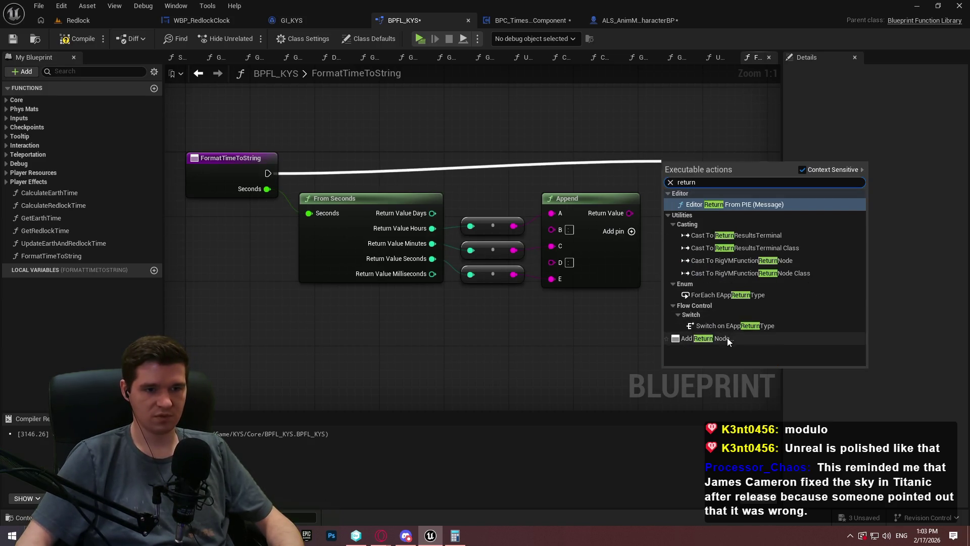
pyautogui.click(726, 338)
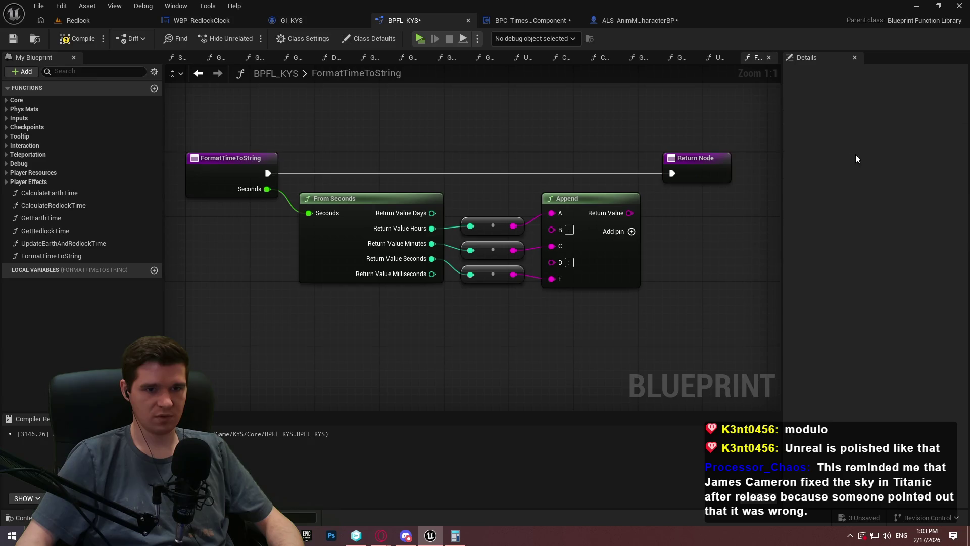
pyautogui.click(869, 158)
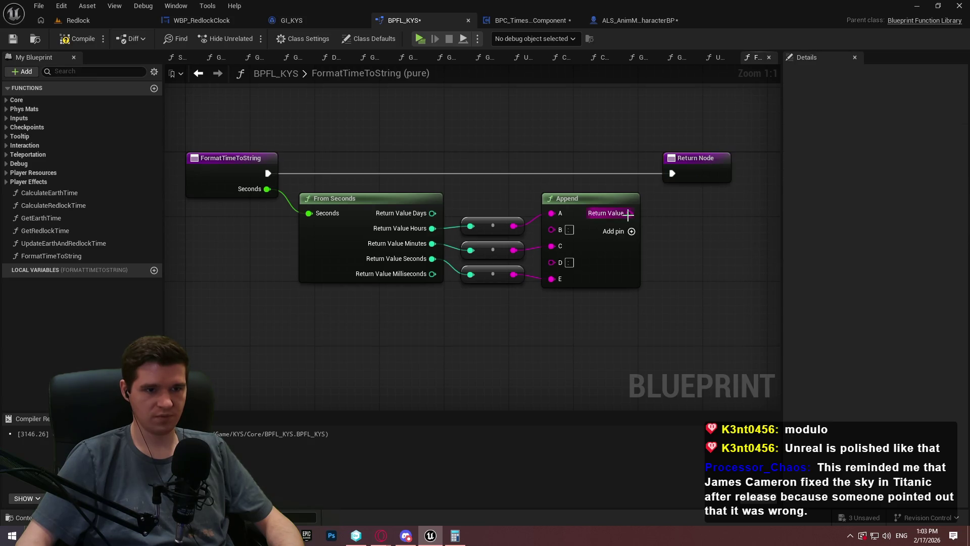
pyautogui.moveTo(629, 212); pyautogui.dragTo(698, 174)
pyautogui.click(691, 170)
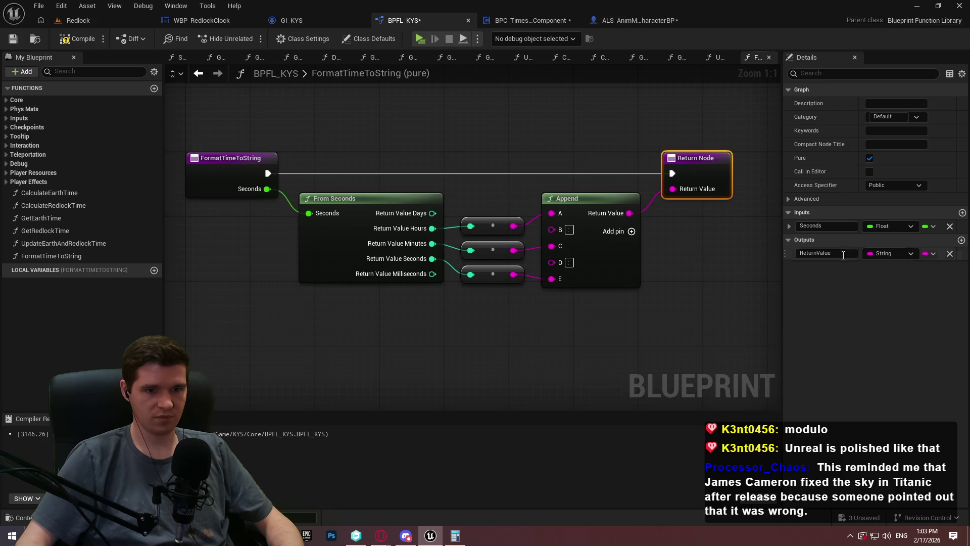
pyautogui.write('F')
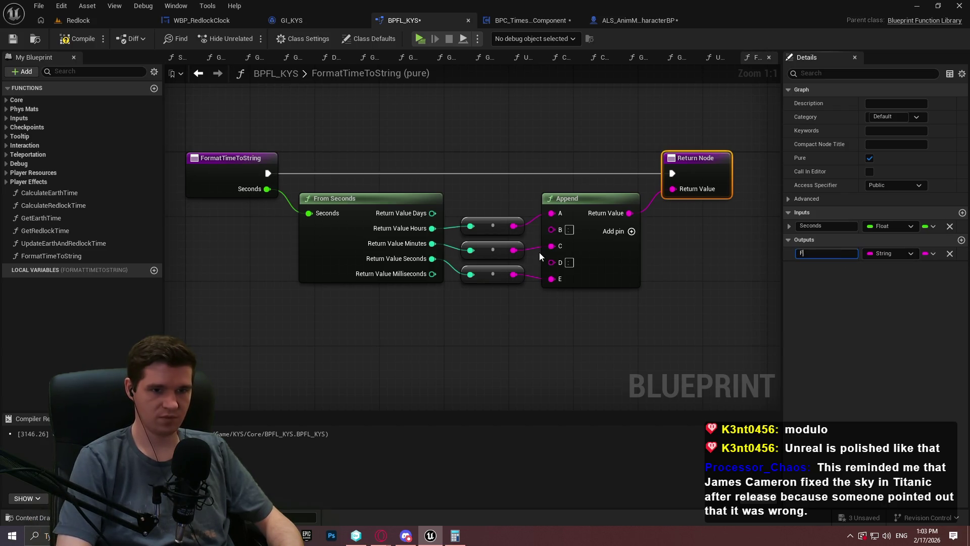
pyautogui.write('ring')
pyautogui.press('Return')
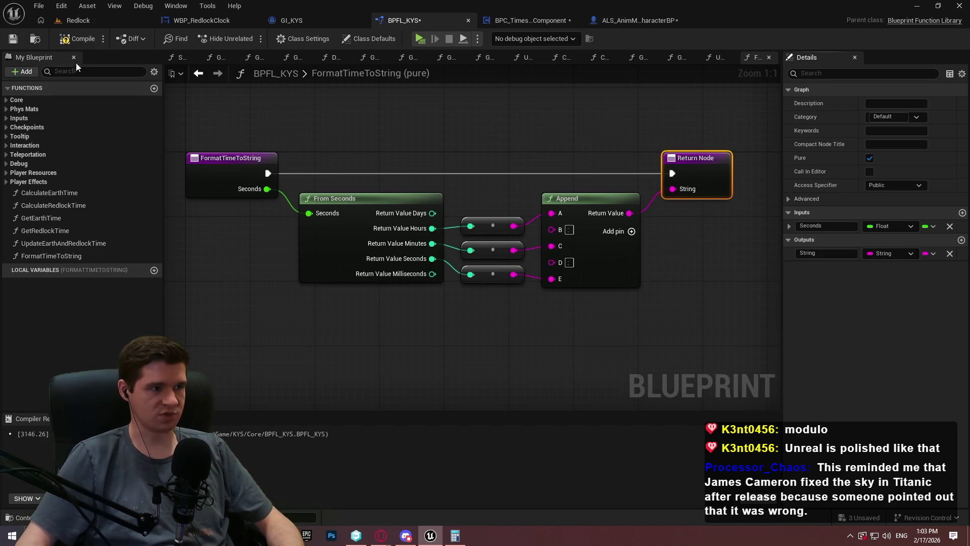
pyautogui.click(13, 39)
pyautogui.click(305, 126)
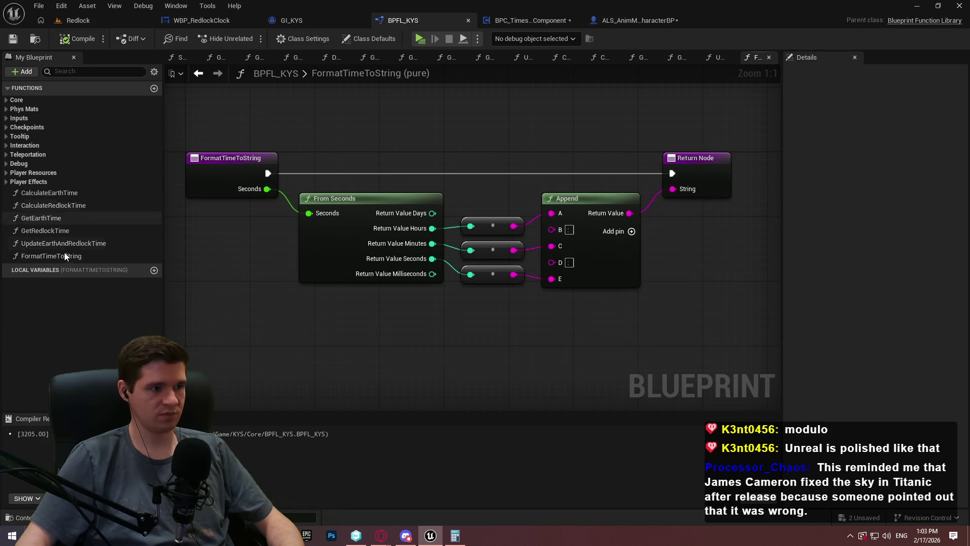
# Put CalculateEarthTime in a new category named Time
pyautogui.click(54, 191)
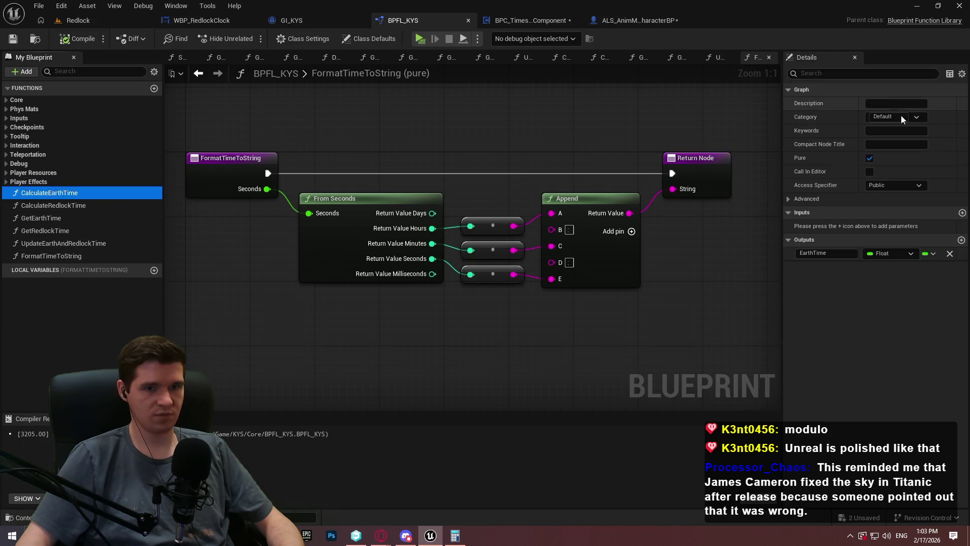
pyautogui.click(886, 117)
pyautogui.write('Time')
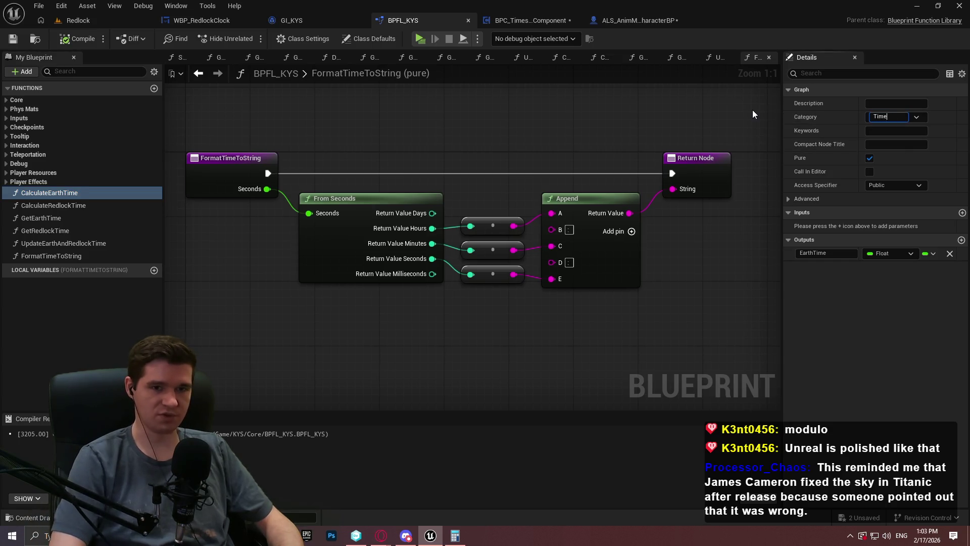
pyautogui.press('Return')
# Move the remaining five functions into the Time category, then compile and save
pyautogui.moveTo(57, 215)
pyautogui.mouseDown()
pyautogui.moveTo(24, 184)
pyautogui.moveTo(20, 191)
pyautogui.mouseUp()
pyautogui.moveTo(29, 237); pyautogui.dragTo(19, 192)
pyautogui.moveTo(39, 263); pyautogui.dragTo(14, 190)
pyautogui.click(83, 44)
pyautogui.click(13, 39)
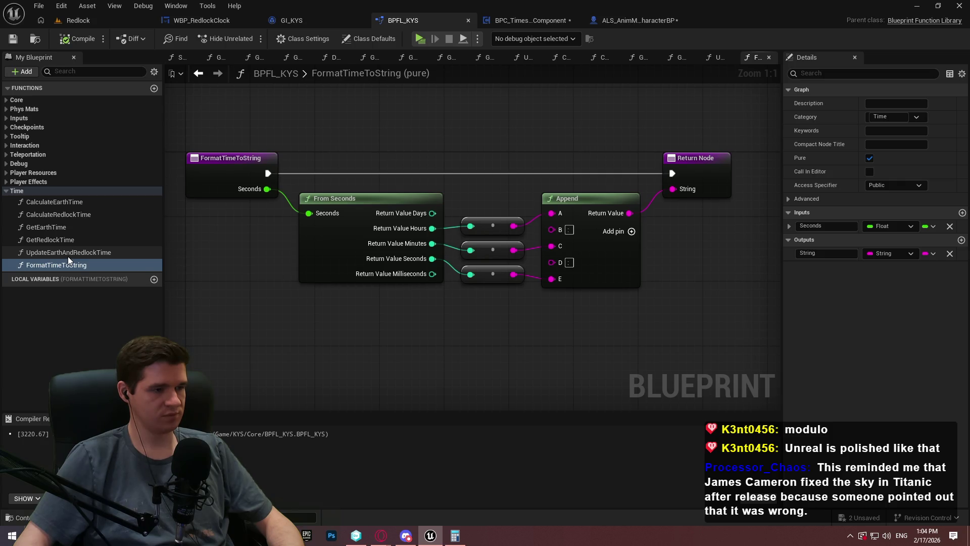
# In GetEarthTime, add a Format Time to String node fed by Calculated Earth Time as Seconds
pyautogui.doubleClick(53, 227)
pyautogui.moveTo(55, 266)
pyautogui.mouseDown()
pyautogui.moveTo(584, 264)
pyautogui.moveTo(457, 275)
pyautogui.mouseUp()
pyautogui.moveTo(640, 237); pyautogui.dragTo(535, 269)
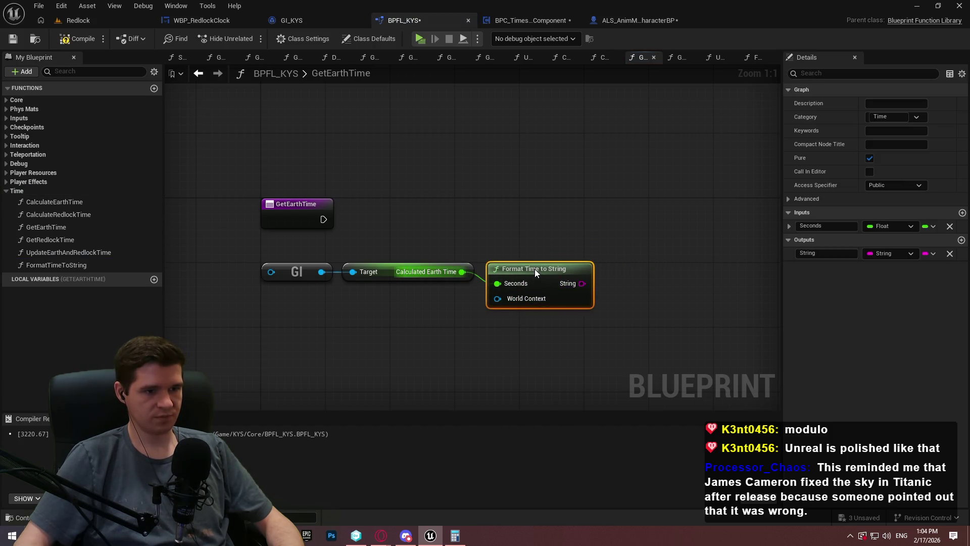
pyautogui.click(341, 218)
# Add a Return Node after the execution flow, wired with Calculated Earth Time and the formatted string
pyautogui.moveTo(629, 209); pyautogui.dragTo(670, 214)
pyautogui.write('return')
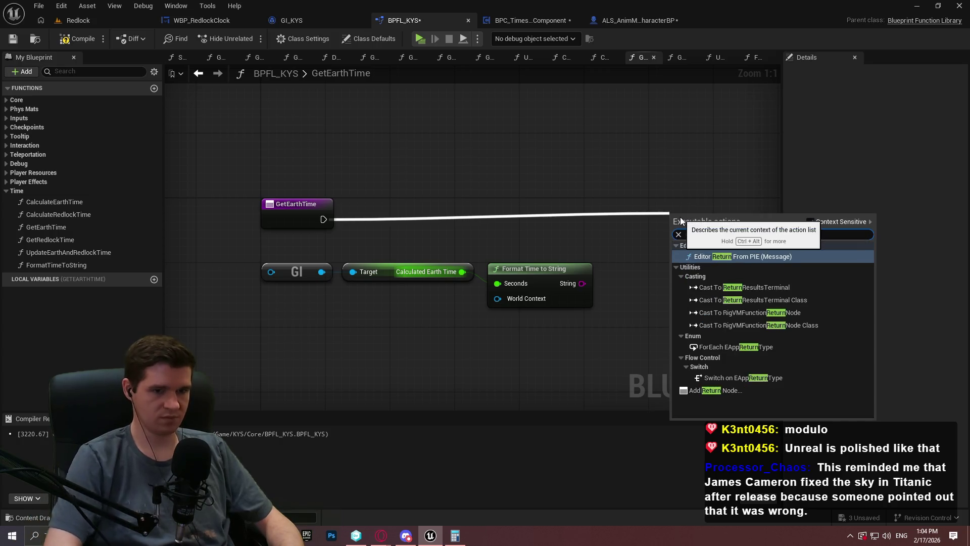
pyautogui.click(715, 393)
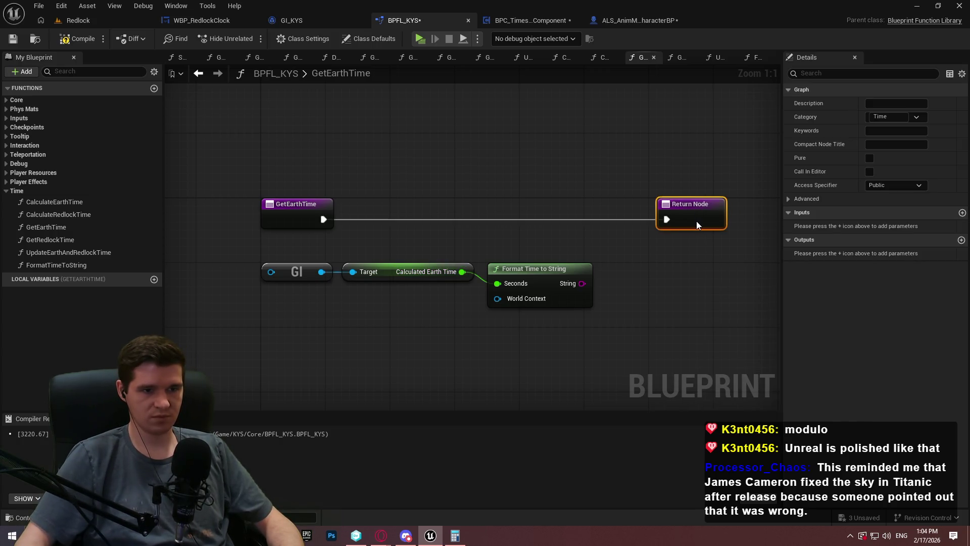
pyautogui.moveTo(582, 284)
pyautogui.mouseDown()
pyautogui.moveTo(713, 212)
pyautogui.moveTo(702, 222)
pyautogui.moveTo(700, 316)
pyautogui.mouseUp()
pyautogui.moveTo(462, 272); pyautogui.dragTo(687, 222)
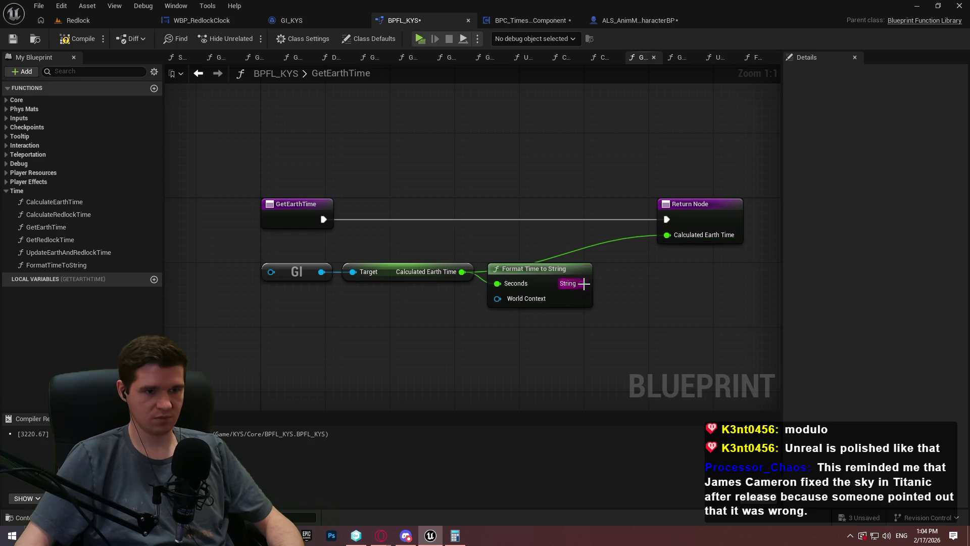
pyautogui.moveTo(584, 284); pyautogui.dragTo(713, 218)
# Rename the Return Node outputs to RawTime and Formatted
pyautogui.click(713, 219)
pyautogui.write('RawTime')
pyautogui.press('Return')
pyautogui.press('Tab')
pyautogui.write('Forma')
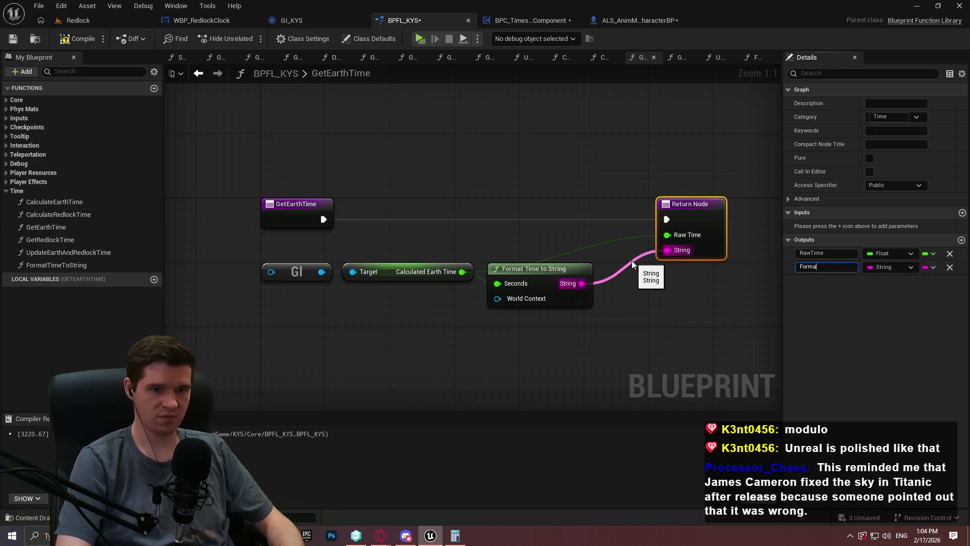
pyautogui.write('tte')
pyautogui.press('Return')
pyautogui.click(833, 268)
# Add a reroute point on the Raw Time wire above Format Time to String and tidy the layout
pyautogui.click(606, 267)
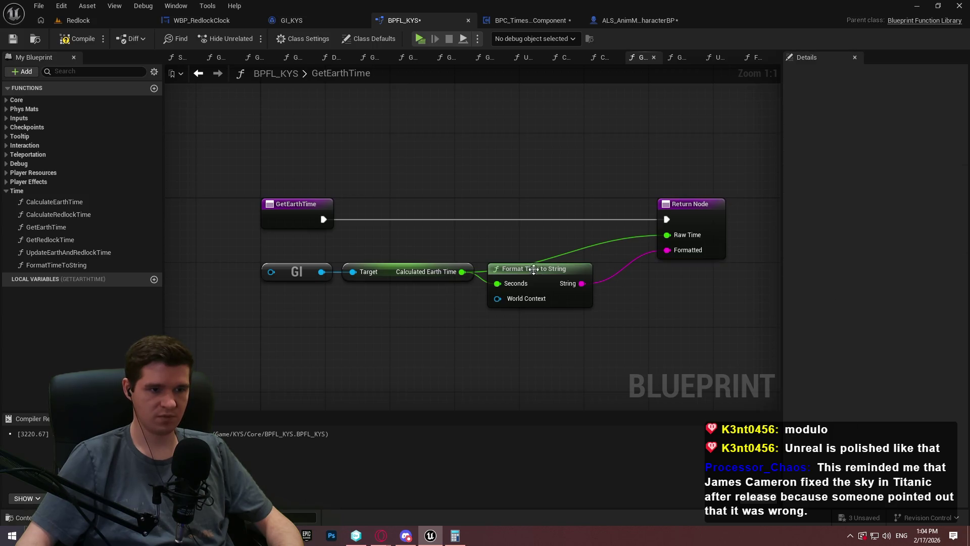
pyautogui.doubleClick(581, 248)
pyautogui.moveTo(580, 247); pyautogui.dragTo(511, 238)
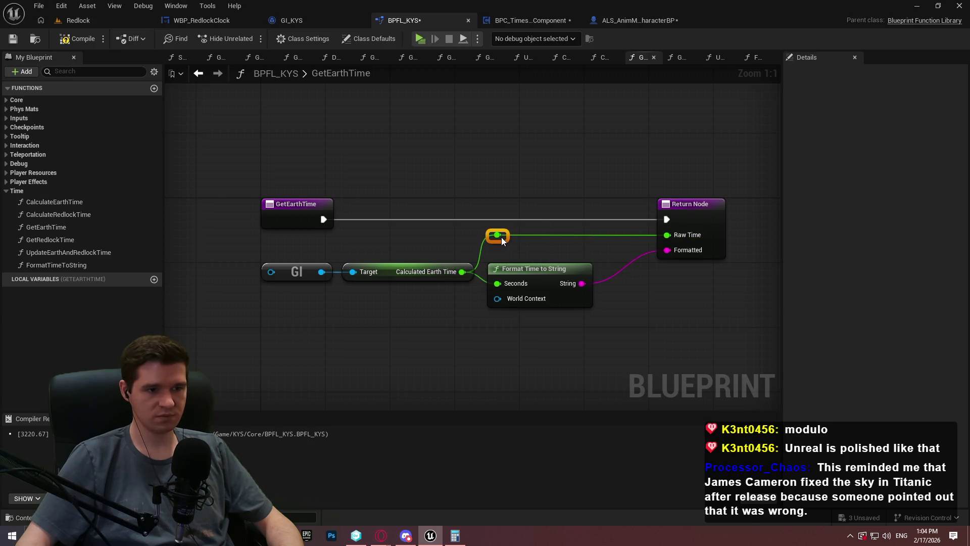
pyautogui.click(714, 260)
pyautogui.moveTo(481, 211); pyautogui.dragTo(740, 256)
pyautogui.click(682, 295)
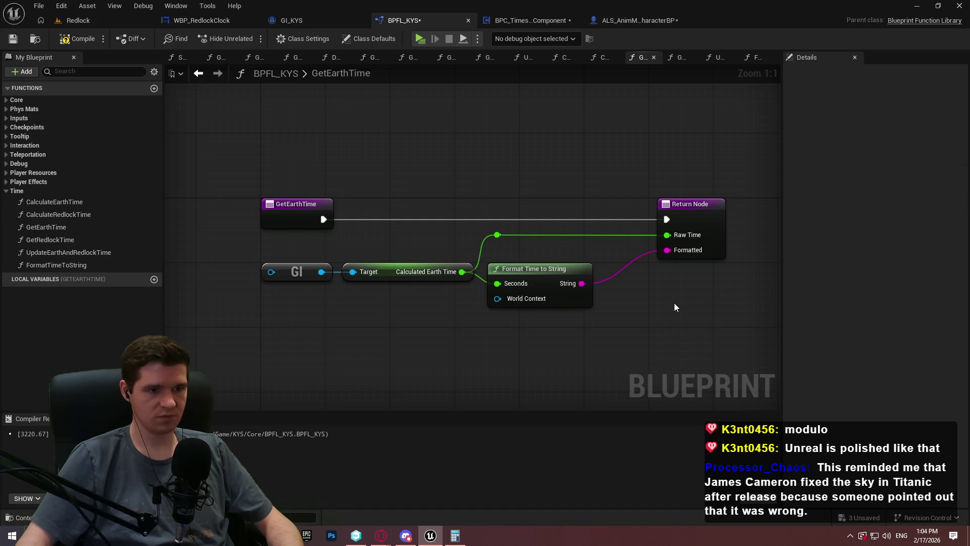
pyautogui.scroll(-2, 675, 306)
pyautogui.click(678, 239)
# Compile and save the library, then select the GI, getter, formatter and reroute nodes
pyautogui.click(553, 306)
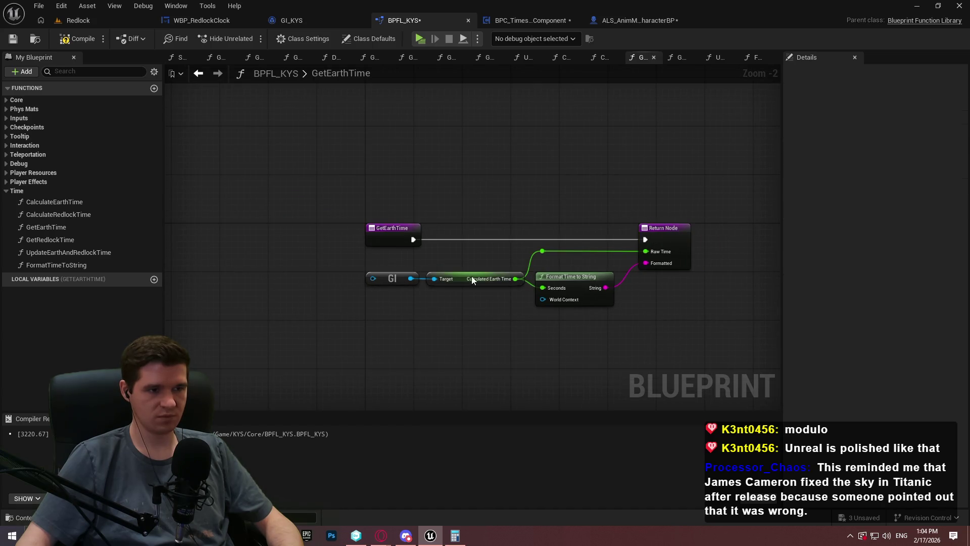
pyautogui.click(17, 41)
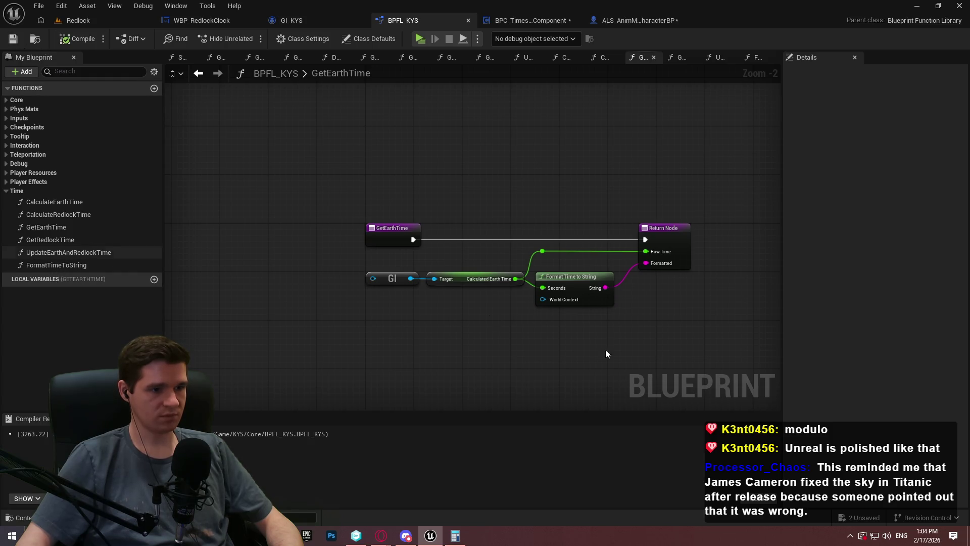
pyautogui.moveTo(606, 348); pyautogui.dragTo(362, 256)
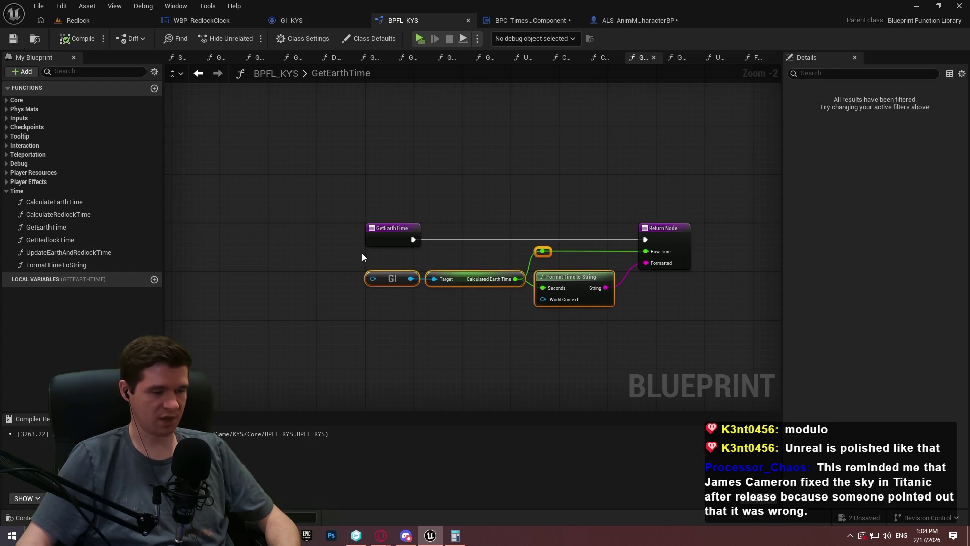
# Paste the copied value nodes into the GetRedlockTime function graph near its entry
pyautogui.doubleClick(68, 241)
pyautogui.hotkey('ctrl', 'v')
pyautogui.moveTo(407, 332)
pyautogui.mouseDown()
pyautogui.moveTo(478, 262)
pyautogui.moveTo(455, 274)
pyautogui.mouseUp()
pyautogui.click(433, 291)
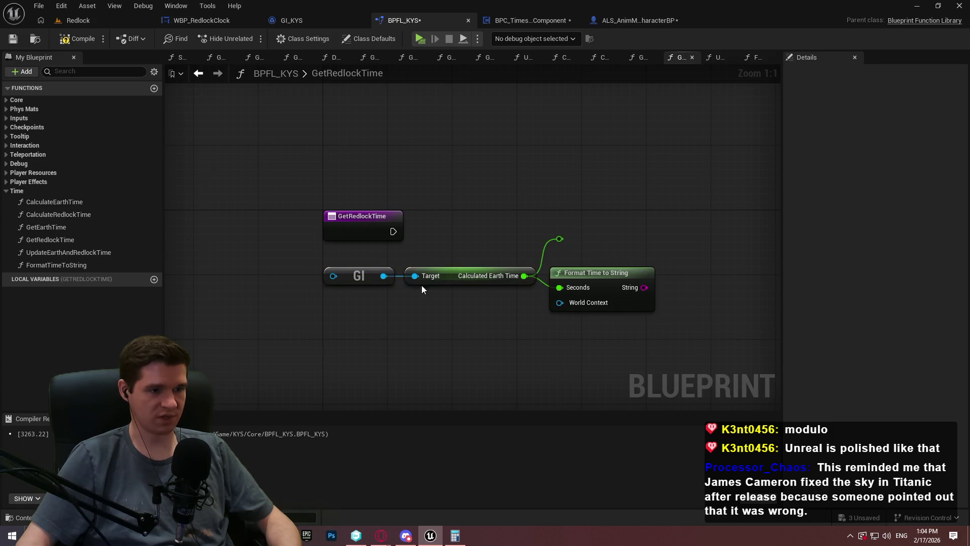
# Replace the Calculated Earth Time getter with Calculated Redlock Time, rewiring the formatter and reroute
pyautogui.moveTo(417, 339); pyautogui.dragTo(414, 343)
pyautogui.write('calcu')
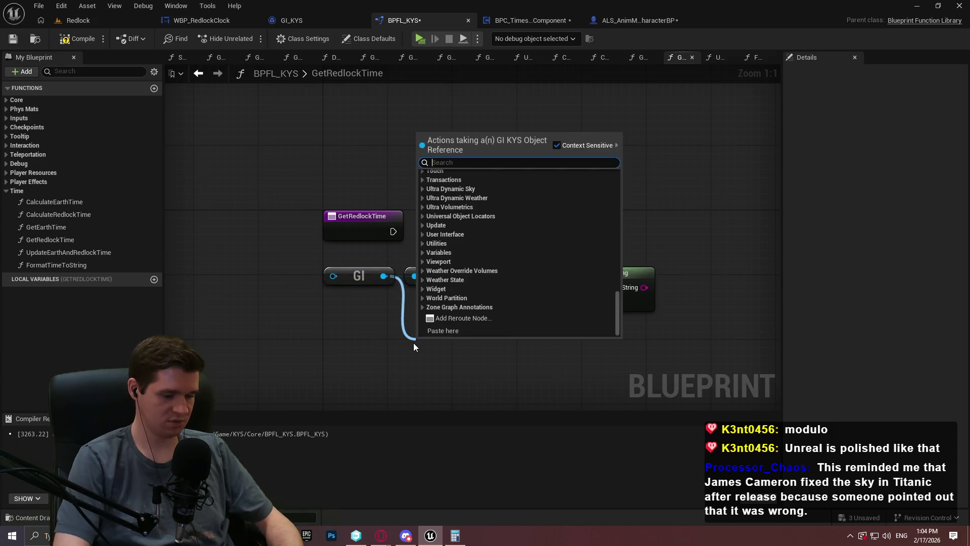
pyautogui.press('Down')
pyautogui.press('Down')
pyautogui.press('Down')
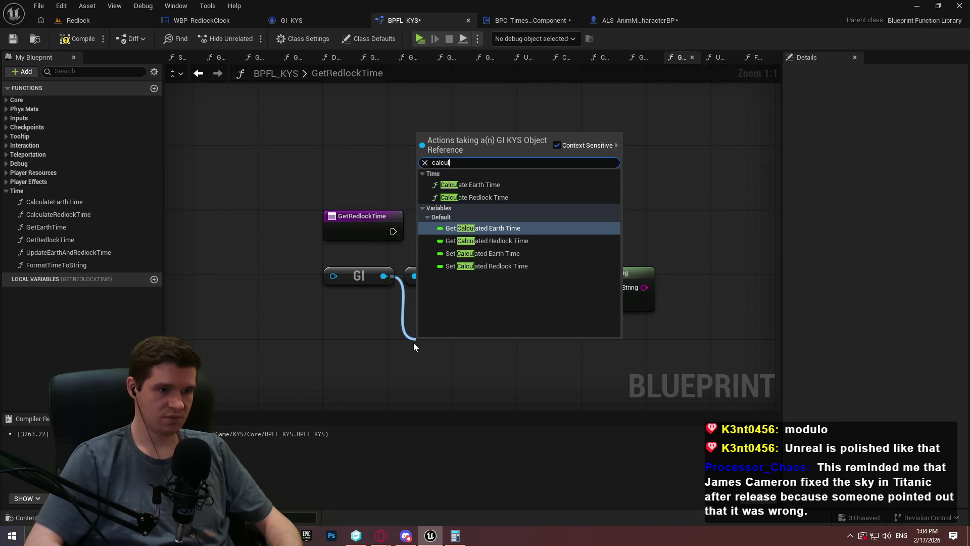
pyautogui.press('Return')
pyautogui.moveTo(540, 341)
pyautogui.mouseDown()
pyautogui.moveTo(560, 238)
pyautogui.moveTo(555, 298)
pyautogui.moveTo(560, 288)
pyautogui.mouseUp()
pyautogui.click(445, 277)
pyautogui.press('Delete')
pyautogui.moveTo(448, 339); pyautogui.dragTo(451, 274)
pyautogui.moveTo(556, 225)
pyautogui.mouseDown()
pyautogui.moveTo(587, 279)
pyautogui.moveTo(603, 274)
pyautogui.mouseUp()
pyautogui.click(606, 222)
# Add a Return Node to GetRedlockTime wired with the raw Redlock time and formatted string
pyautogui.moveTo(394, 231); pyautogui.dragTo(619, 207)
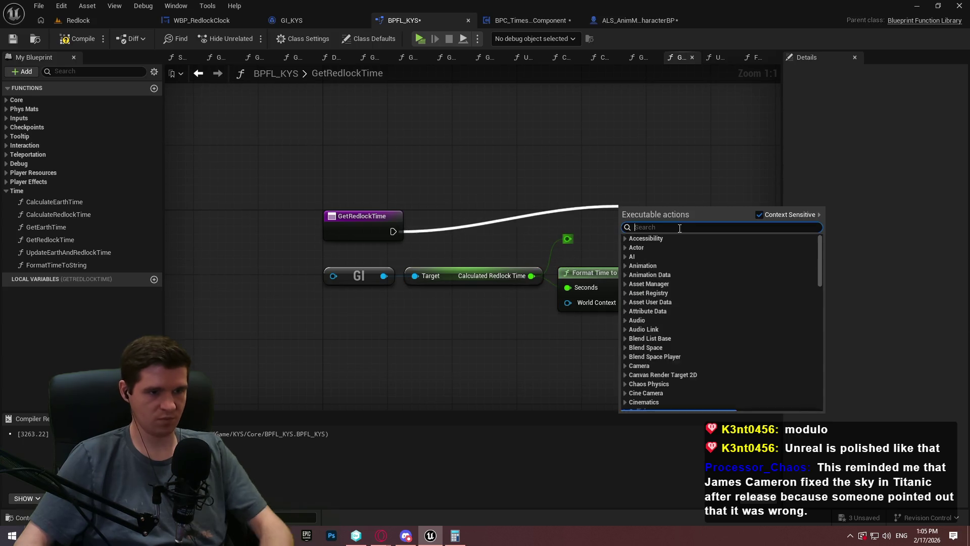
pyautogui.write('return')
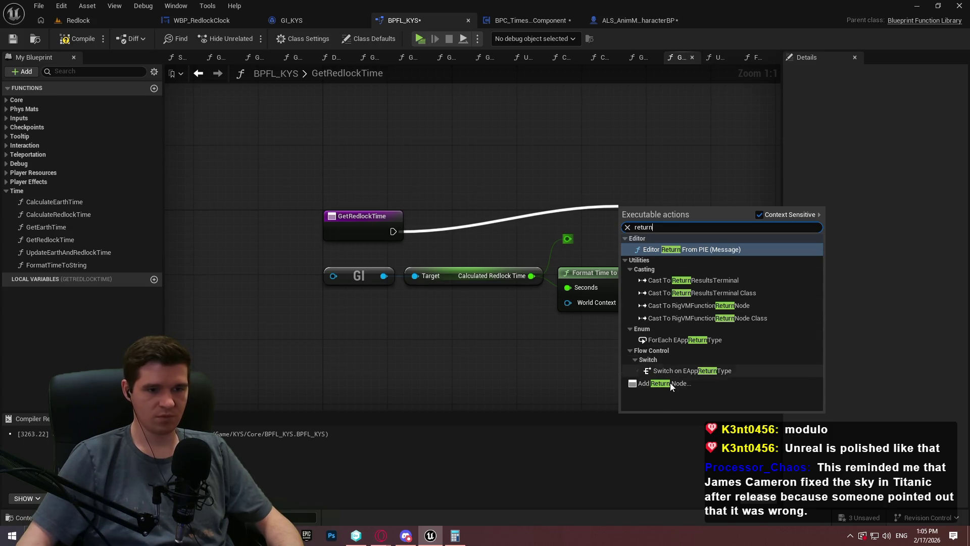
pyautogui.click(671, 383)
pyautogui.moveTo(662, 217)
pyautogui.mouseDown()
pyautogui.moveTo(741, 224)
pyautogui.moveTo(751, 217)
pyautogui.mouseUp()
pyautogui.moveTo(567, 239); pyautogui.dragTo(768, 230)
pyautogui.moveTo(538, 240); pyautogui.dragTo(702, 233)
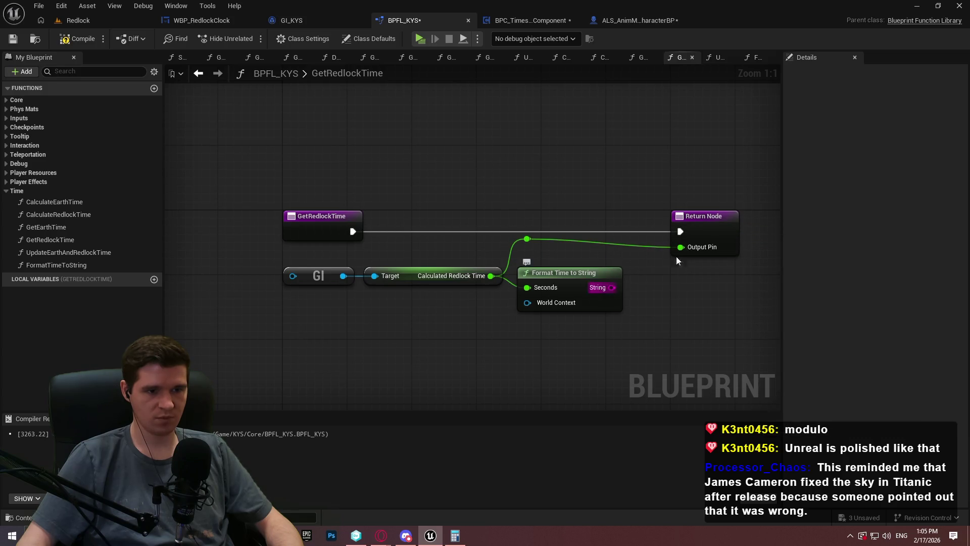
pyautogui.moveTo(658, 274); pyautogui.dragTo(703, 250)
pyautogui.moveTo(583, 354)
pyautogui.mouseDown()
pyautogui.moveTo(245, 246)
pyautogui.moveTo(244, 233)
pyautogui.mouseUp()
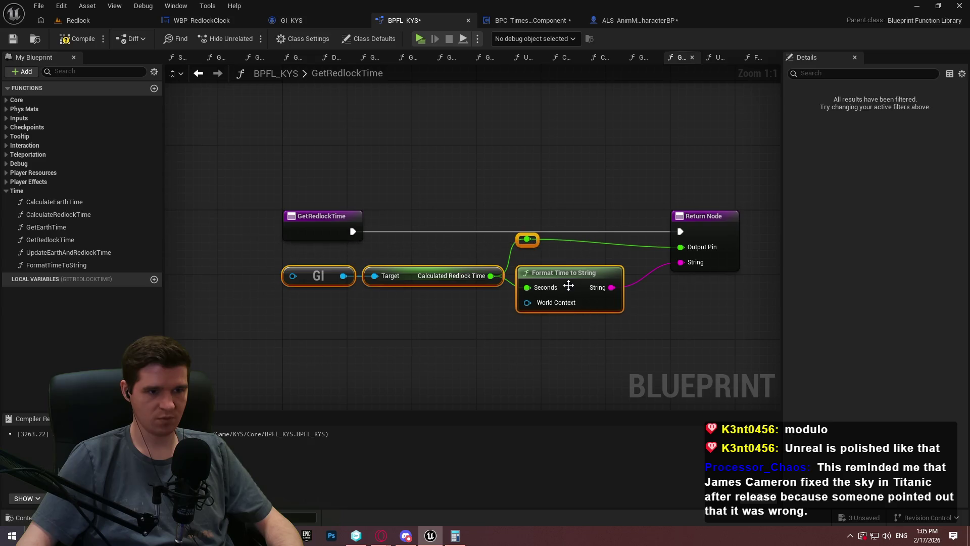
pyautogui.moveTo(569, 276); pyautogui.dragTo(578, 284)
pyautogui.click(747, 303)
pyautogui.moveTo(718, 238); pyautogui.dragTo(703, 238)
pyautogui.click(642, 324)
# Rename the GetRedlockTime return outputs to RawTime and Formatted
pyautogui.click(719, 232)
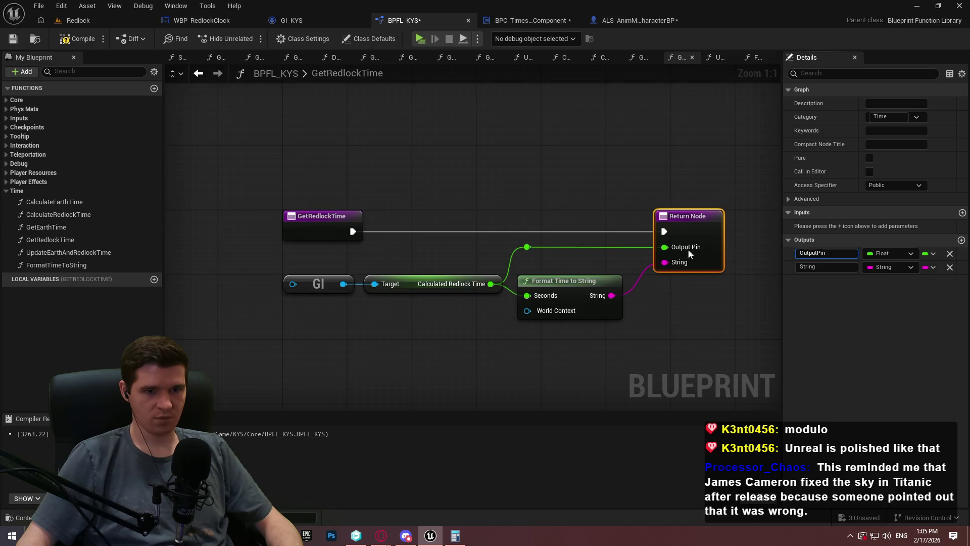
pyautogui.write('RawTime')
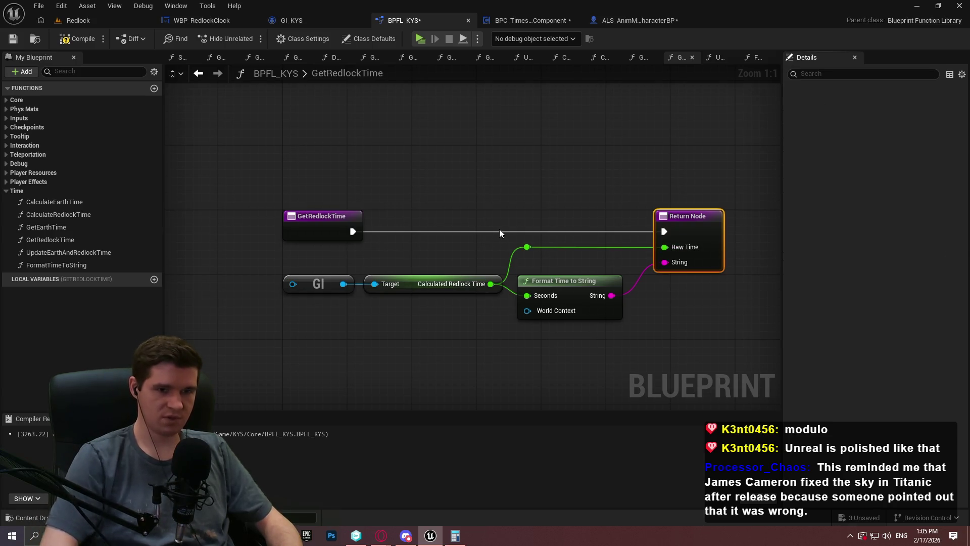
pyautogui.press('Return')
pyautogui.click(826, 267)
pyautogui.write('F')
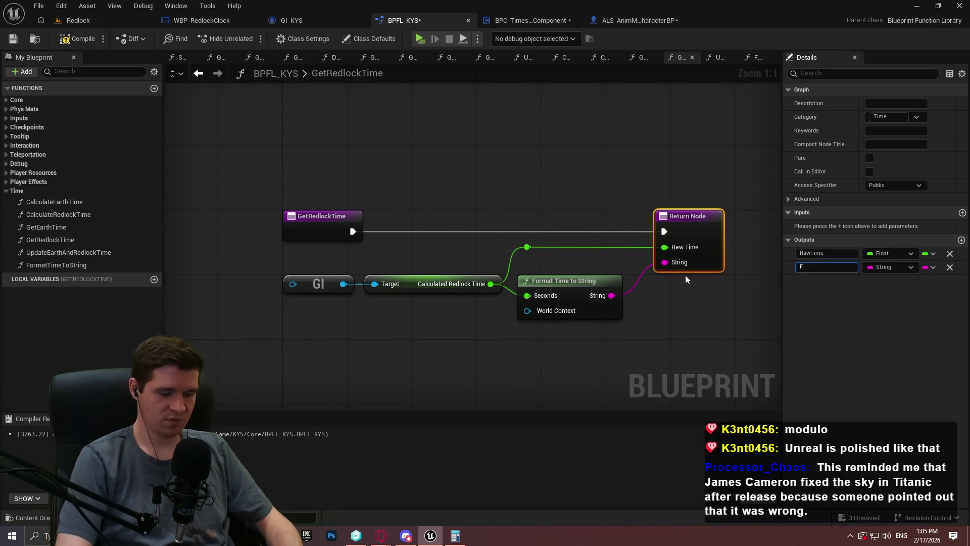
pyautogui.write('ormatted')
pyautogui.press('Return')
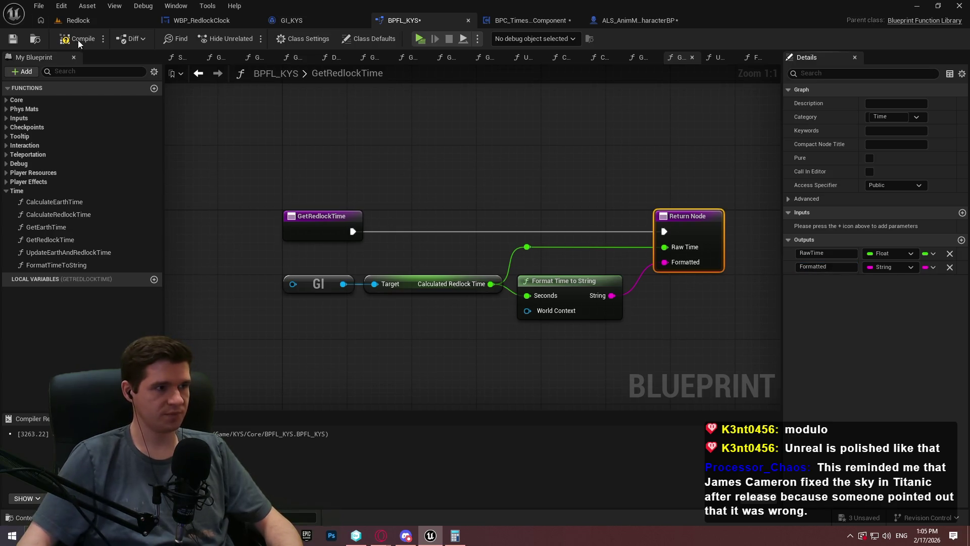
# Compile and save BPFL_KYS, then switch to the BPC_TimescaleComponent blueprint
pyautogui.click(13, 39)
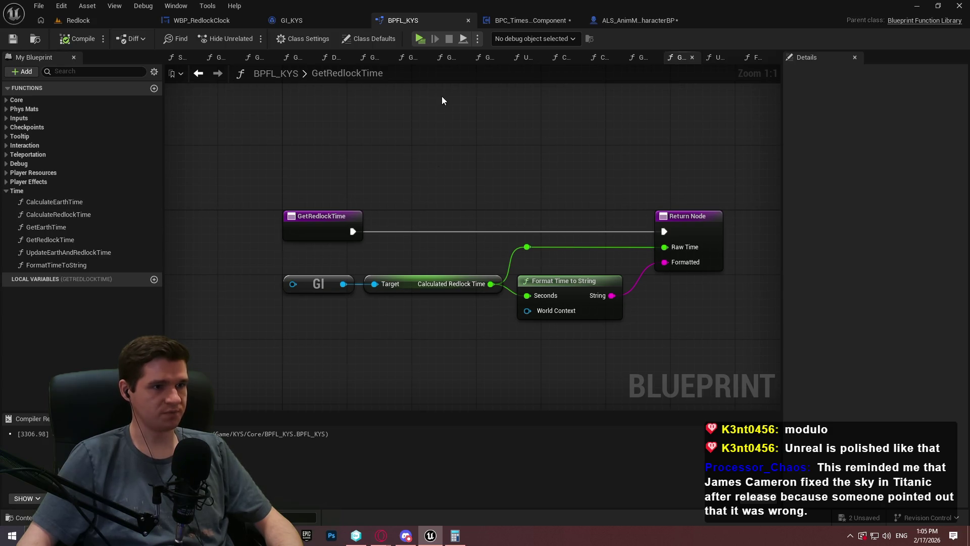
pyautogui.click(38, 6)
pyautogui.click(408, 117)
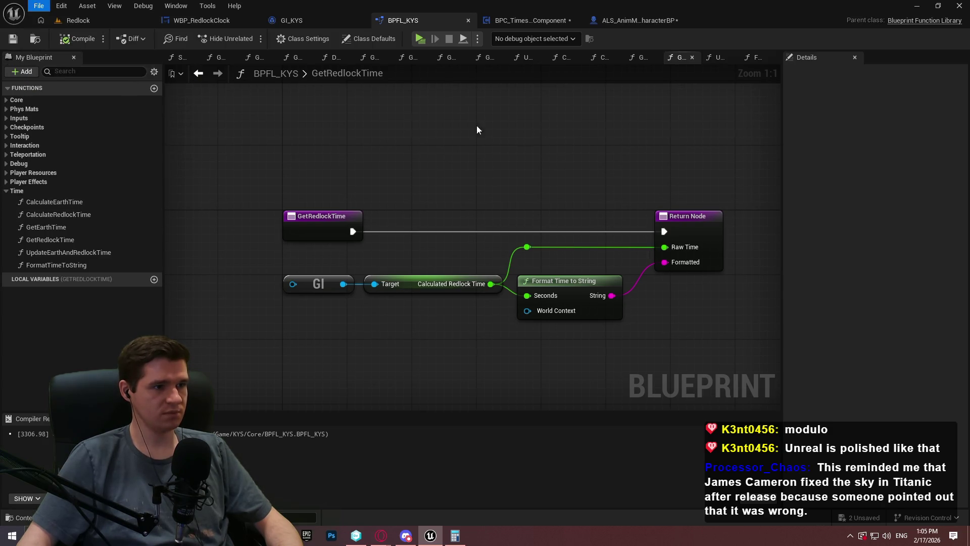
pyautogui.click(513, 19)
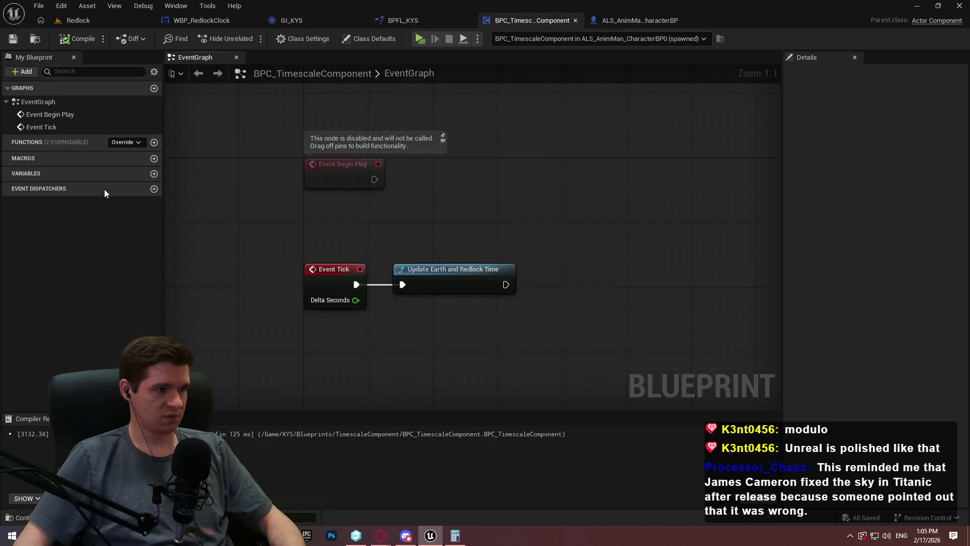
# Create a new event dispatcher named TimeUpdated
pyautogui.click(154, 188)
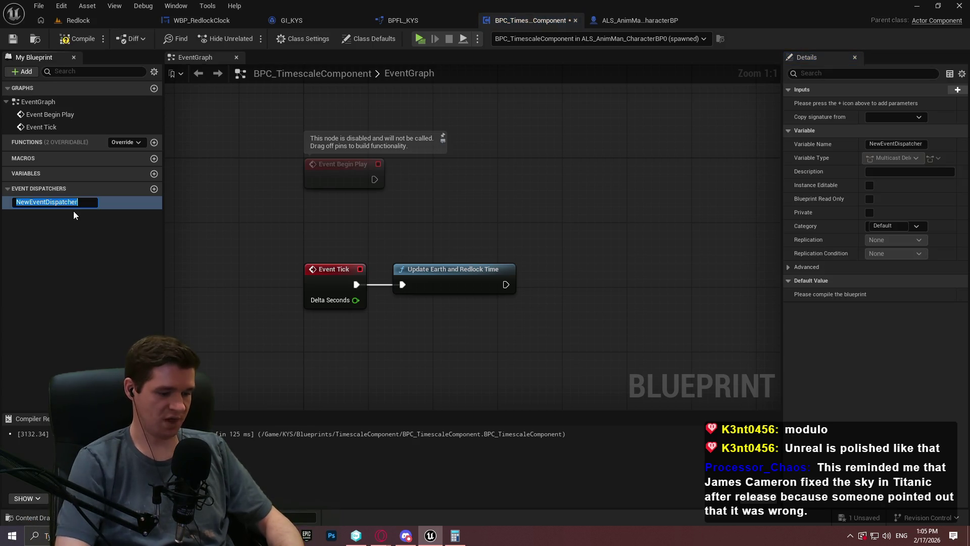
pyautogui.write('TimeU')
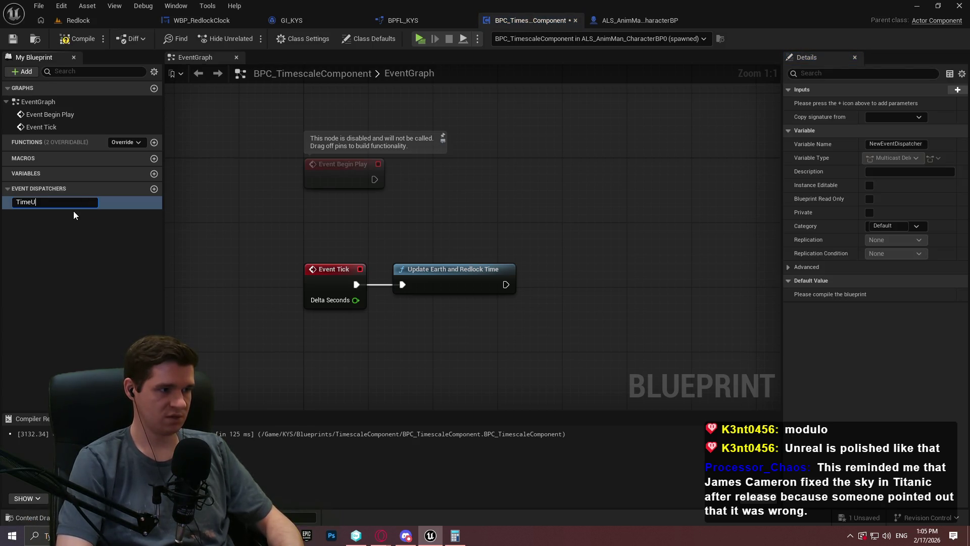
pyautogui.write('pdated')
pyautogui.press('Return')
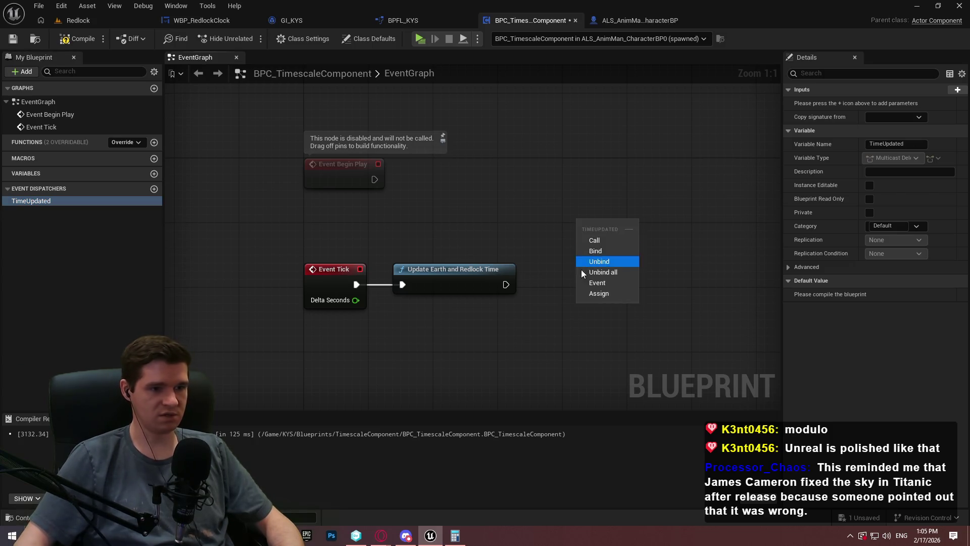
# Call TimeUpdated after Update Earth and Redlock Time on Event Tick, then compile and save
pyautogui.moveTo(580, 236); pyautogui.dragTo(510, 288)
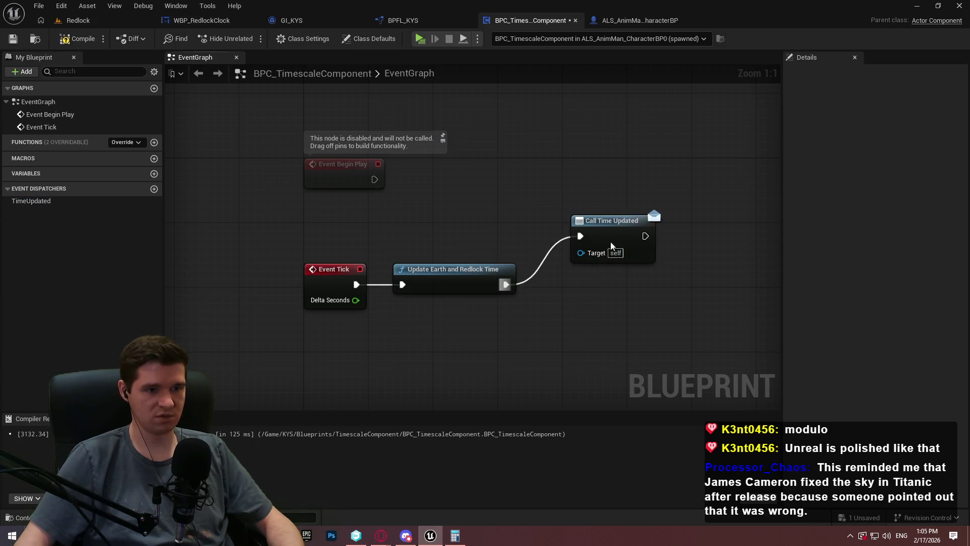
pyautogui.moveTo(618, 240); pyautogui.dragTo(585, 288)
pyautogui.click(566, 250)
pyautogui.press('F7')
pyautogui.hotkey('ctrl', 's')
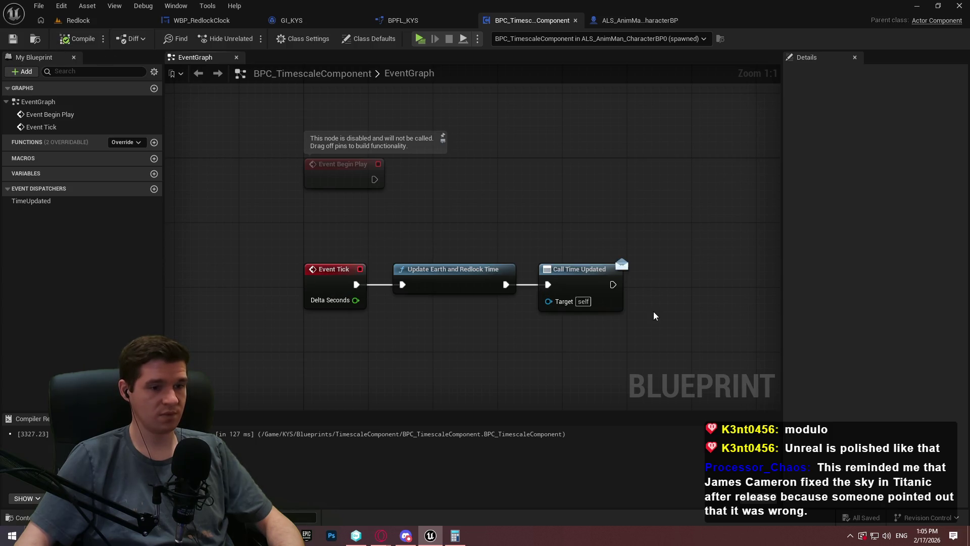
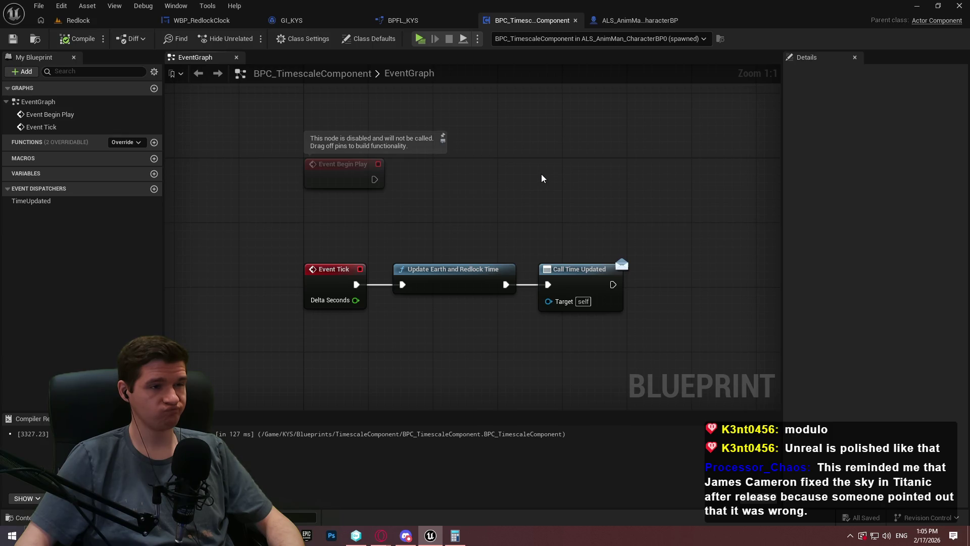
# Add a new function named GetPlayerTimescaleComponent to the BPFL_KYS function library
pyautogui.click(433, 21)
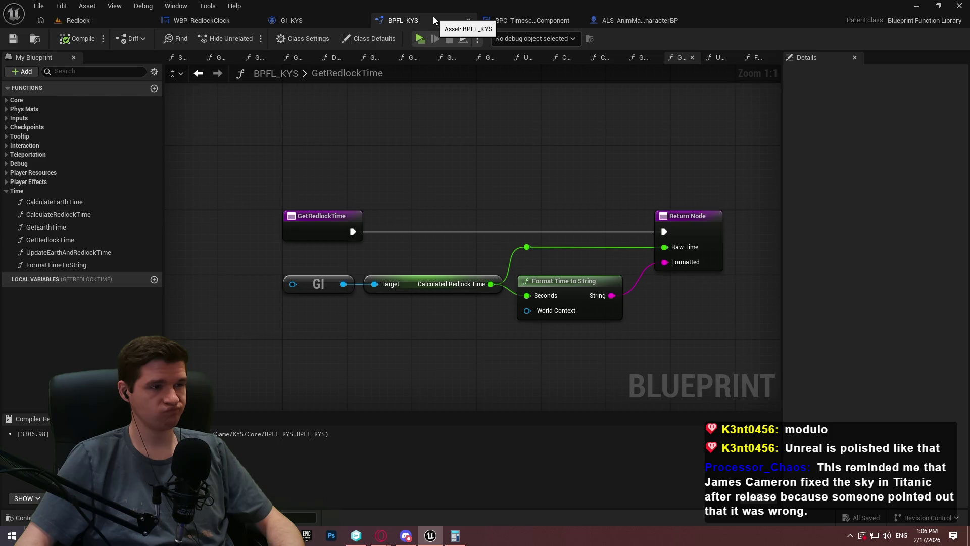
pyautogui.click(158, 89)
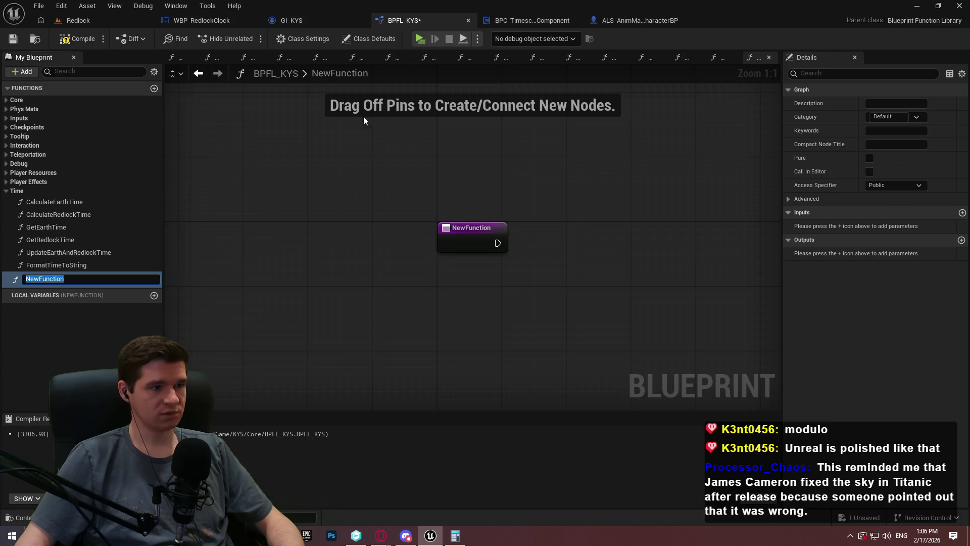
pyautogui.write('GetPlayerTimescaleCom')
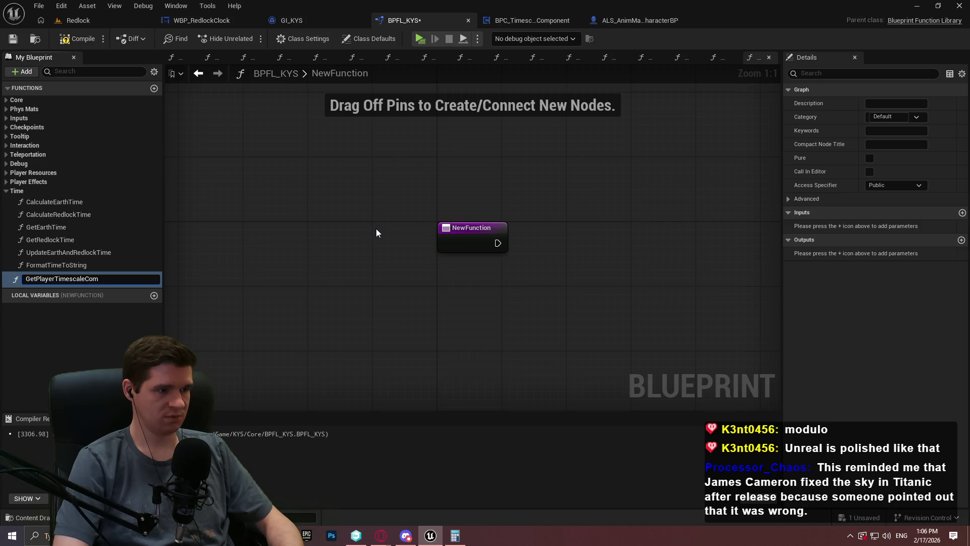
pyautogui.write('ponent')
pyautogui.press('Return')
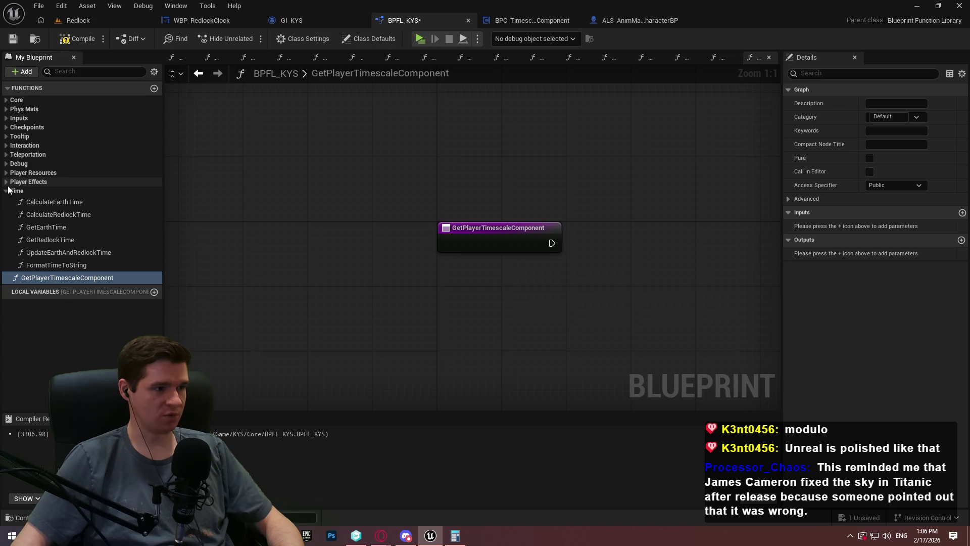
# Copy the Char, Is Valid and Get Component by Class nodes from GetPlayerEffectsComponent into GetPlayerTimescaleComponent
pyautogui.click(6, 181)
pyautogui.doubleClick(68, 193)
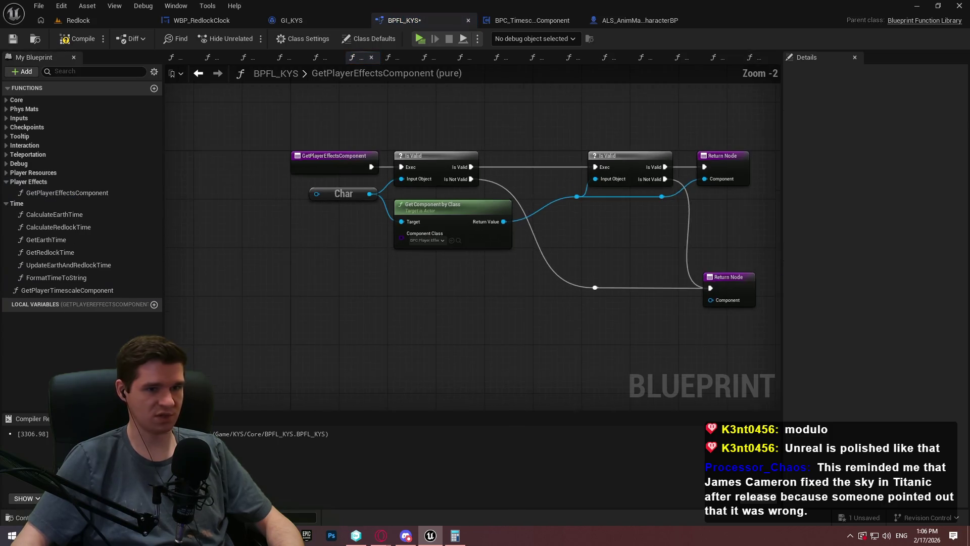
pyautogui.moveTo(606, 346); pyautogui.dragTo(268, 183)
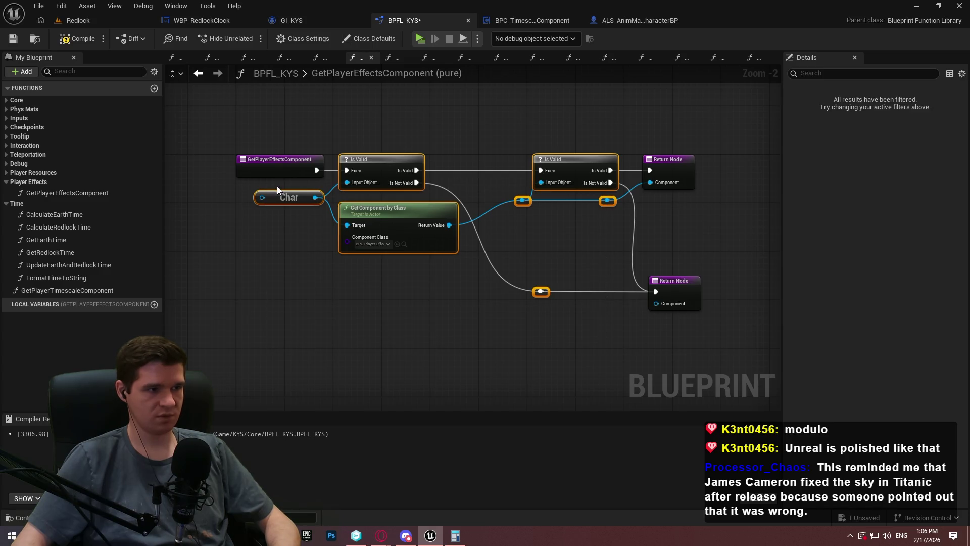
pyautogui.click(48, 293)
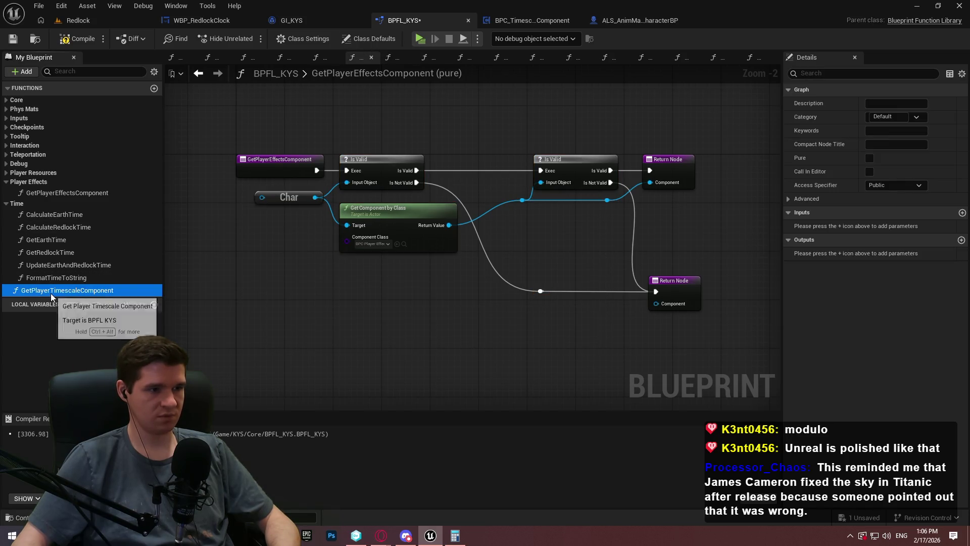
pyautogui.doubleClick(50, 293)
pyautogui.hotkey('ctrl', 'v')
pyautogui.moveTo(451, 299)
pyautogui.mouseDown()
pyautogui.moveTo(621, 275)
pyautogui.moveTo(604, 293)
pyautogui.moveTo(671, 255)
pyautogui.moveTo(675, 238)
pyautogui.moveTo(544, 244)
pyautogui.mouseUp()
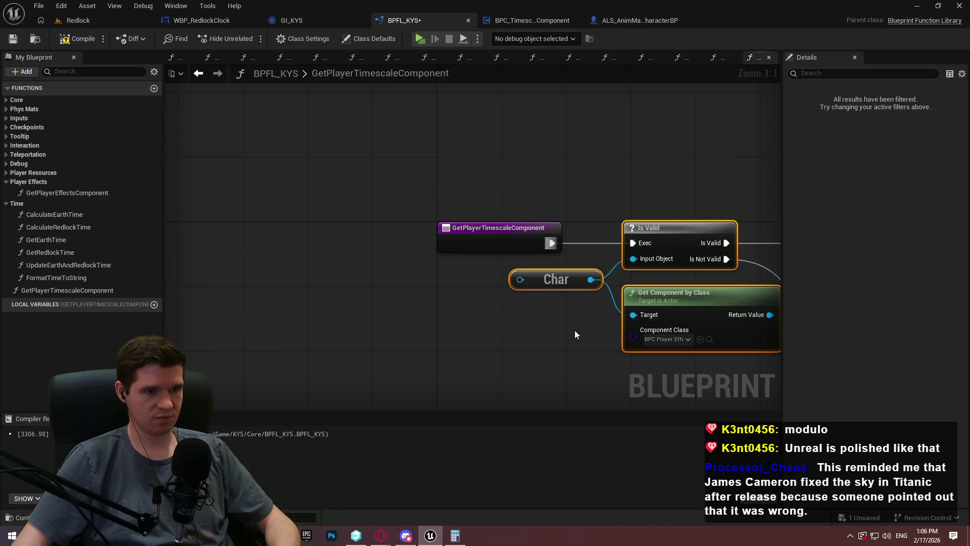
# Set the pasted Get Component by Class node's class to BPC Timescale and save the library
pyautogui.moveTo(574, 320); pyautogui.dragTo(301, 274)
pyautogui.click(363, 283)
pyautogui.write('time')
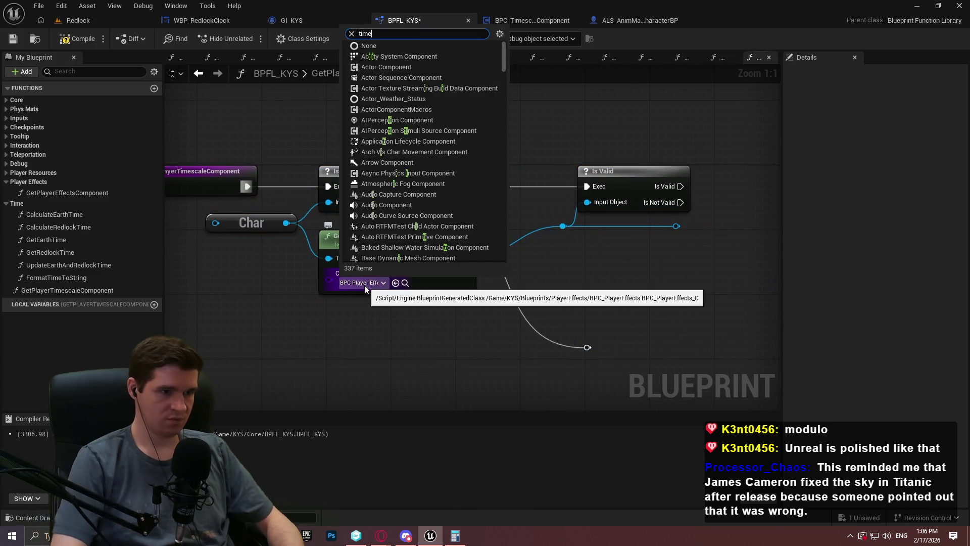
pyautogui.click(385, 320)
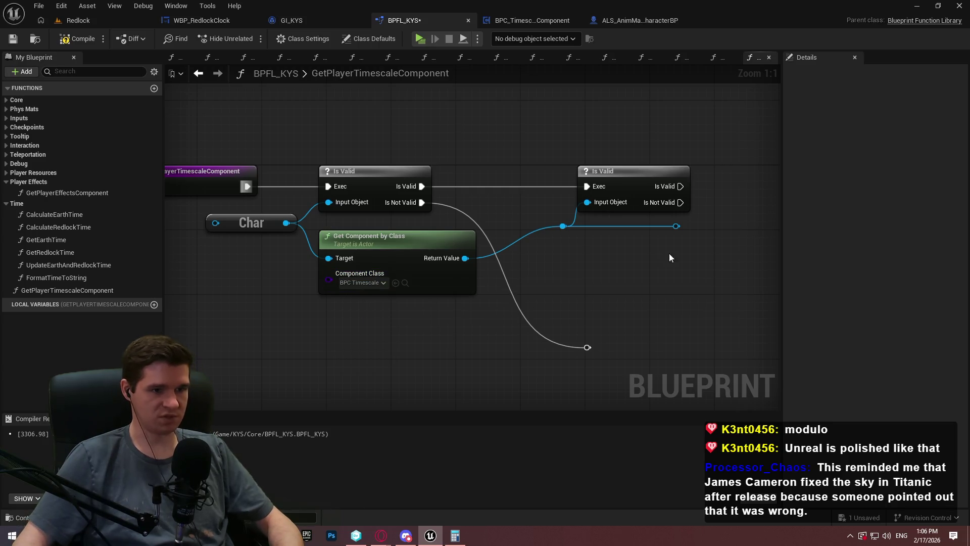
pyautogui.click(12, 38)
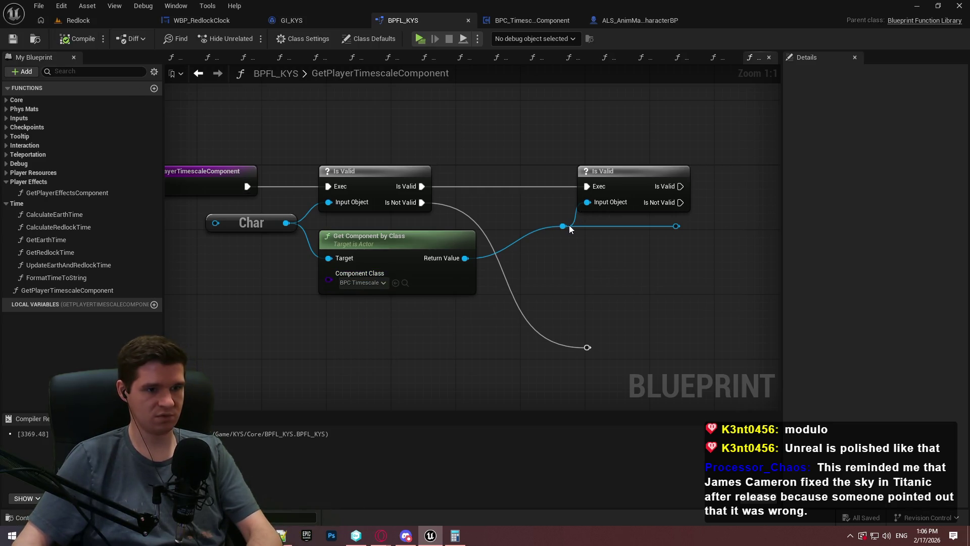
# Add a Return Node on the Is Valid branch that outputs the found timescale component
pyautogui.moveTo(706, 235); pyautogui.dragTo(597, 228)
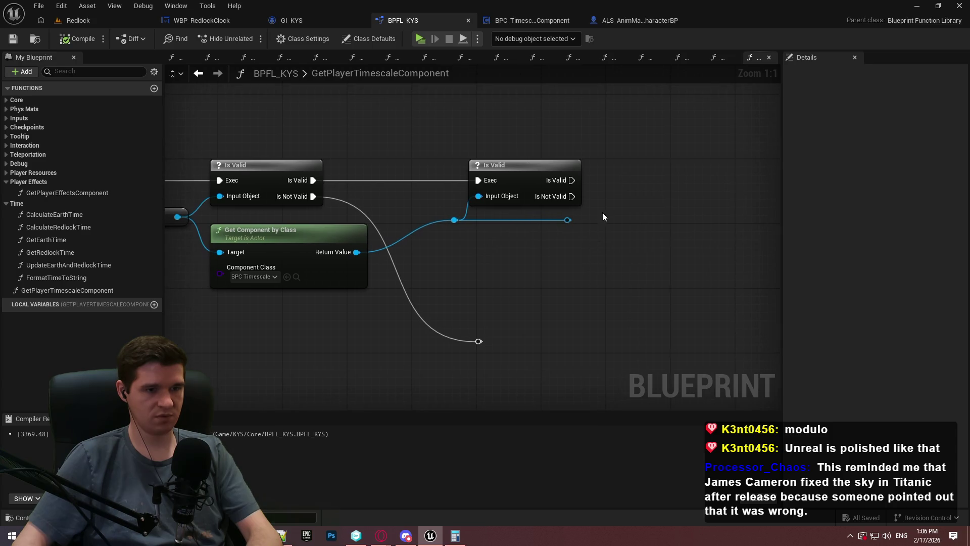
pyautogui.moveTo(572, 180); pyautogui.dragTo(685, 183)
pyautogui.write('return')
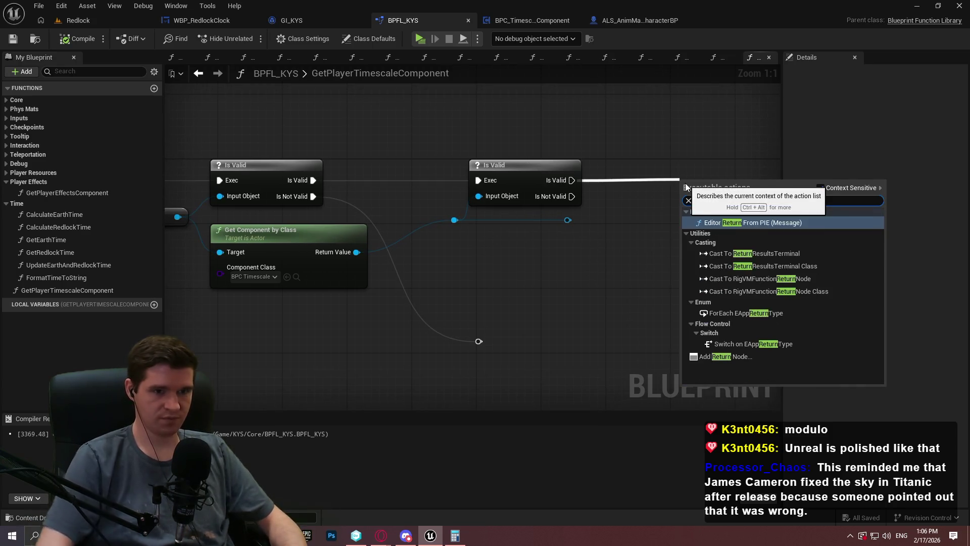
pyautogui.click(725, 356)
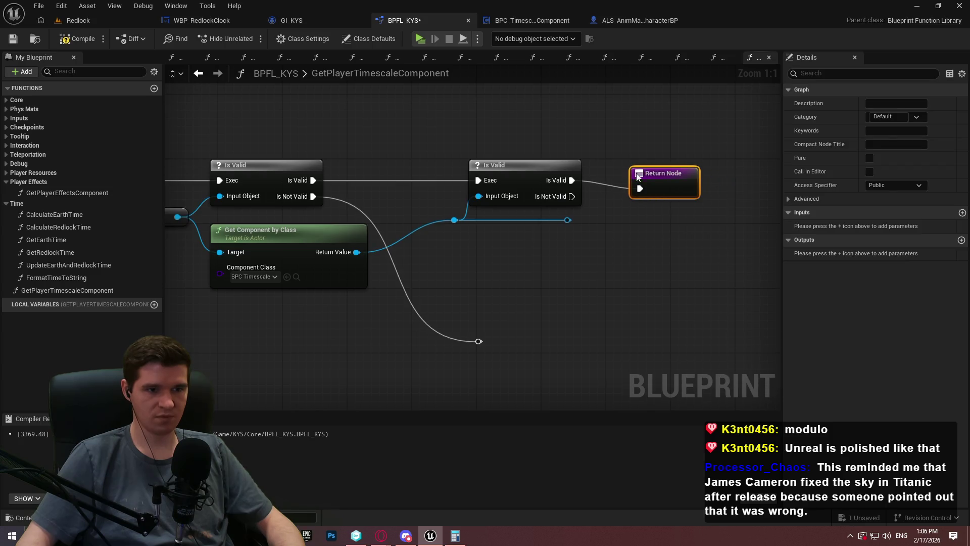
pyautogui.moveTo(701, 175); pyautogui.dragTo(641, 169)
pyautogui.moveTo(568, 220); pyautogui.dragTo(662, 185)
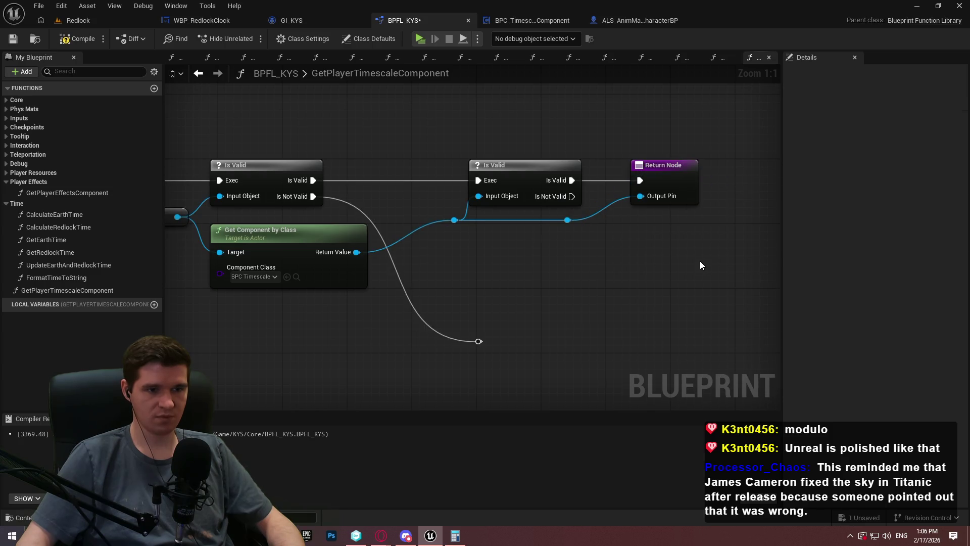
pyautogui.click(680, 186)
pyautogui.click(818, 253)
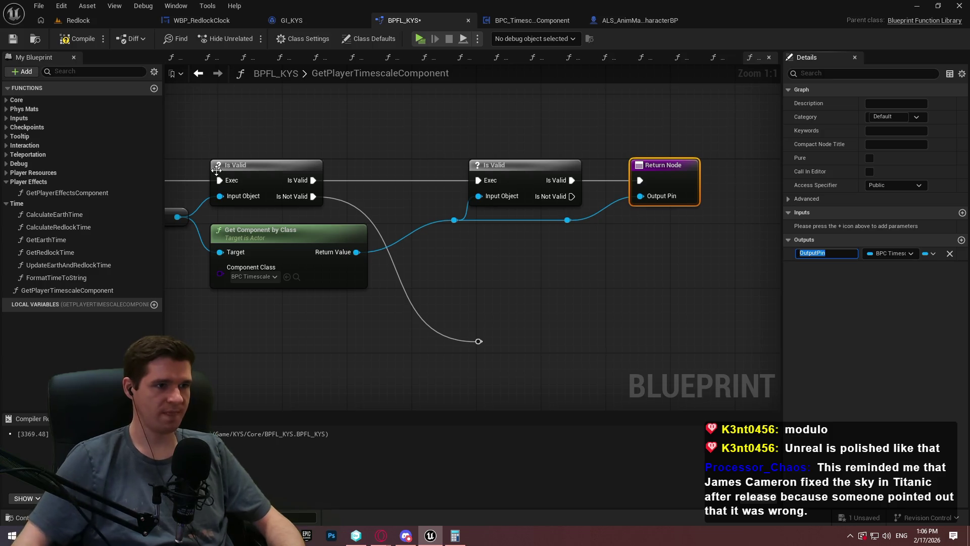
pyautogui.click(493, 21)
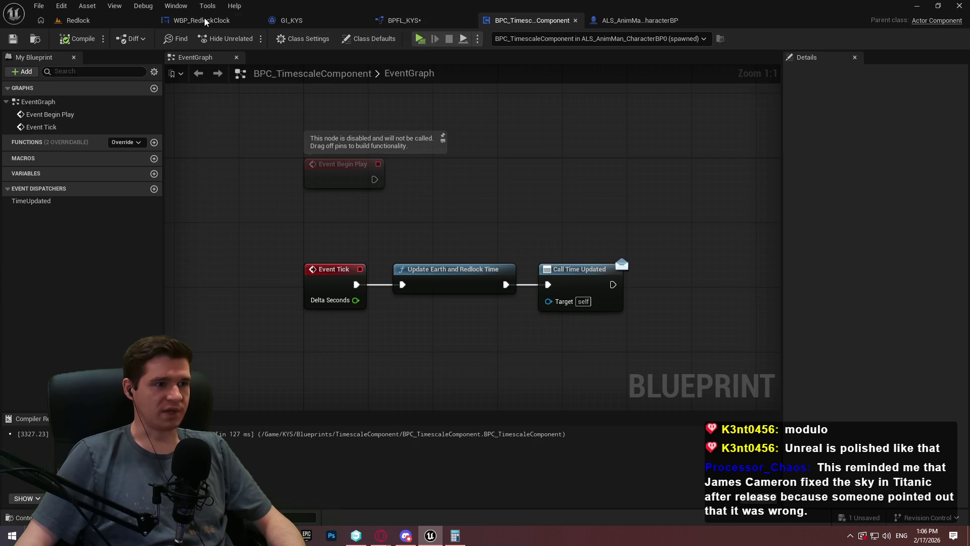
# Name the return output Component and make GetPlayerTimescaleComponent a pure function
pyautogui.click(205, 22)
pyautogui.click(429, 26)
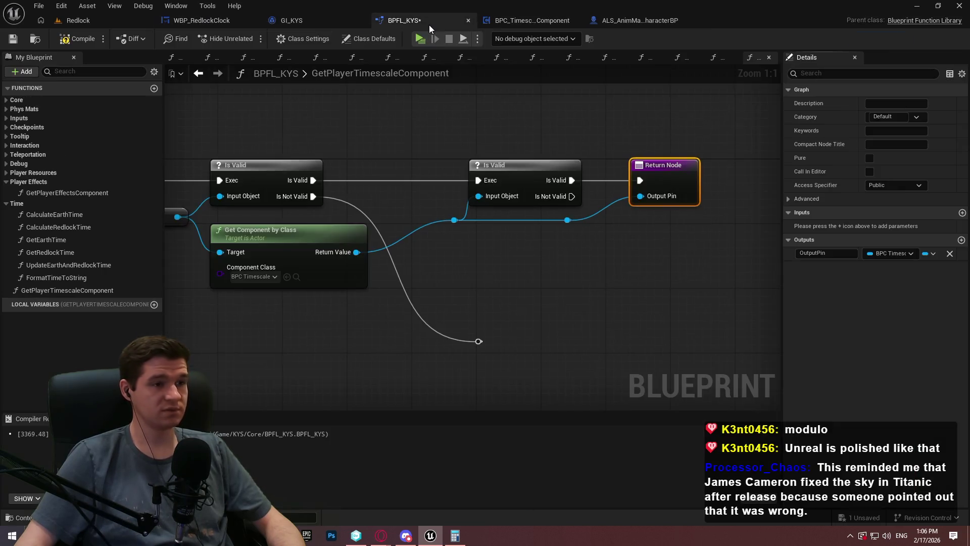
pyautogui.click(320, 18)
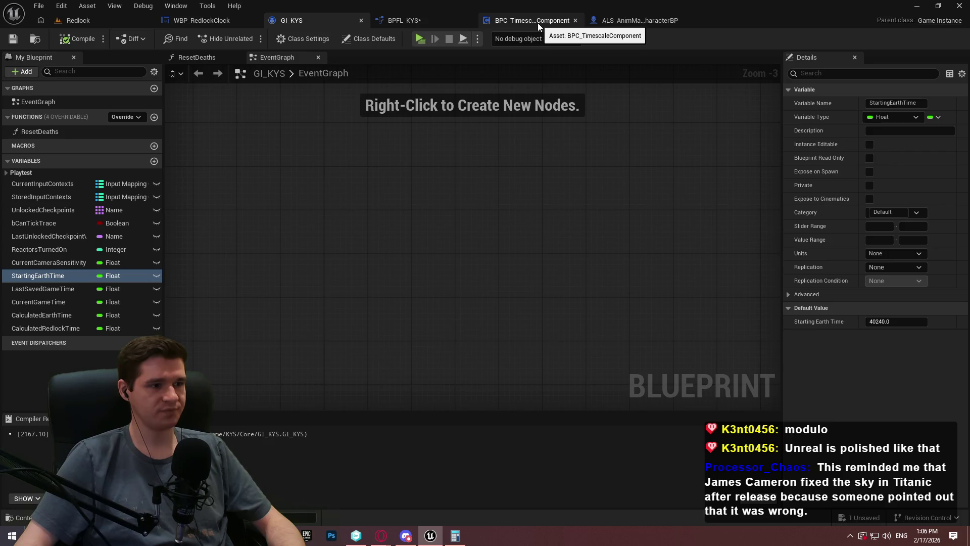
pyautogui.click(538, 23)
pyautogui.click(404, 20)
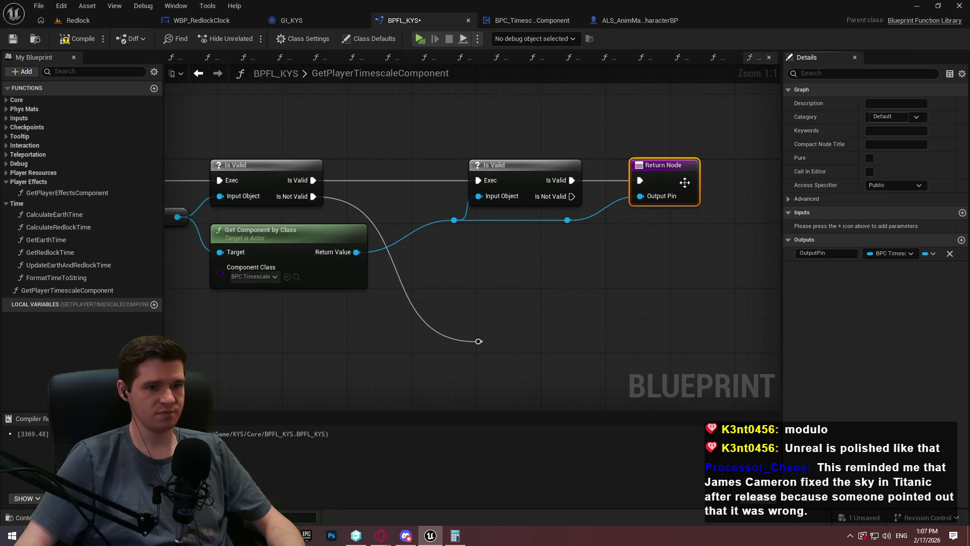
pyautogui.write('Comp')
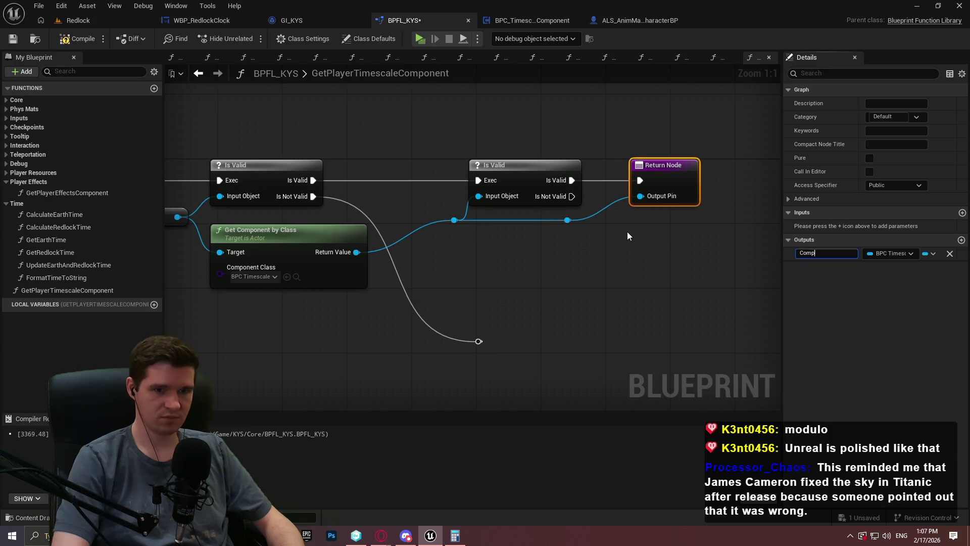
pyautogui.write('oinent')
pyautogui.press('Return')
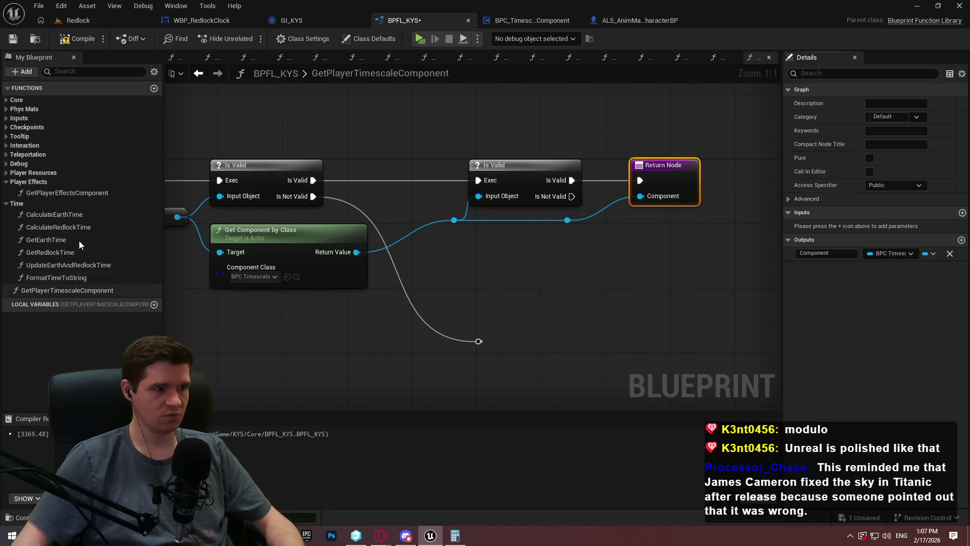
pyautogui.click(77, 192)
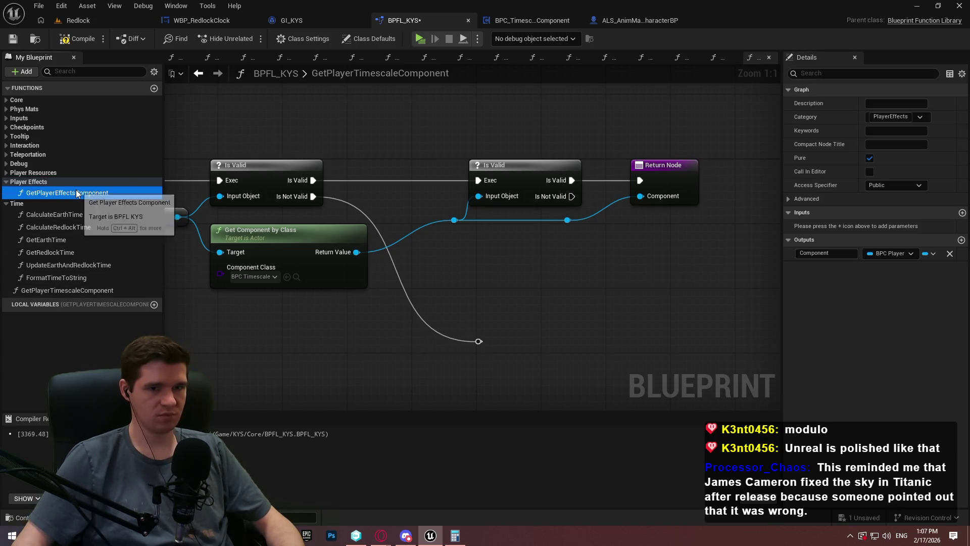
pyautogui.click(101, 291)
pyautogui.click(869, 158)
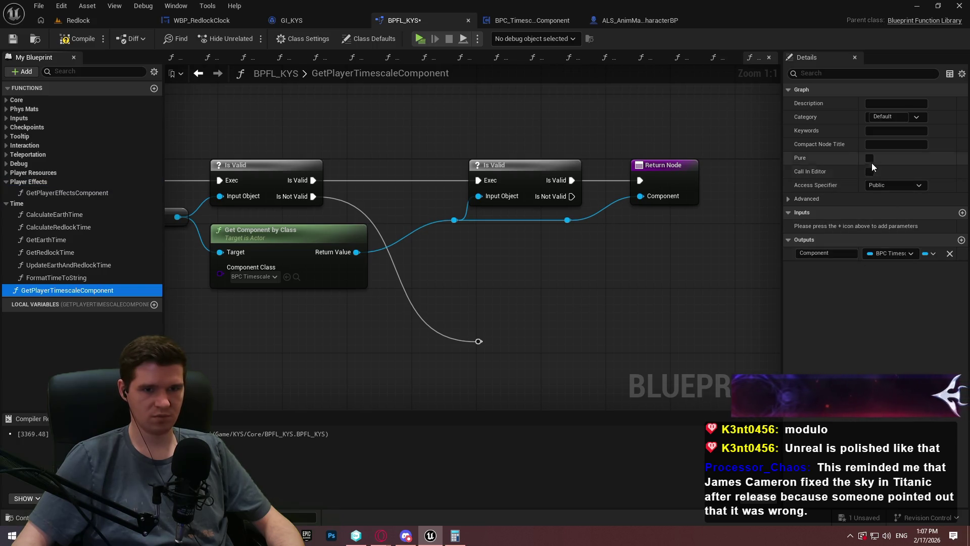
# Wire a duplicated Return Node to the Is Not Valid branch and move the function into the Time category
pyautogui.click(681, 158)
pyautogui.hotkey('ctrl', 'c')
pyautogui.hotkey('ctrl', 'v')
pyautogui.moveTo(576, 366); pyautogui.dragTo(493, 331)
pyautogui.moveTo(576, 367)
pyautogui.mouseDown()
pyautogui.moveTo(483, 342)
pyautogui.moveTo(662, 332)
pyautogui.moveTo(653, 330)
pyautogui.mouseUp()
pyautogui.click(627, 309)
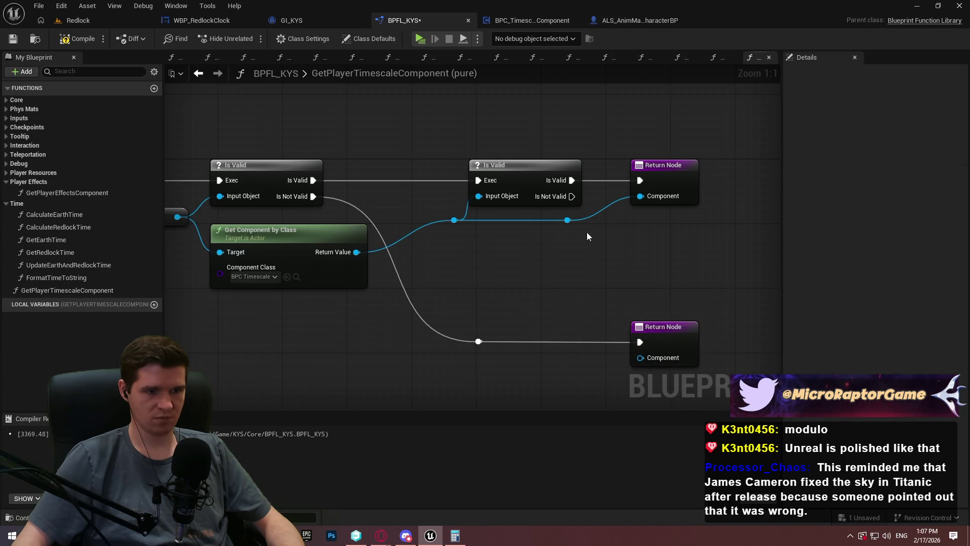
pyautogui.moveTo(572, 196); pyautogui.dragTo(639, 342)
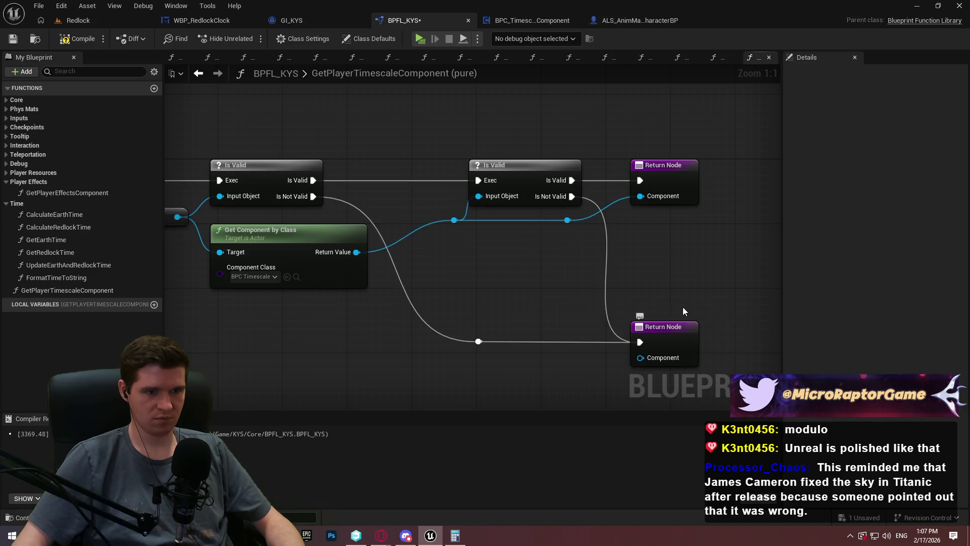
pyautogui.moveTo(742, 357)
pyautogui.mouseDown()
pyautogui.moveTo(667, 189)
pyautogui.moveTo(676, 190)
pyautogui.mouseUp()
pyautogui.click(690, 277)
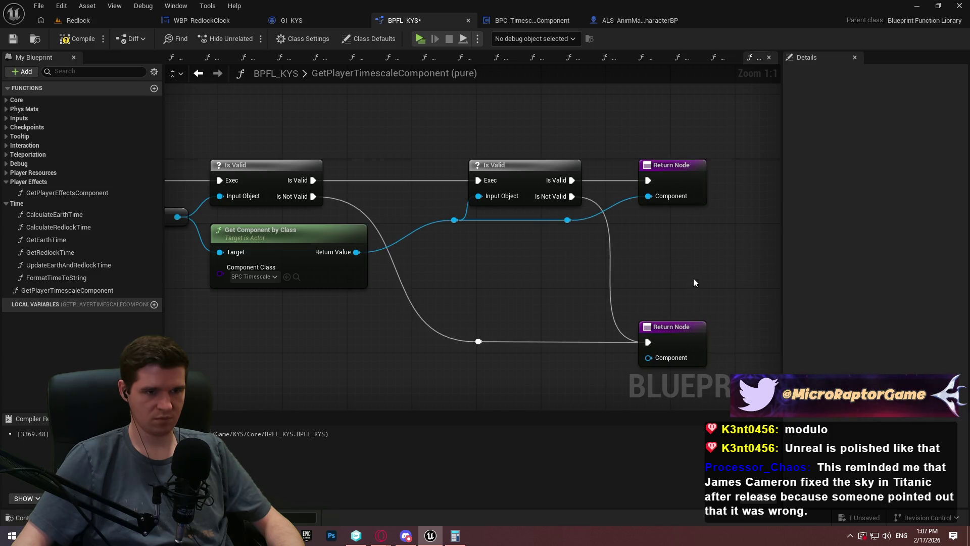
pyautogui.scroll(-1, 664, 250)
pyautogui.press('Home')
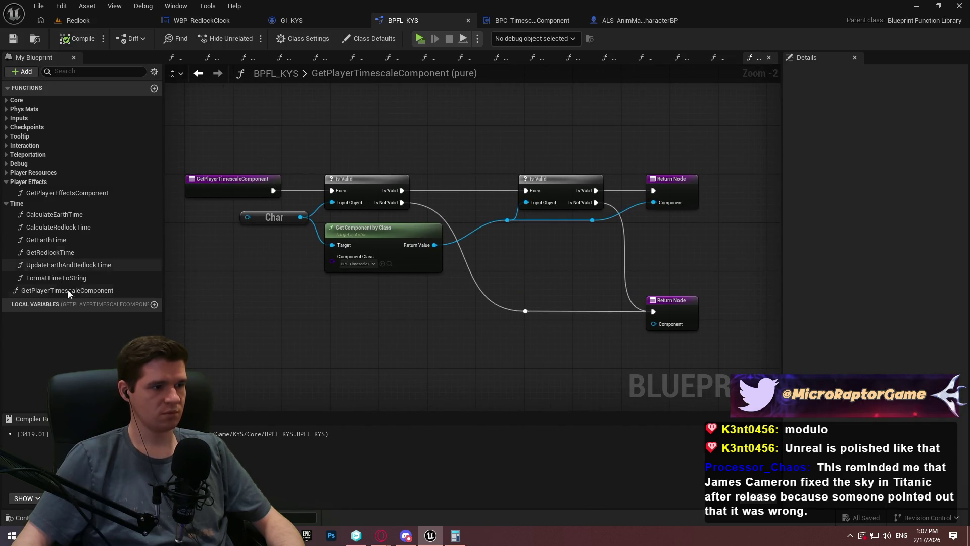
pyautogui.moveTo(61, 291)
pyautogui.mouseDown()
pyautogui.moveTo(29, 204)
pyautogui.moveTo(21, 207)
pyautogui.mouseUp()
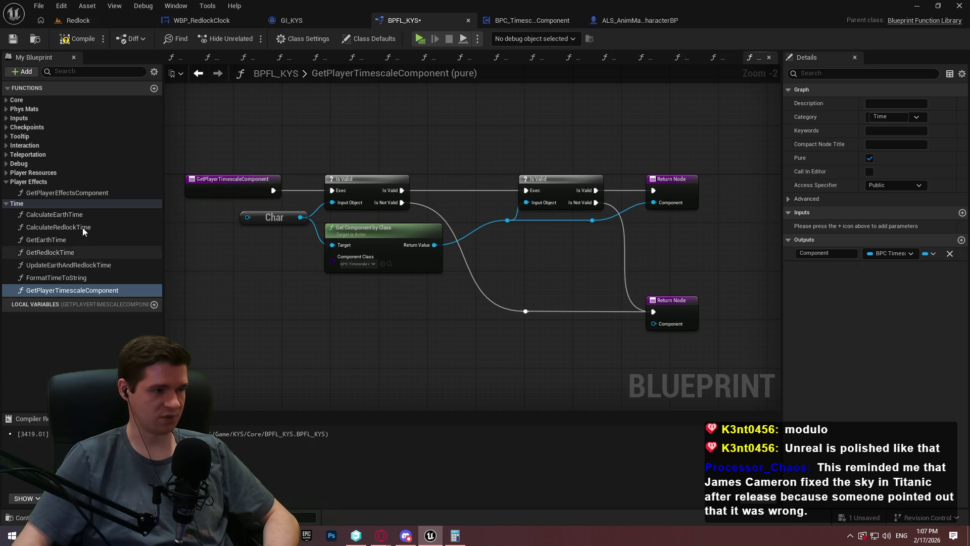
pyautogui.click(75, 216)
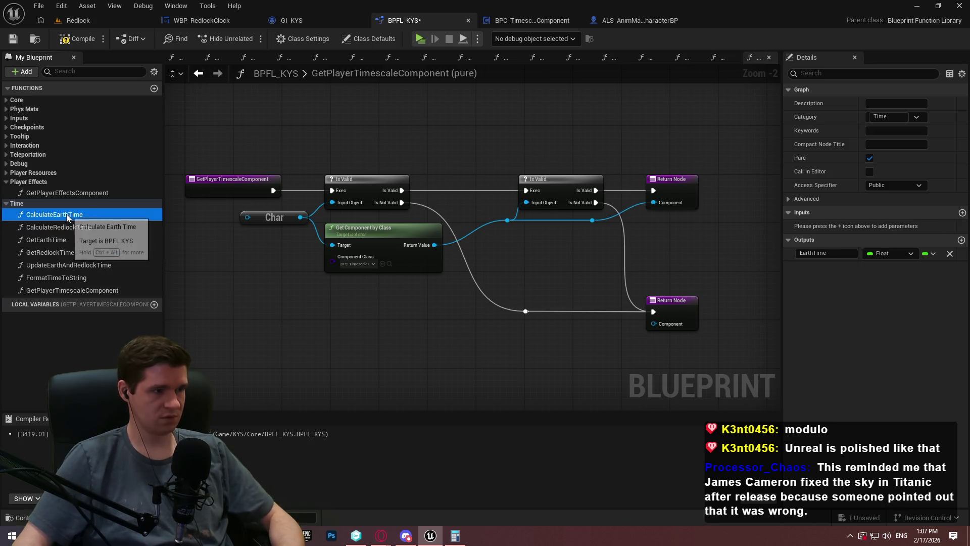
# Paste CalculateEarthTime, CalculateRedlockTime and UpdateEarthAndRedlockTime into BPC_TimescaleComponent's function list
pyautogui.click(526, 21)
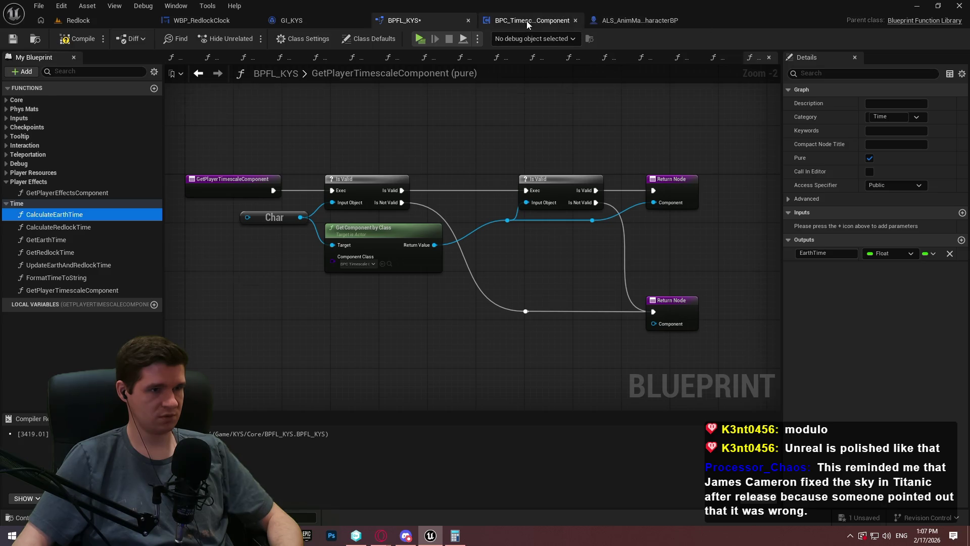
pyautogui.hotkey('ctrl', 'v')
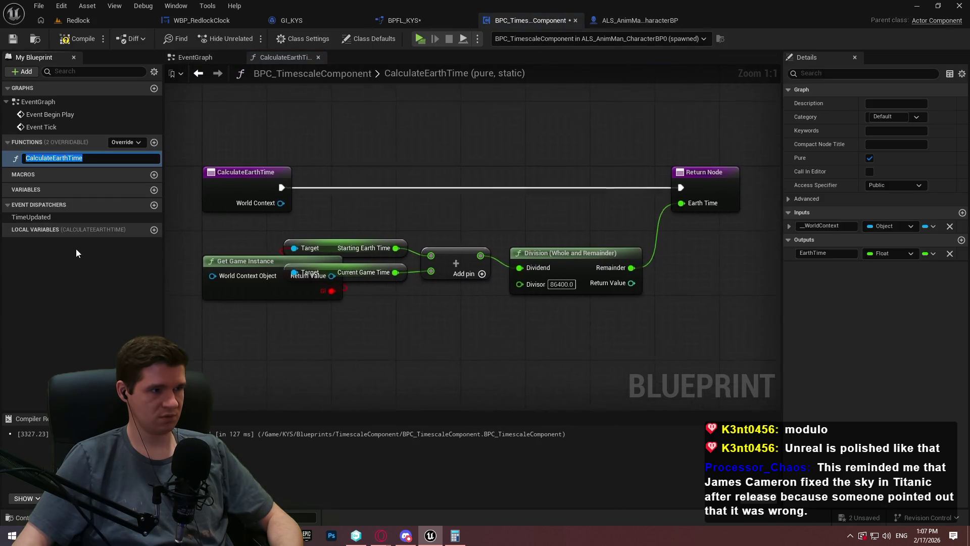
pyautogui.click(407, 21)
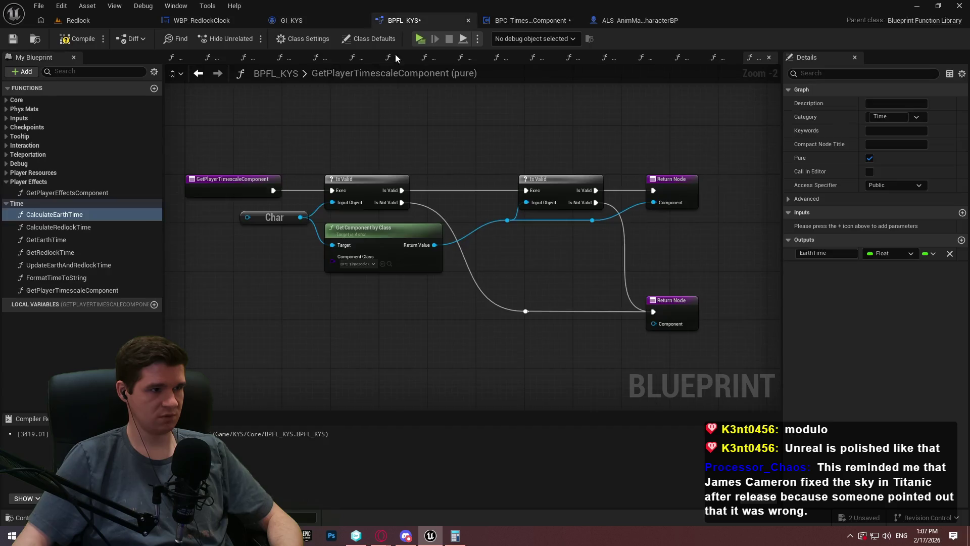
pyautogui.click(68, 226)
pyautogui.click(527, 20)
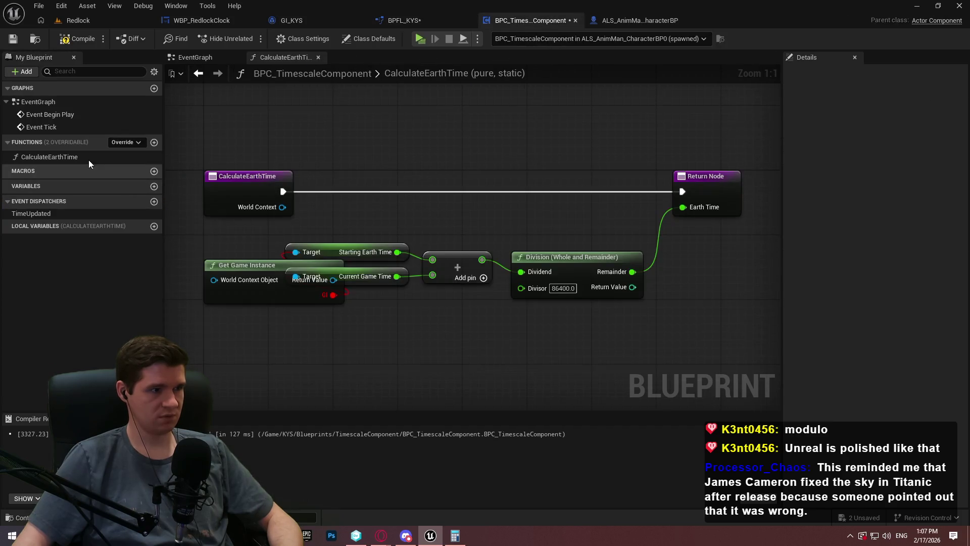
pyautogui.click(44, 155)
pyautogui.hotkey('ctrl', 'v')
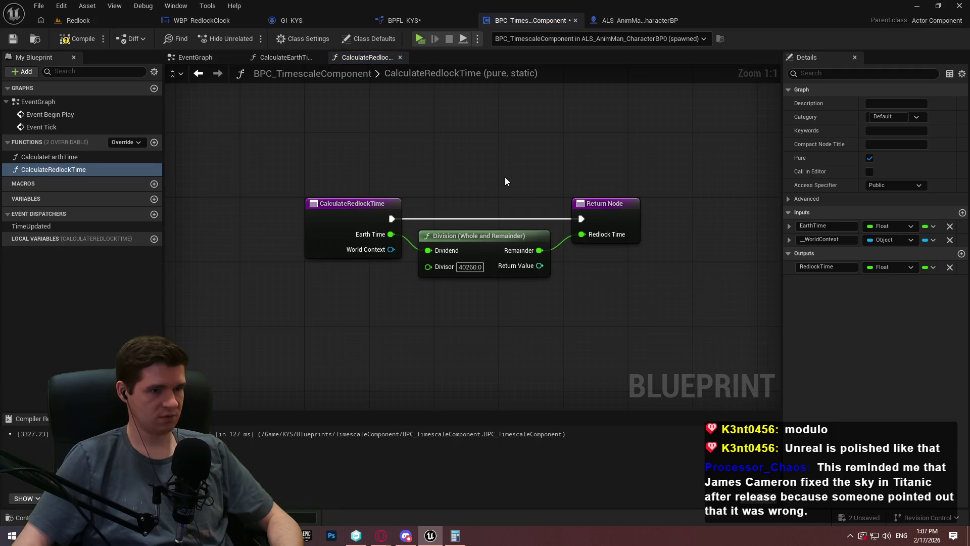
pyautogui.click(429, 21)
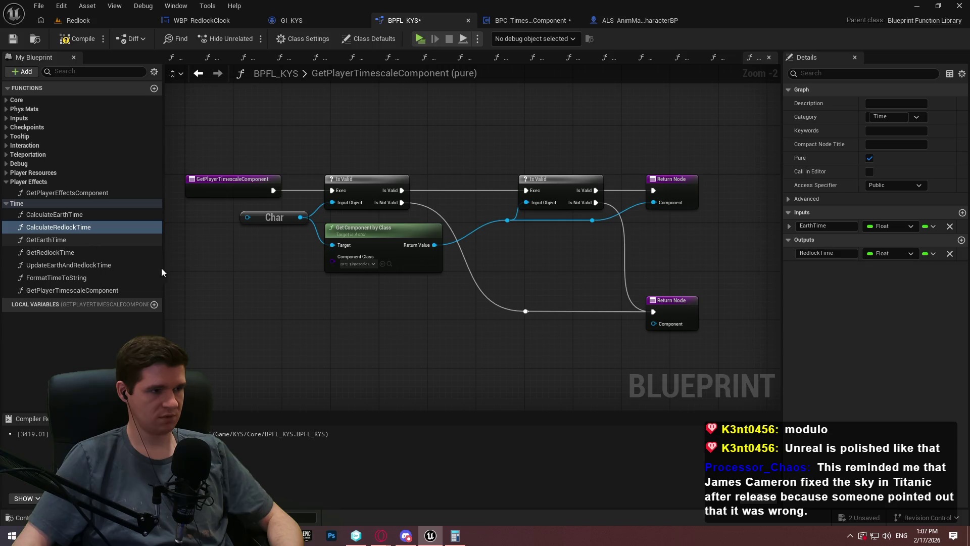
pyautogui.click(95, 265)
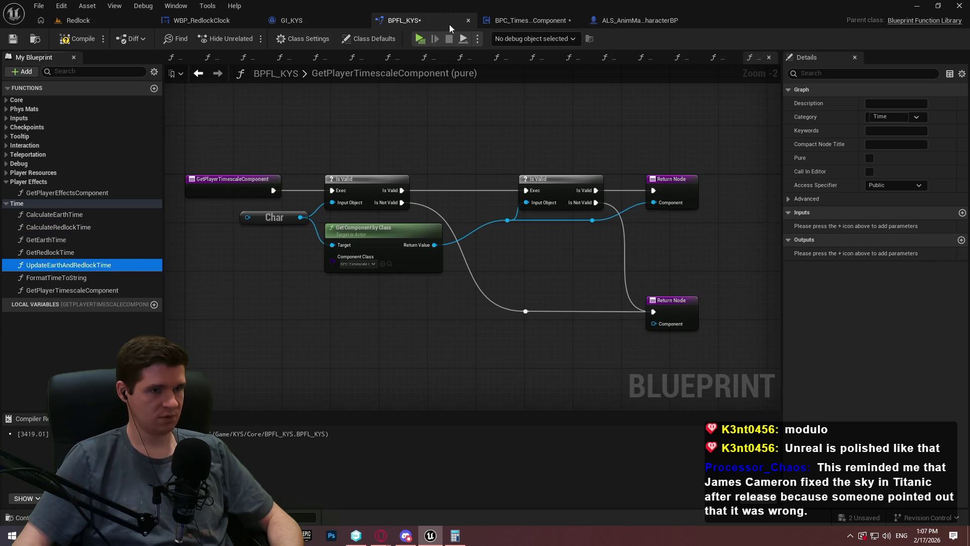
pyautogui.click(531, 20)
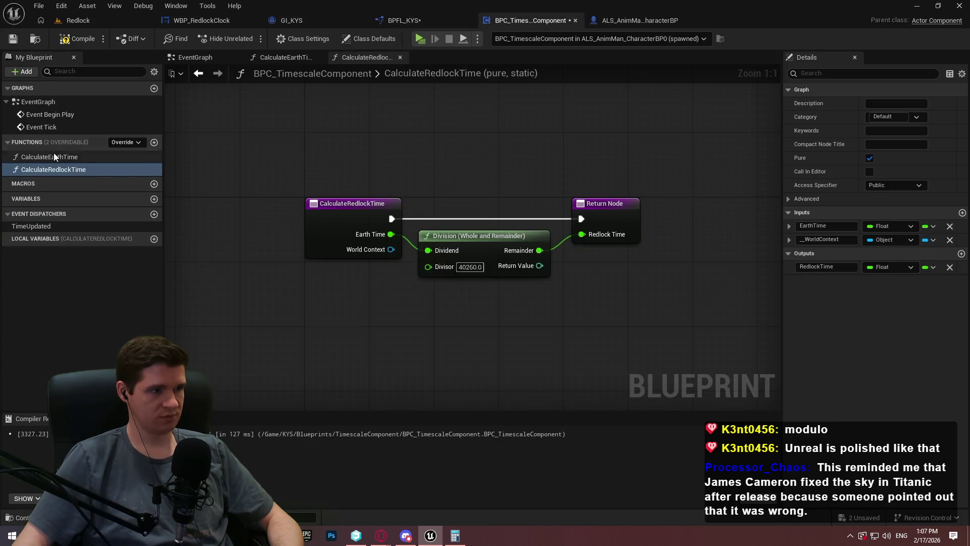
pyautogui.click(54, 153)
pyautogui.hotkey('ctrl', 'v')
pyautogui.press('Return')
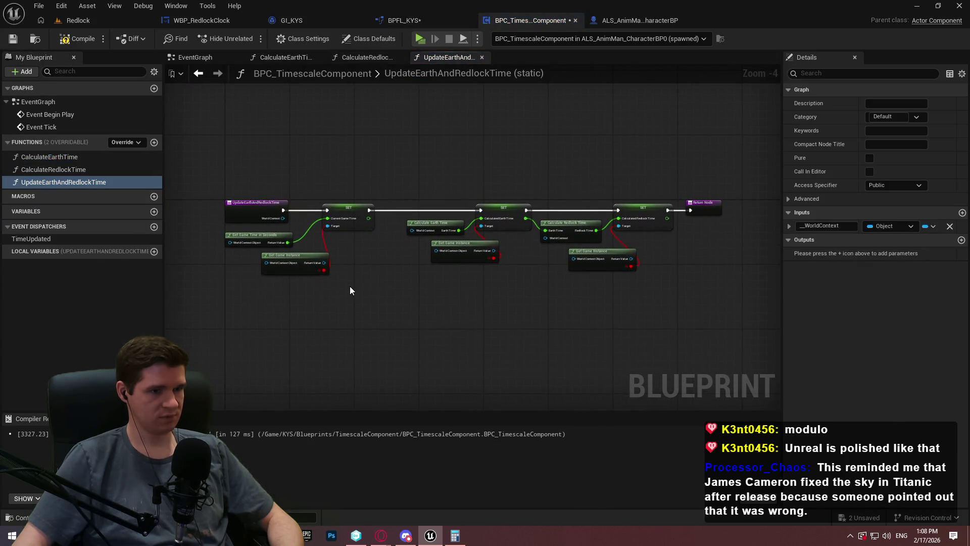
# Compile the component and delete the erroring Get Game Instance nodes
pyautogui.scroll(2, 273, 253)
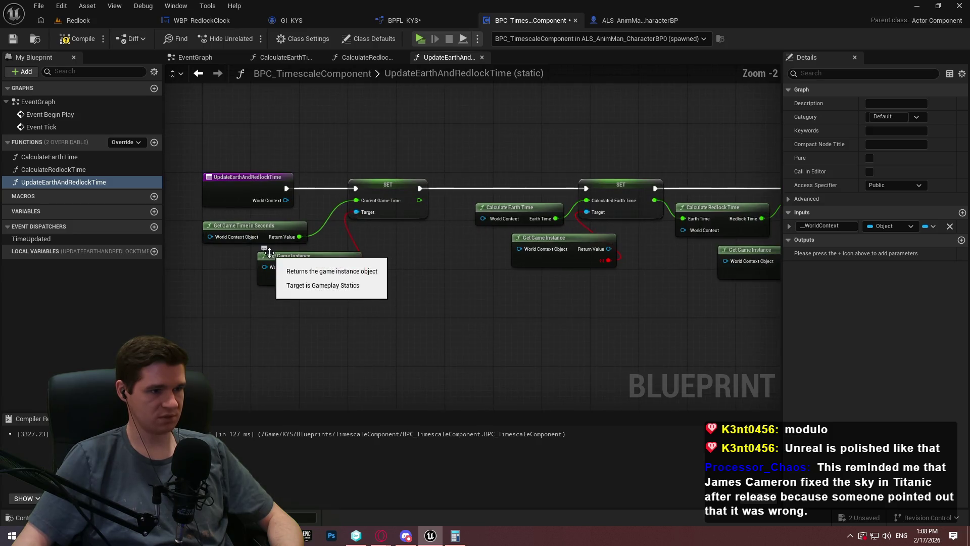
pyautogui.click(71, 40)
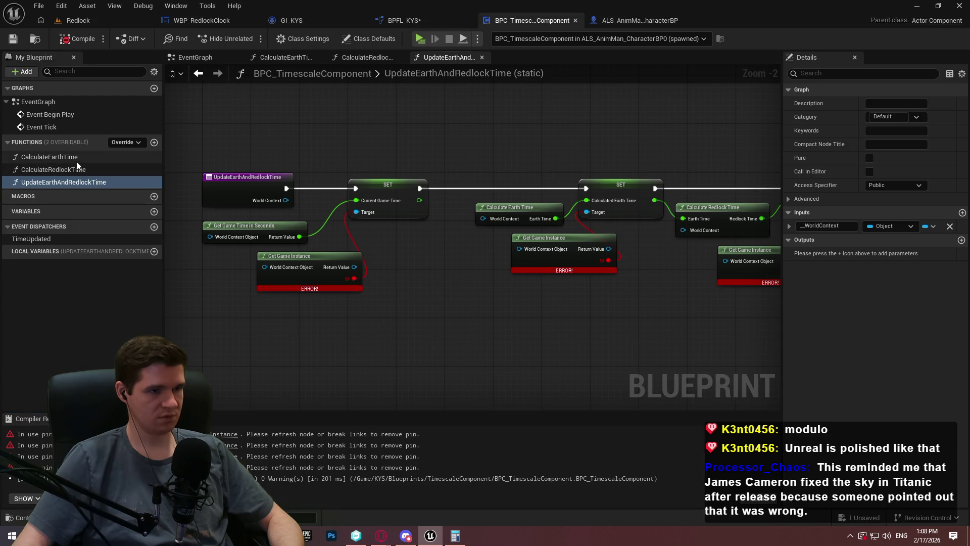
pyautogui.moveTo(610, 308); pyautogui.dragTo(449, 237)
pyautogui.press('Delete')
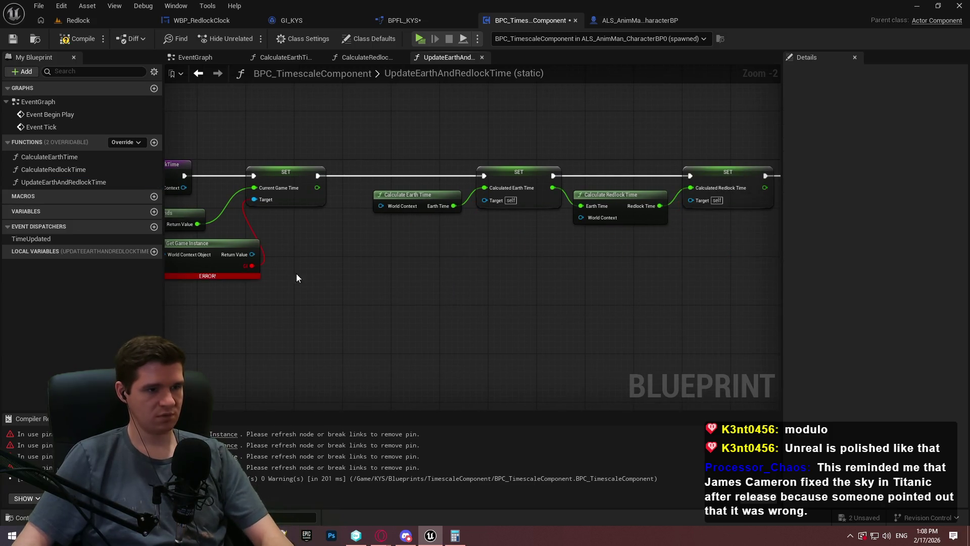
pyautogui.click(238, 262)
pyautogui.press('Delete')
pyautogui.moveTo(381, 259); pyautogui.dragTo(484, 254)
pyautogui.click(85, 44)
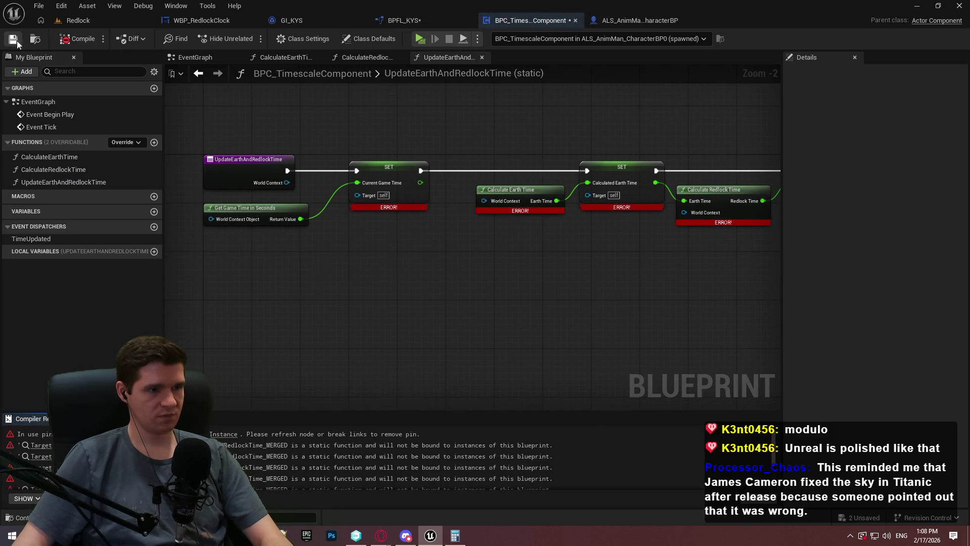
# Keep a single Get Game Time in Seconds node in UpdateEarthAndRedlockTime and recompile
pyautogui.click(270, 210)
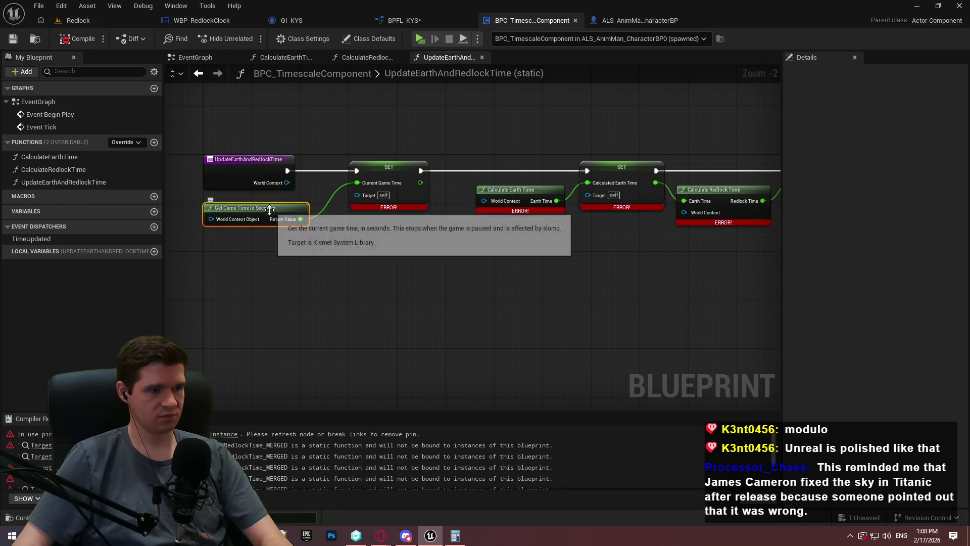
pyautogui.rightClick(288, 269)
pyautogui.write('get gam')
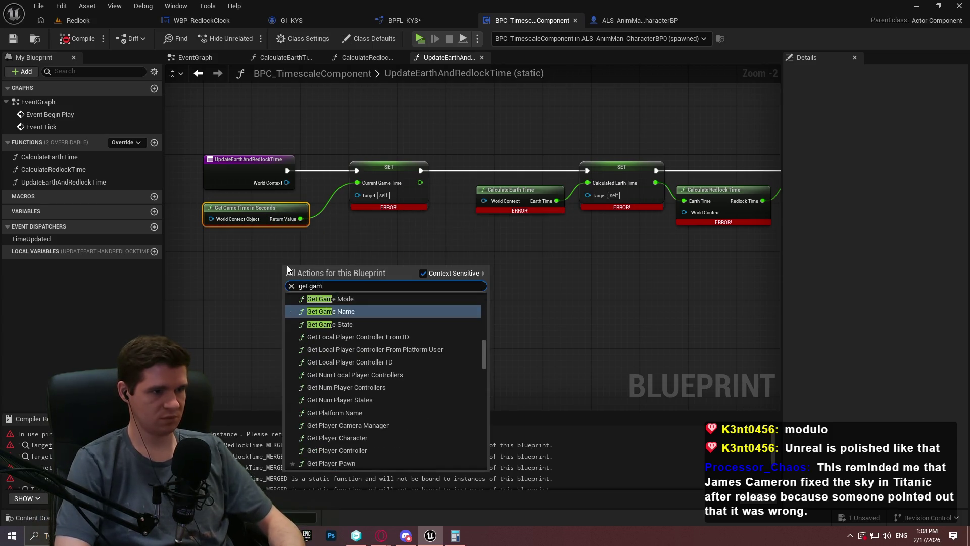
pyautogui.write('time in')
pyautogui.press('Return')
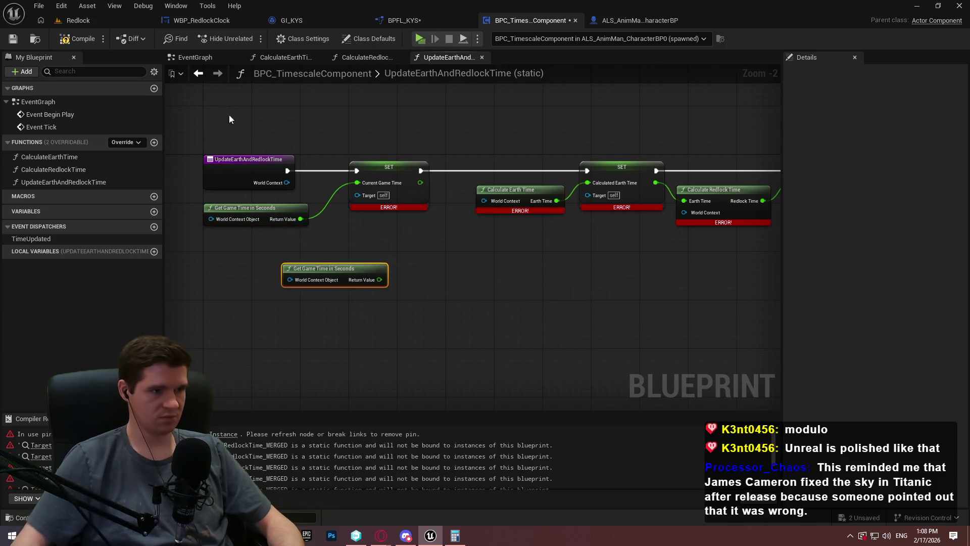
pyautogui.click(212, 165)
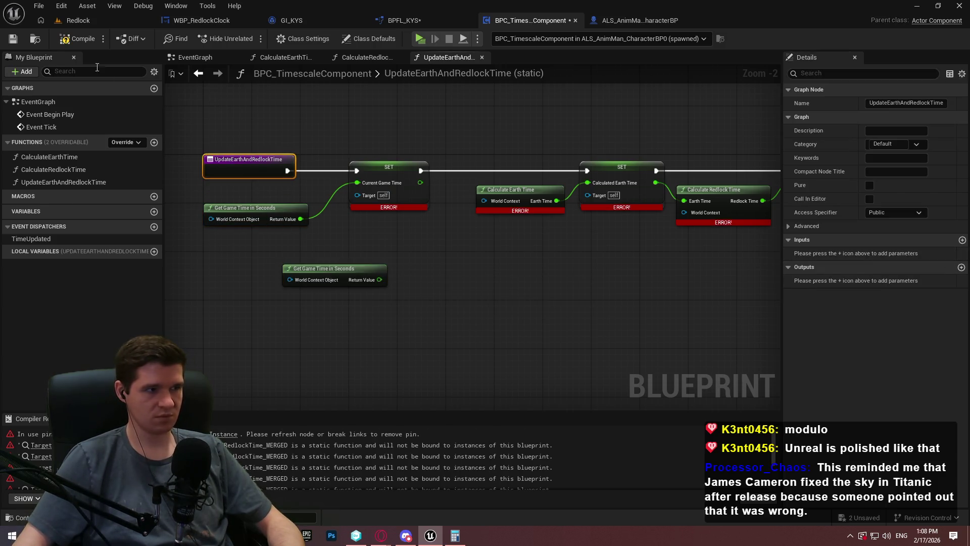
pyautogui.click(83, 40)
pyautogui.click(320, 269)
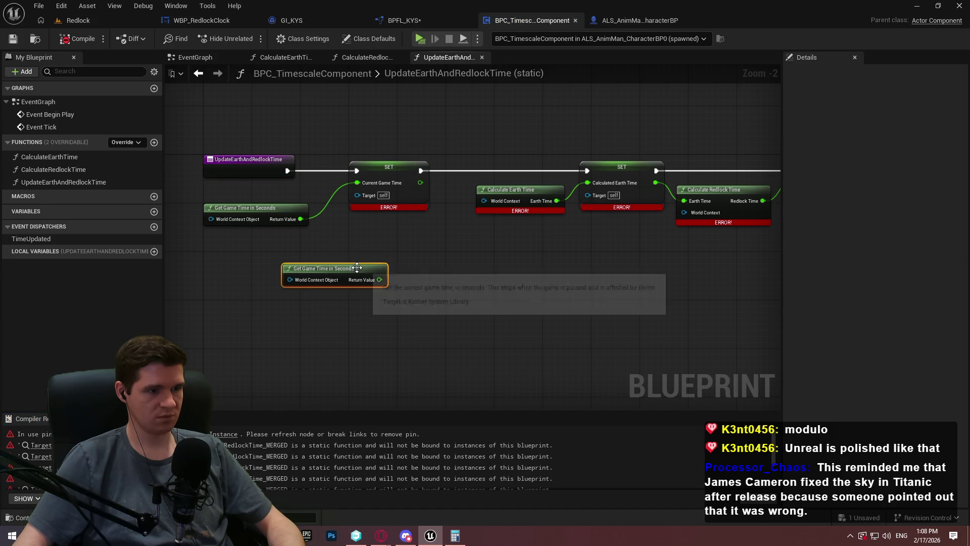
pyautogui.press('Delete')
pyautogui.scroll(2, 394, 242)
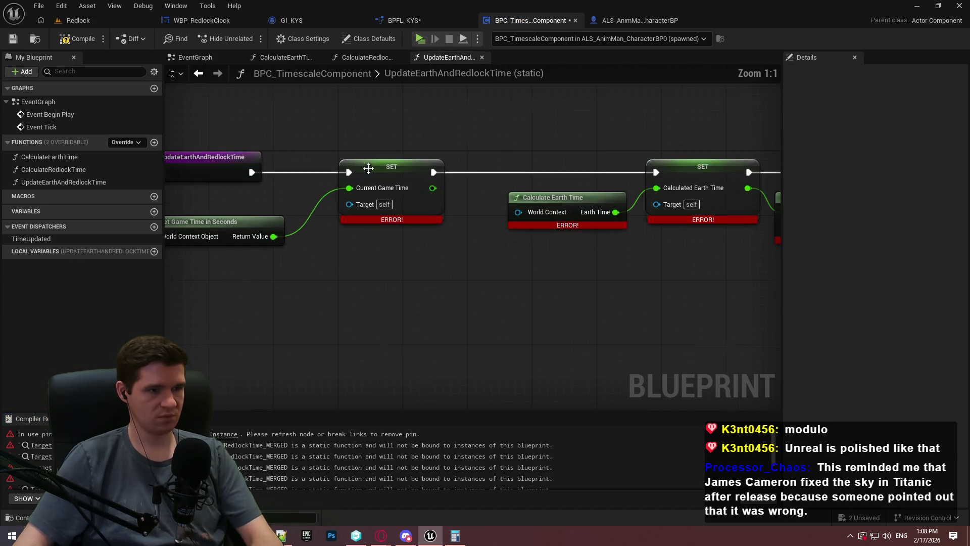
# Create a Float variable named CurrentGameTime in the component
pyautogui.click(154, 212)
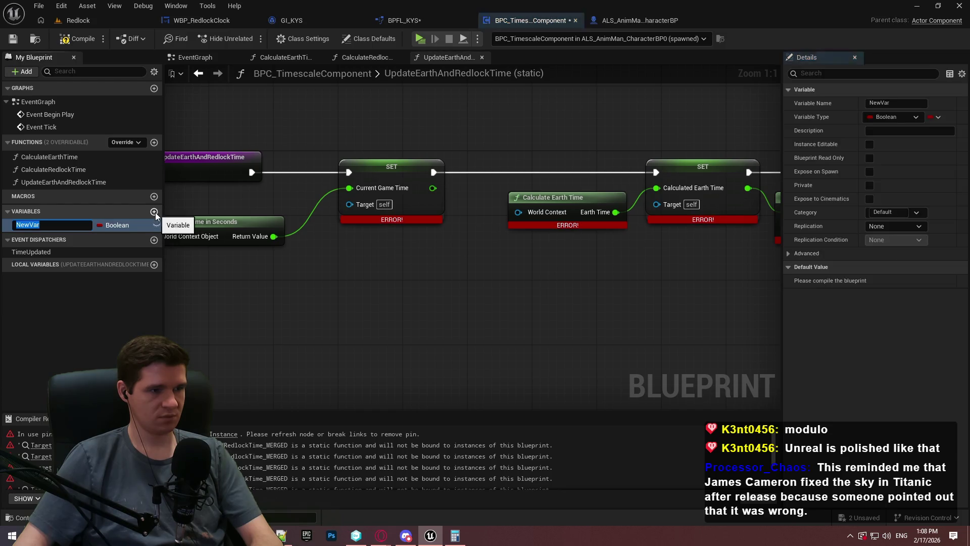
pyautogui.write('CurrentGameTime')
pyautogui.press('Return')
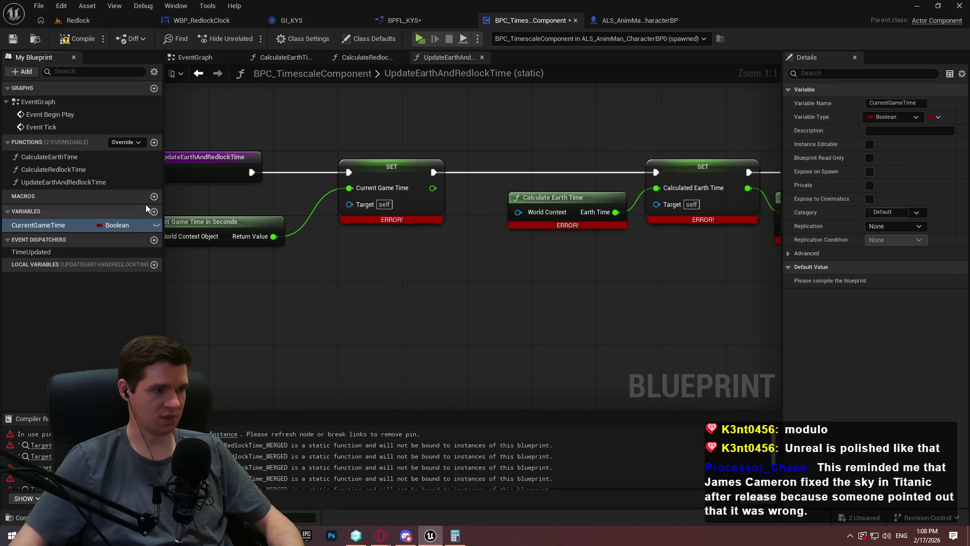
pyautogui.click(119, 225)
pyautogui.click(326, 300)
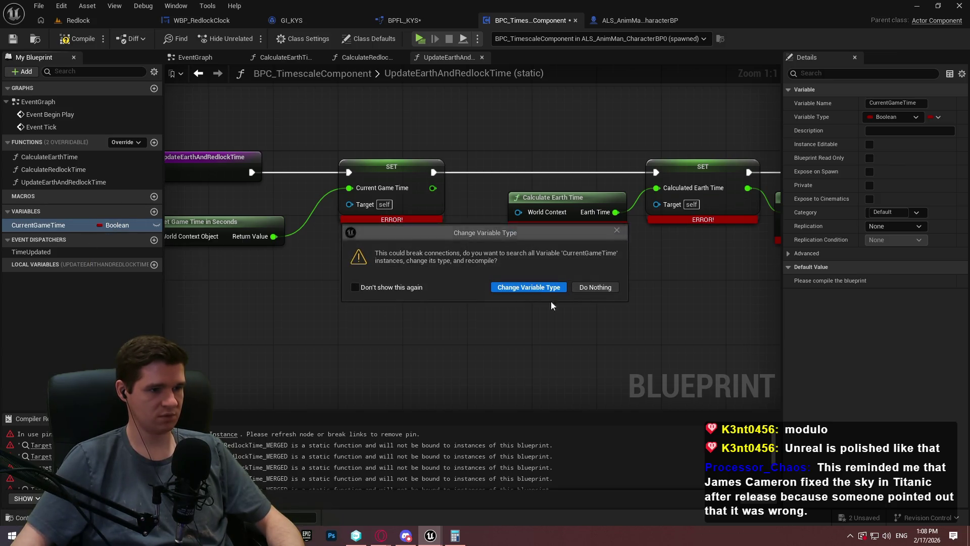
pyautogui.click(525, 286)
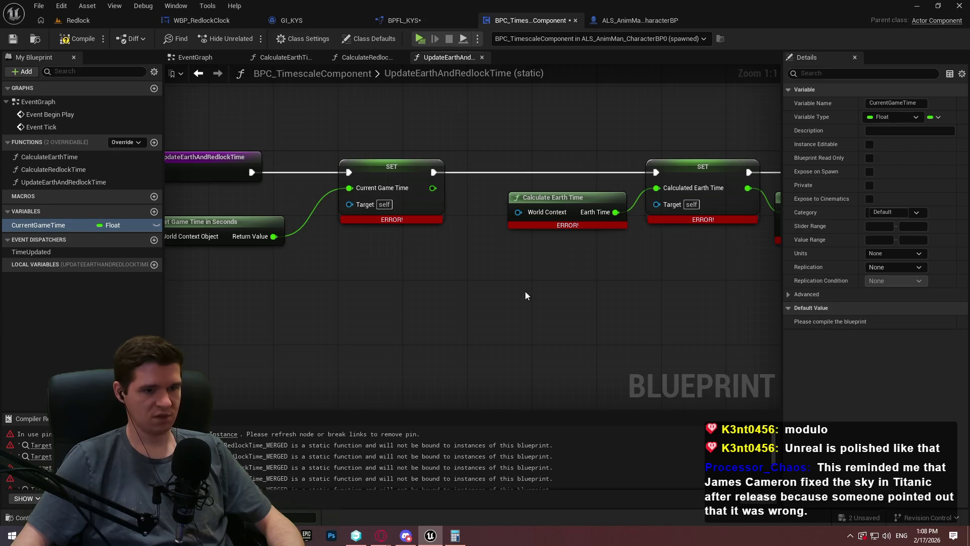
# Replace the old SET node with a CurrentGameTime setter fed by Get Game Time in Seconds
pyautogui.moveTo(36, 225); pyautogui.dragTo(505, 288)
pyautogui.click(400, 282)
pyautogui.press('Delete')
pyautogui.moveTo(101, 228)
pyautogui.mouseDown()
pyautogui.moveTo(444, 263)
pyautogui.moveTo(446, 271)
pyautogui.moveTo(257, 234)
pyautogui.mouseUp()
pyautogui.click(457, 287)
pyautogui.moveTo(446, 270); pyautogui.dragTo(254, 177)
pyautogui.click(392, 167)
pyautogui.press('Delete')
pyautogui.moveTo(468, 263); pyautogui.dragTo(380, 165)
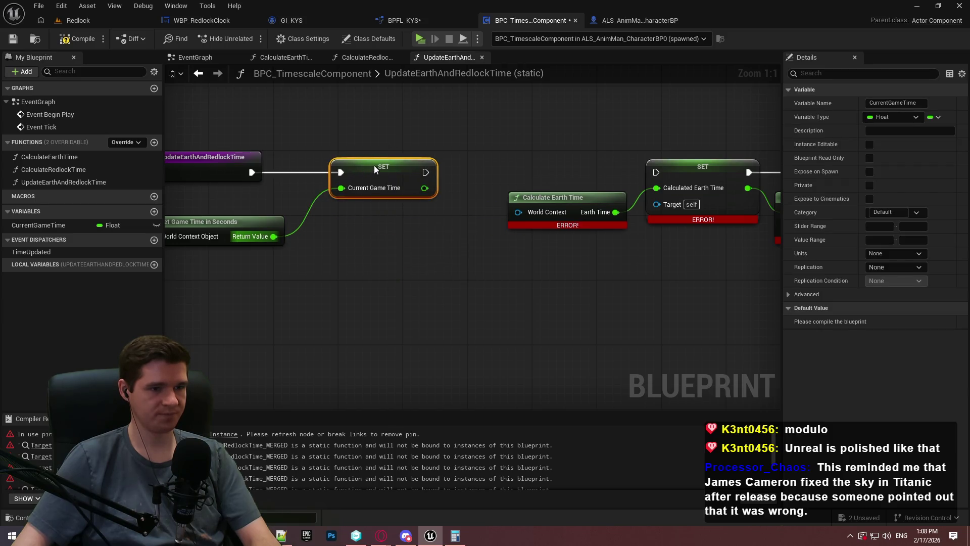
pyautogui.click(457, 210)
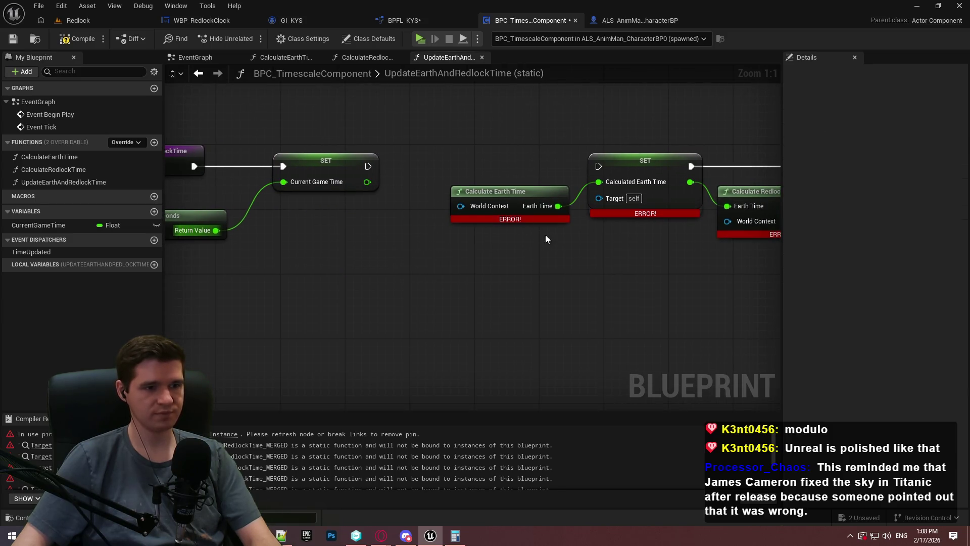
pyautogui.moveTo(540, 233); pyautogui.dragTo(468, 242)
pyautogui.moveTo(714, 237); pyautogui.dragTo(714, 237)
# Compile, refresh the CurrentGameTime SET node, and recompile the component
pyautogui.click(83, 41)
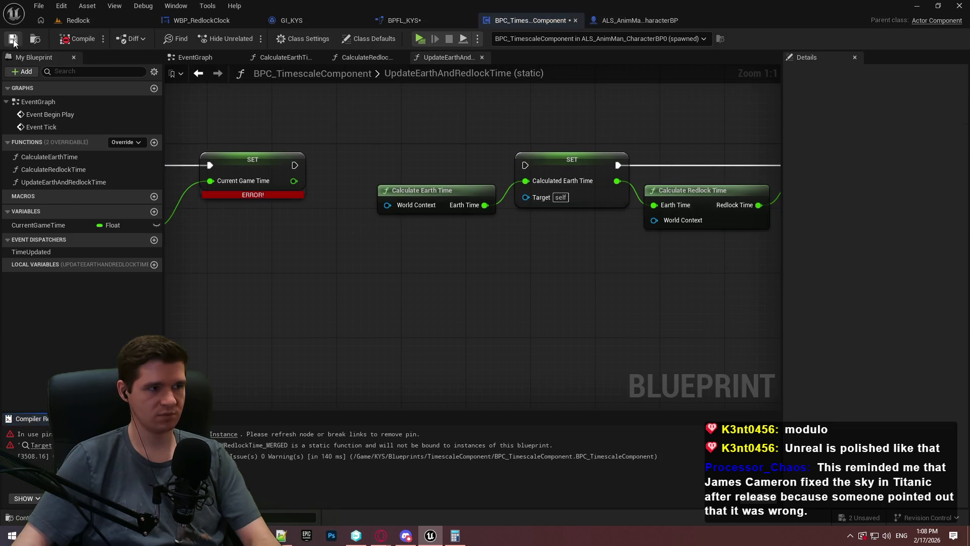
pyautogui.moveTo(347, 195); pyautogui.dragTo(526, 226)
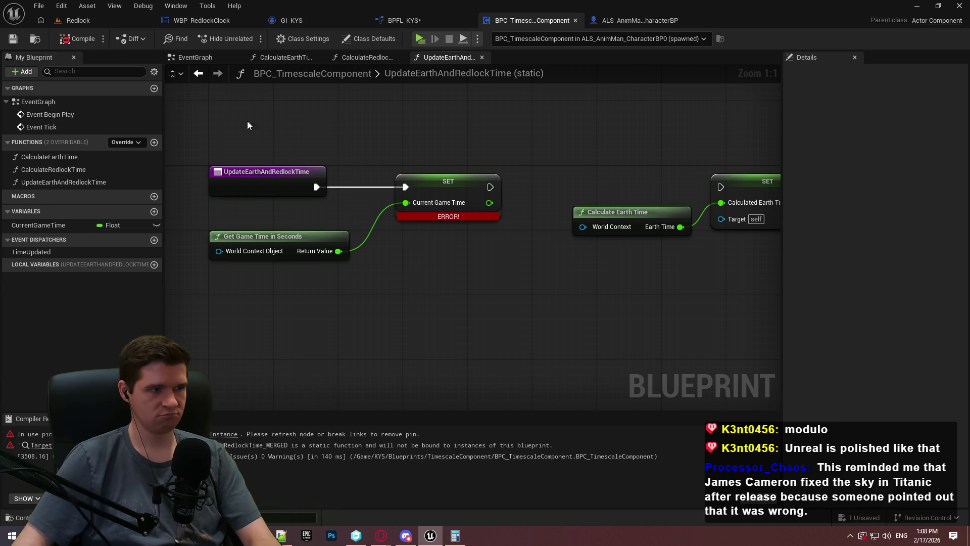
pyautogui.click(72, 36)
pyautogui.rightClick(451, 184)
pyautogui.click(485, 256)
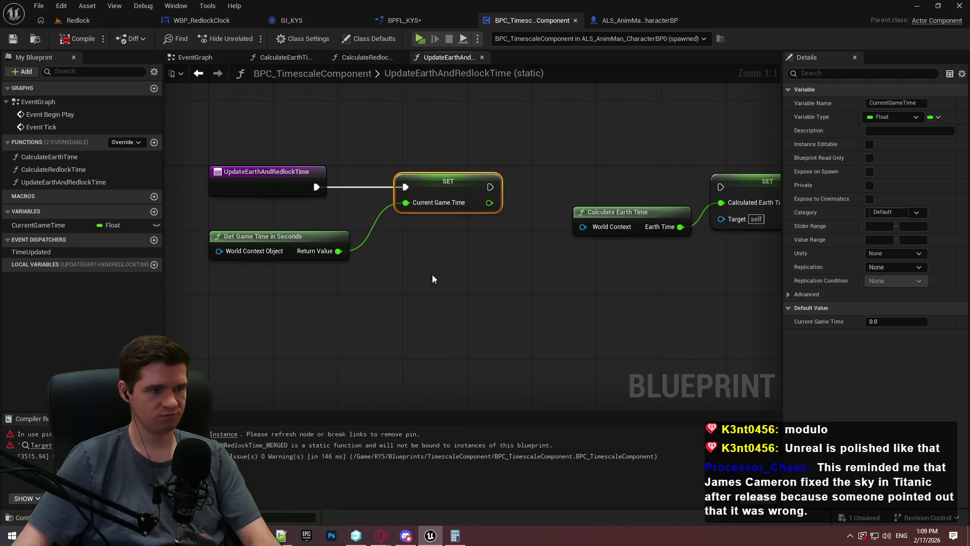
pyautogui.click(74, 43)
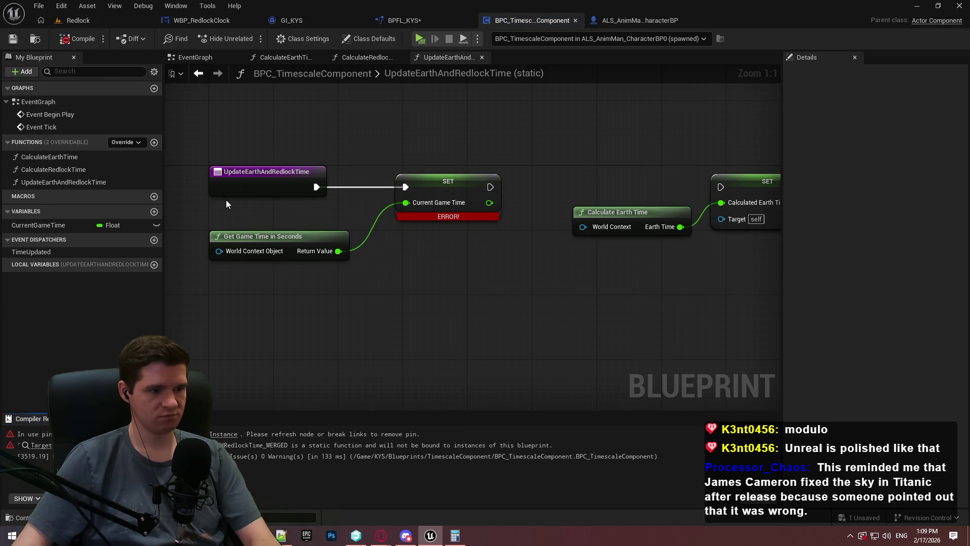
pyautogui.moveTo(226, 199)
pyautogui.mouseDown()
pyautogui.moveTo(321, 264)
pyautogui.moveTo(770, 319)
pyautogui.moveTo(464, 287)
pyautogui.mouseUp()
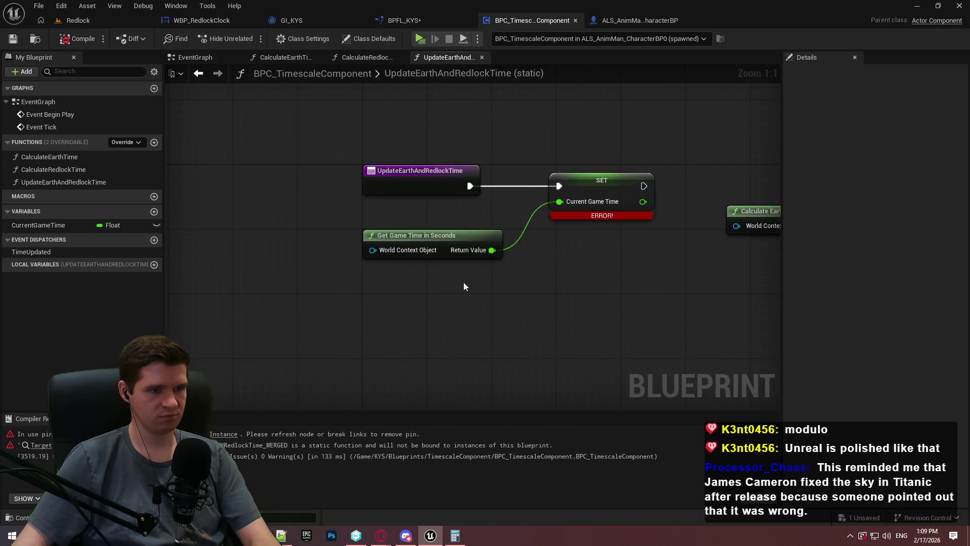
pyautogui.moveTo(399, 231); pyautogui.dragTo(360, 283)
pyautogui.click(190, 55)
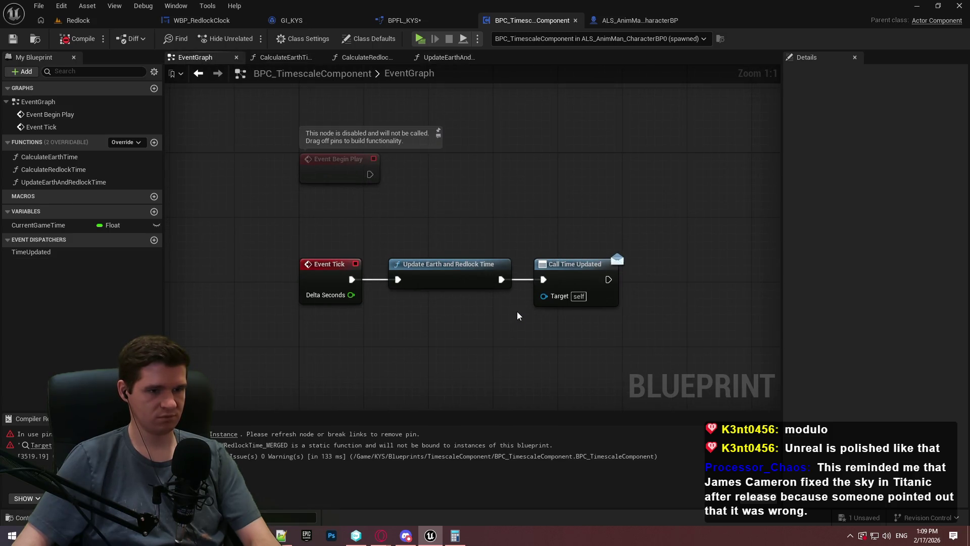
# Replace the Update Earth and Redlock Time call, wire it to Event Tick, and compile
pyautogui.click(445, 273)
pyautogui.press('Delete')
pyautogui.moveTo(63, 182)
pyautogui.mouseDown()
pyautogui.moveTo(455, 223)
pyautogui.moveTo(412, 281)
pyautogui.mouseUp()
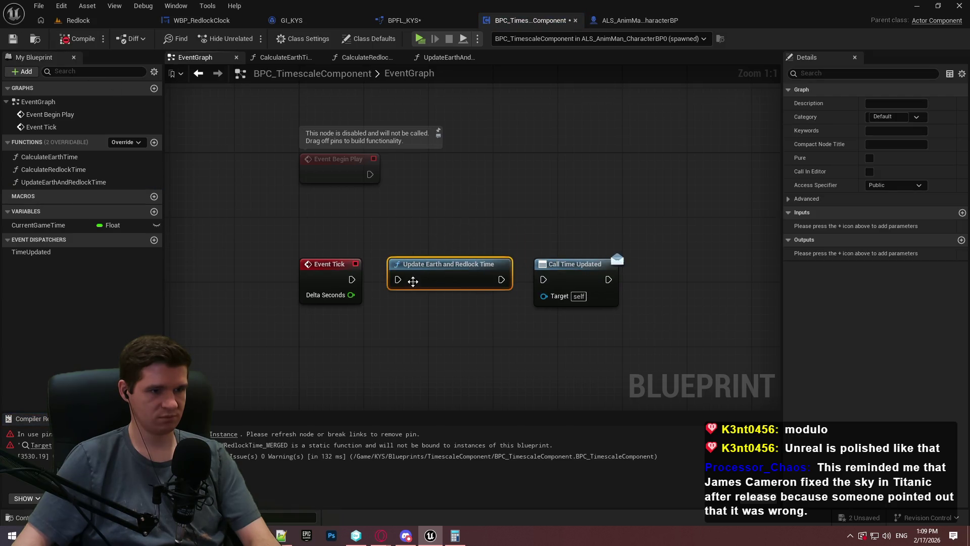
pyautogui.moveTo(352, 282); pyautogui.dragTo(351, 281)
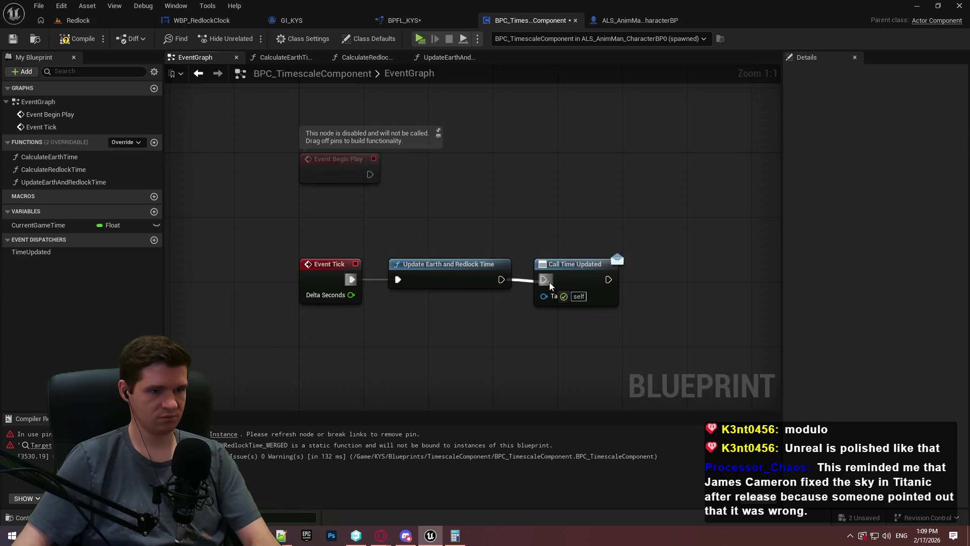
pyautogui.click(76, 38)
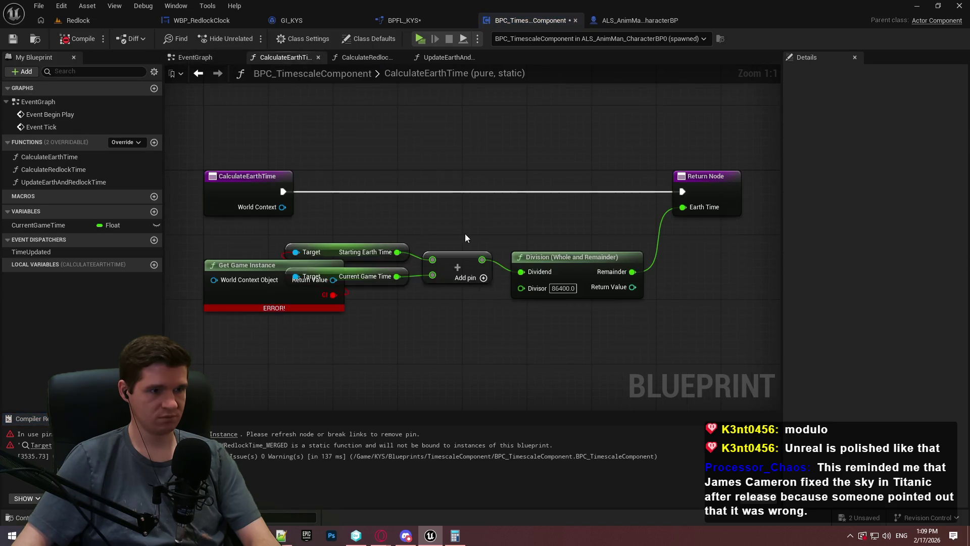
# Delete the broken Get Game Instance node and place a CurrentGameTime getter
pyautogui.click(248, 277)
pyautogui.press('Delete')
pyautogui.click(66, 39)
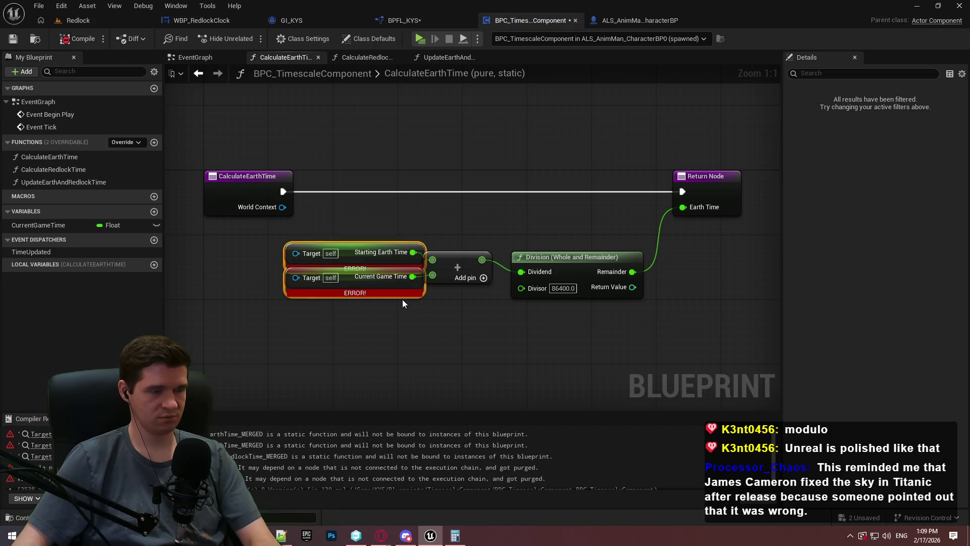
pyautogui.moveTo(45, 223)
pyautogui.mouseDown()
pyautogui.moveTo(318, 347)
pyautogui.moveTo(259, 337)
pyautogui.mouseUp()
pyautogui.click(283, 353)
# Create a float variable StartingEarthTime, compile, and place its getter in the graph
pyautogui.click(155, 211)
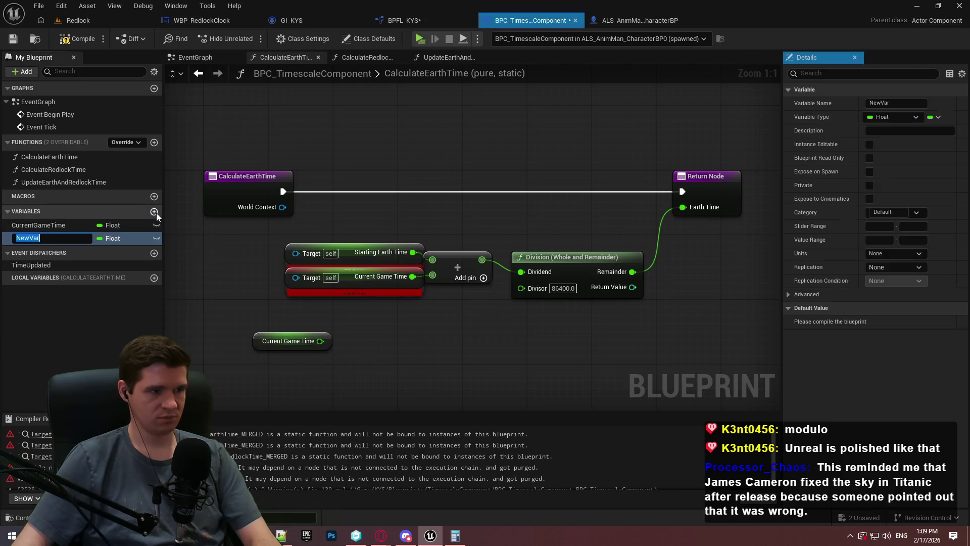
pyautogui.write('StartingEar')
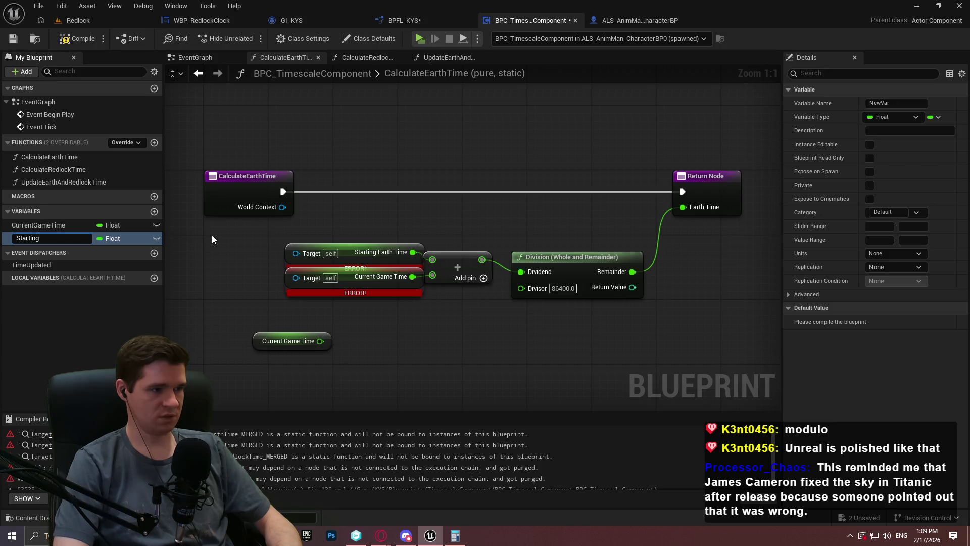
pyautogui.write('thTime')
pyautogui.press('Return')
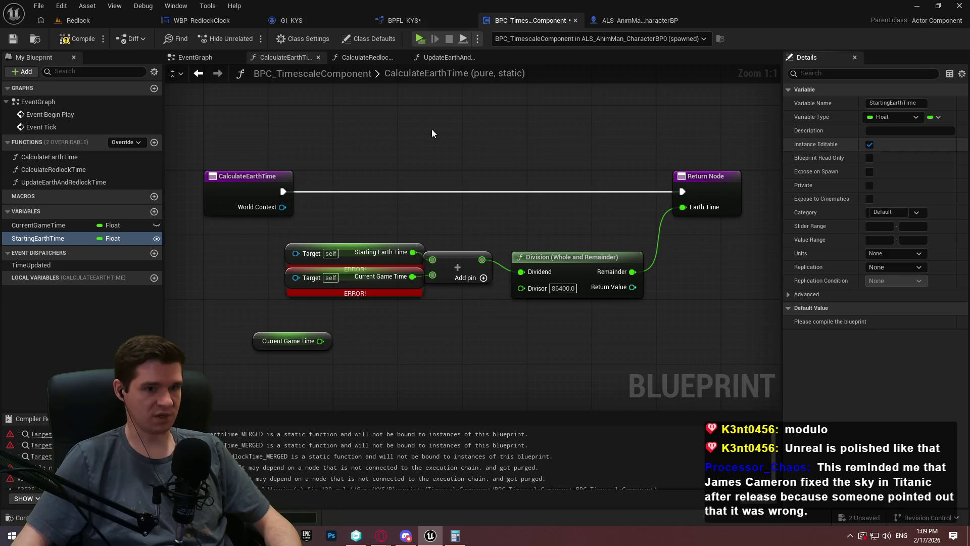
pyautogui.click(78, 38)
pyautogui.moveTo(60, 239)
pyautogui.mouseDown()
pyautogui.moveTo(247, 331)
pyautogui.moveTo(432, 259)
pyautogui.mouseUp()
pyautogui.click(268, 335)
# Remove the old Target nodes, wire both getters into Add, and tidy the layout
pyautogui.click(353, 257)
pyautogui.press('Delete')
pyautogui.moveTo(322, 342); pyautogui.dragTo(433, 276)
pyautogui.moveTo(240, 317)
pyautogui.mouseDown()
pyautogui.moveTo(362, 260)
pyautogui.moveTo(413, 262)
pyautogui.mouseUp()
pyautogui.moveTo(298, 341); pyautogui.dragTo(379, 285)
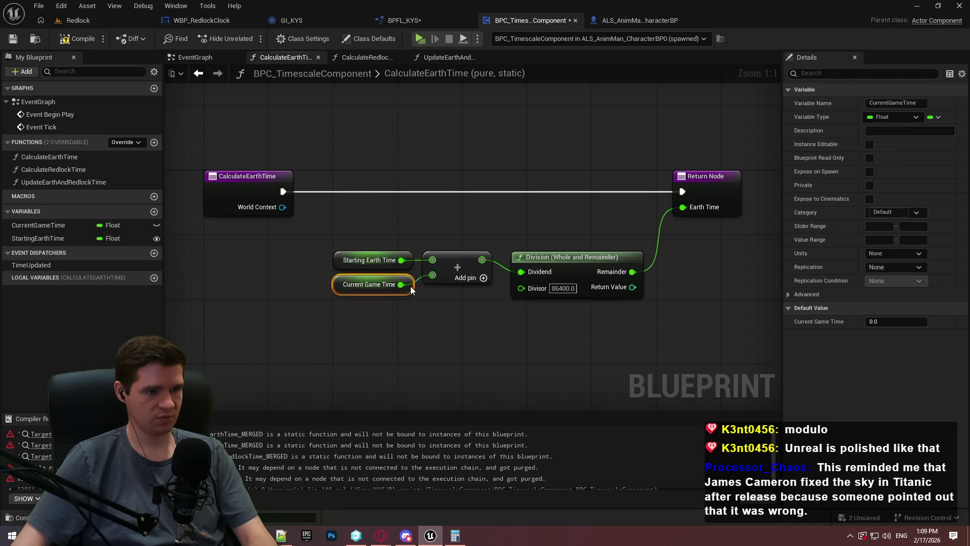
pyautogui.click(595, 337)
pyautogui.moveTo(474, 318); pyautogui.dragTo(354, 250)
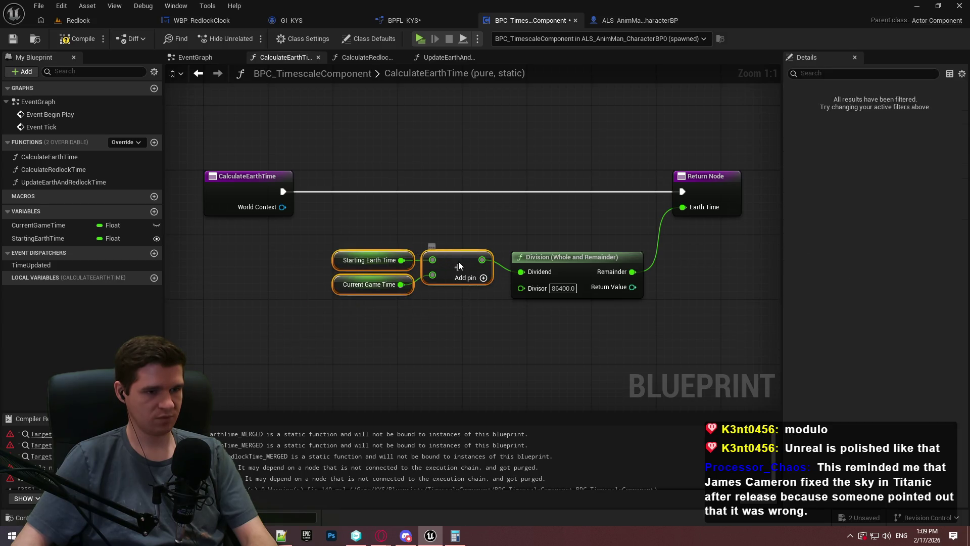
pyautogui.keyDown('ctrl'); pyautogui.click(545, 262); pyautogui.keyUp('ctrl')
pyautogui.moveTo(545, 269); pyautogui.dragTo(409, 261)
pyautogui.moveTo(736, 172); pyautogui.dragTo(582, 172)
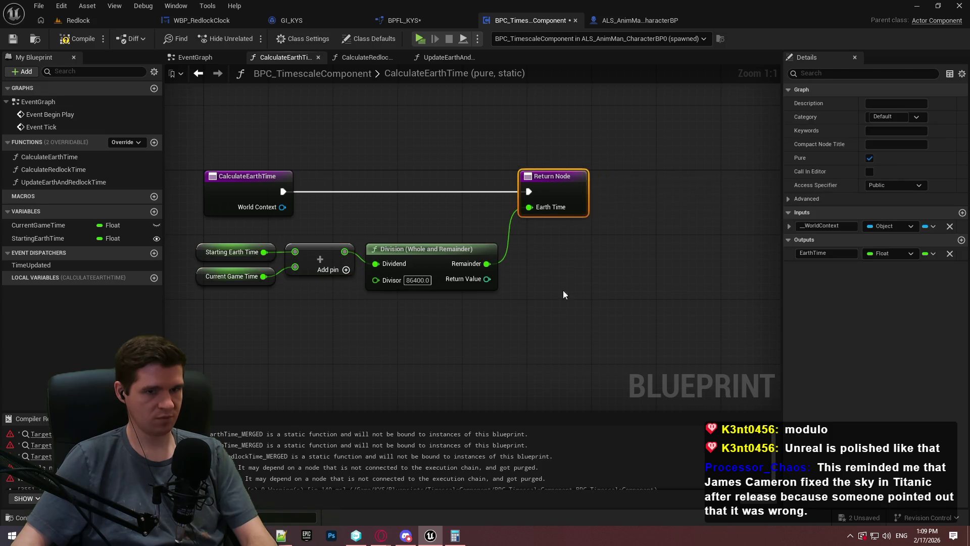
# Remove the WorldContext input, compile, and switch to the UpdateEarthAndRedlockTime graph
pyautogui.click(950, 253)
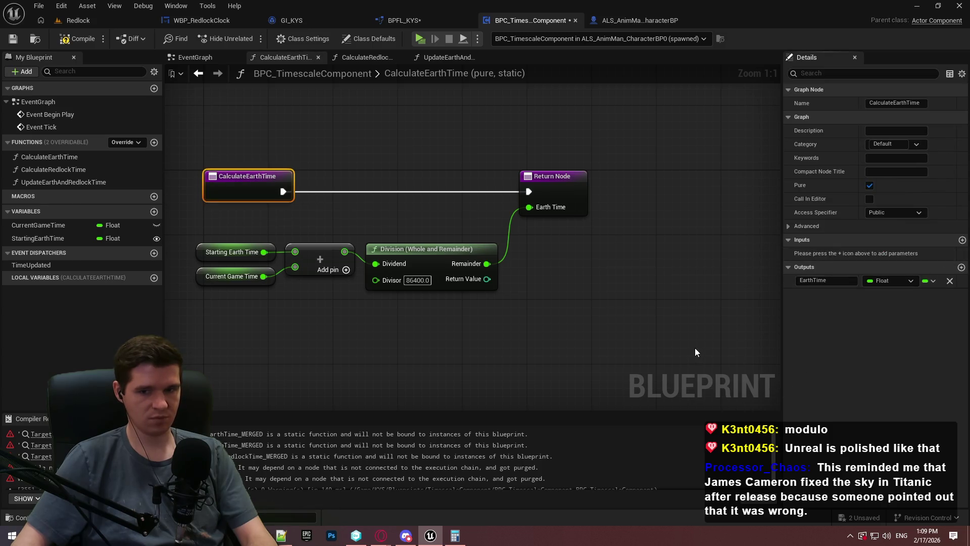
pyautogui.click(695, 349)
pyautogui.click(57, 40)
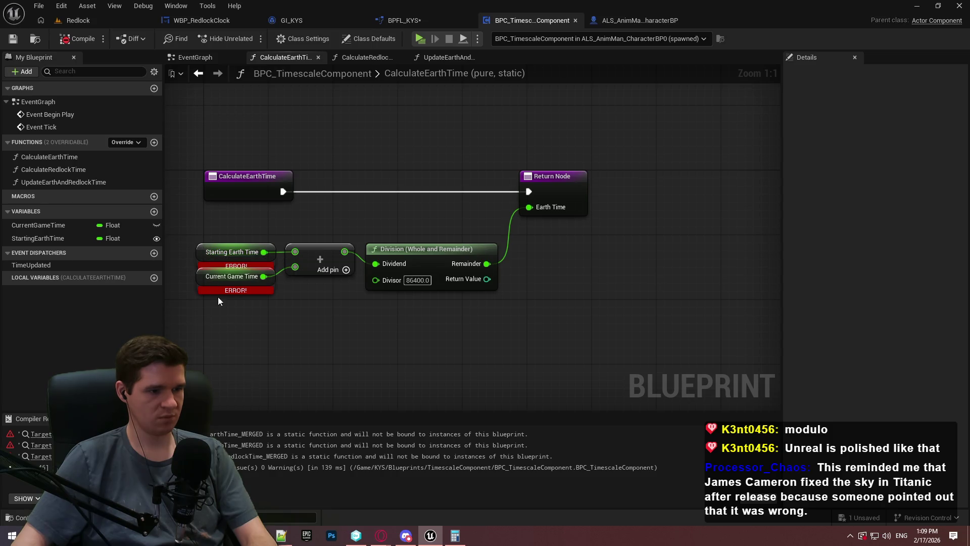
pyautogui.click(202, 251)
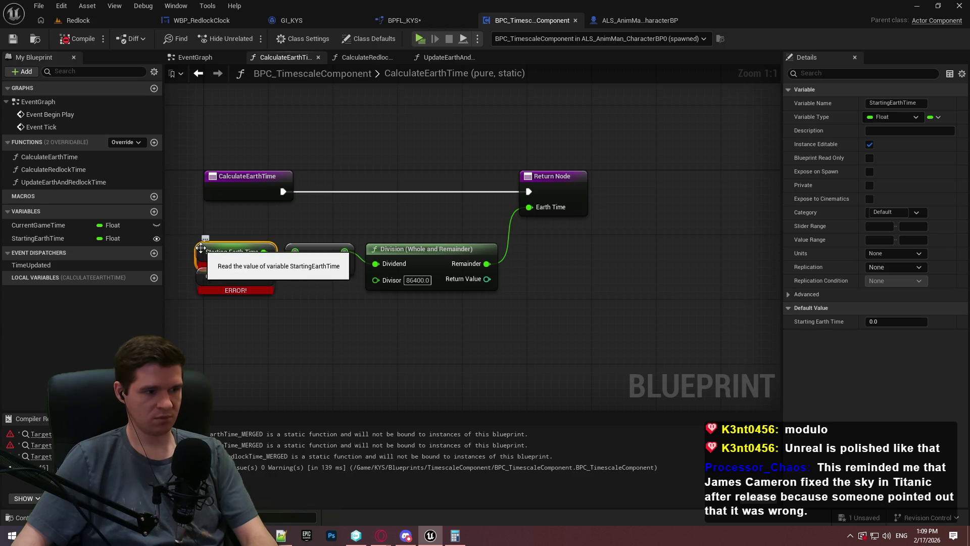
pyautogui.moveTo(305, 317); pyautogui.dragTo(456, 334)
pyautogui.click(457, 334)
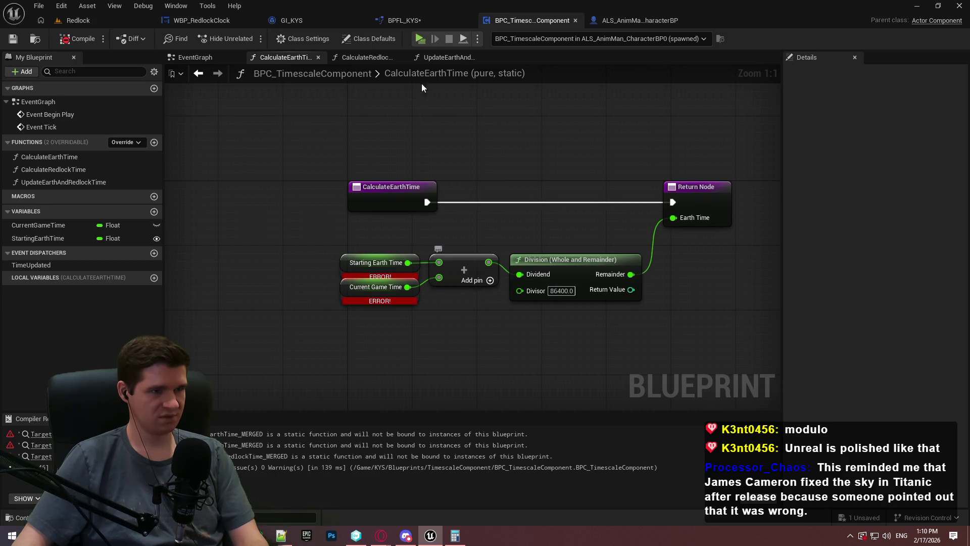
pyautogui.click(357, 60)
pyautogui.click(443, 57)
pyautogui.moveTo(436, 204)
pyautogui.mouseDown()
pyautogui.moveTo(429, 296)
pyautogui.moveTo(211, 277)
pyautogui.moveTo(240, 269)
pyautogui.mouseUp()
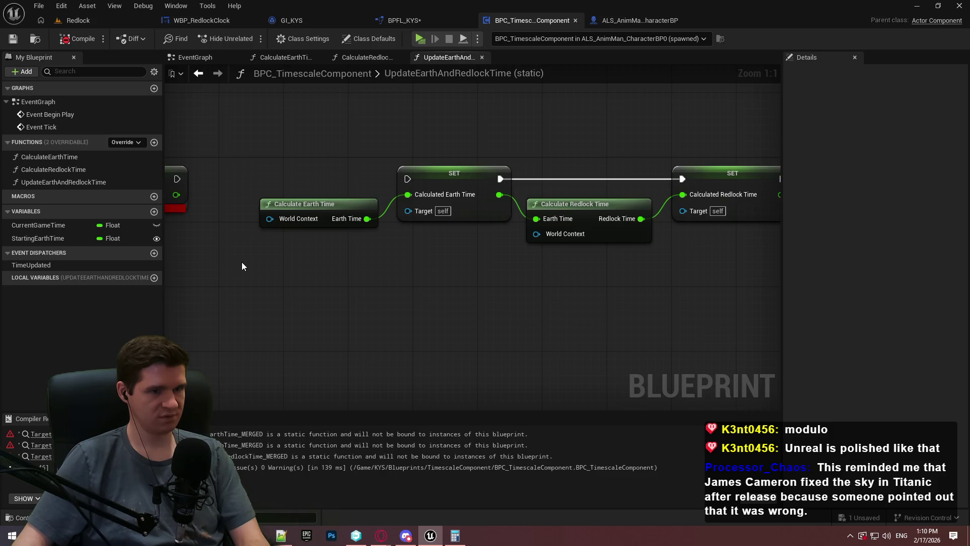
# Delete the Calculate and SET nodes from UpdateEarthAndRedlockTime and recompile
pyautogui.moveTo(725, 216)
pyautogui.mouseDown()
pyautogui.moveTo(538, 254)
pyautogui.moveTo(566, 186)
pyautogui.mouseUp()
pyautogui.click(606, 207)
pyautogui.press('Delete')
pyautogui.click(328, 207)
pyautogui.press('Delete')
pyautogui.moveTo(538, 313); pyautogui.dragTo(172, 218)
pyautogui.press('Delete')
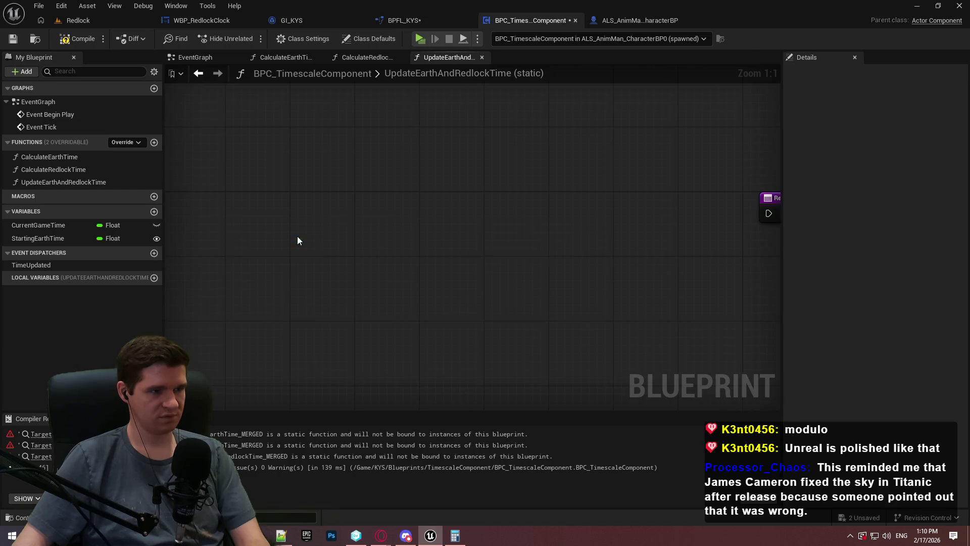
pyautogui.hotkey('ctrl', 'z')
pyautogui.click(84, 40)
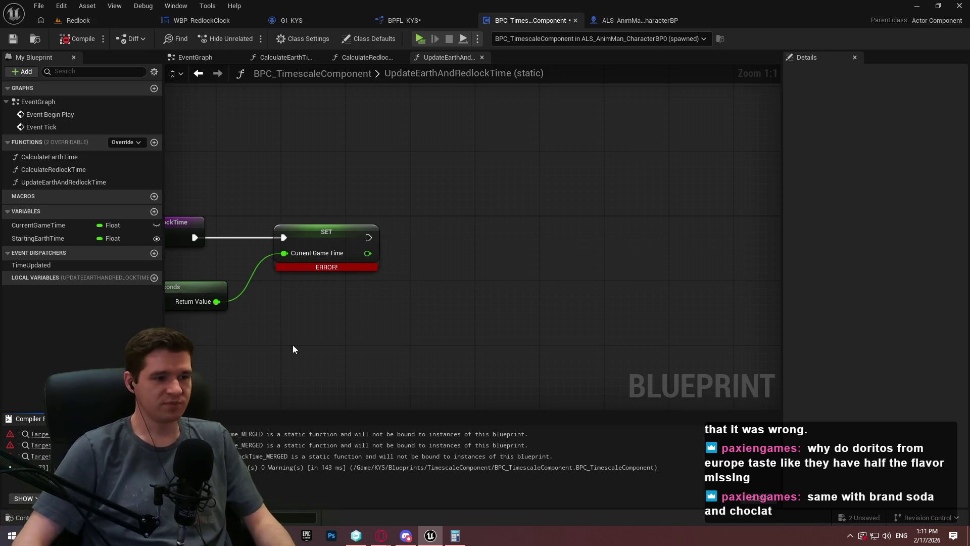
# Check the remaining SET Current Game Time node, then return to the EventGraph
pyautogui.moveTo(341, 334); pyautogui.dragTo(604, 344)
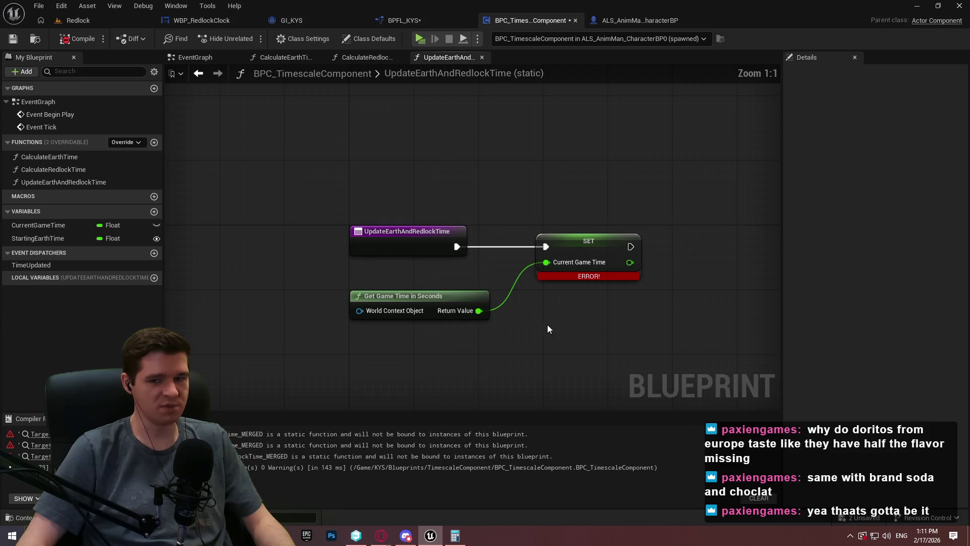
pyautogui.moveTo(562, 246); pyautogui.dragTo(551, 245)
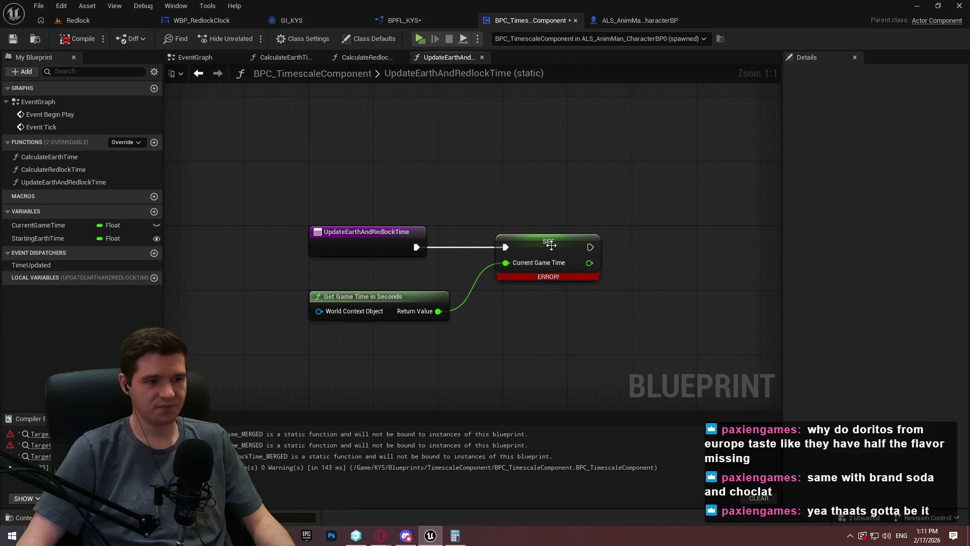
pyautogui.click(331, 60)
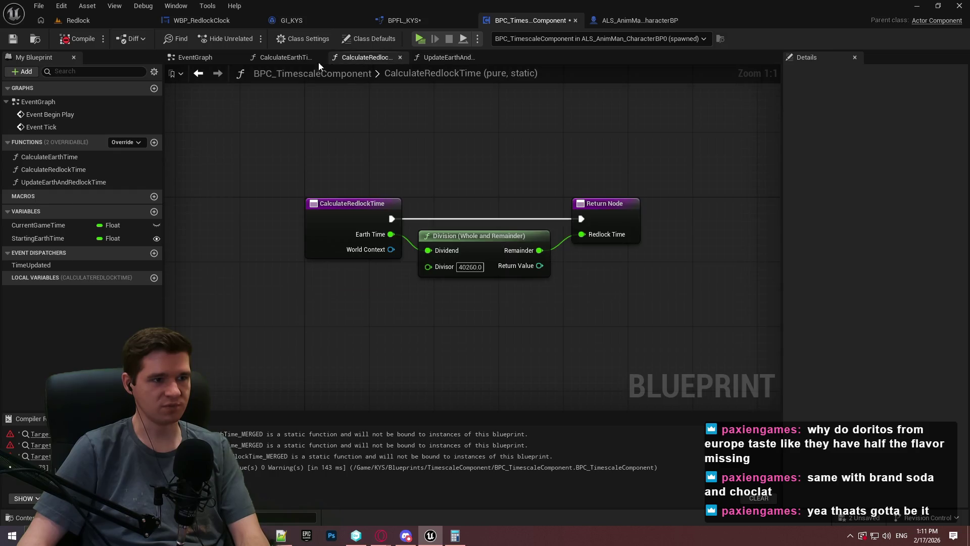
pyautogui.click(275, 58)
pyautogui.click(196, 59)
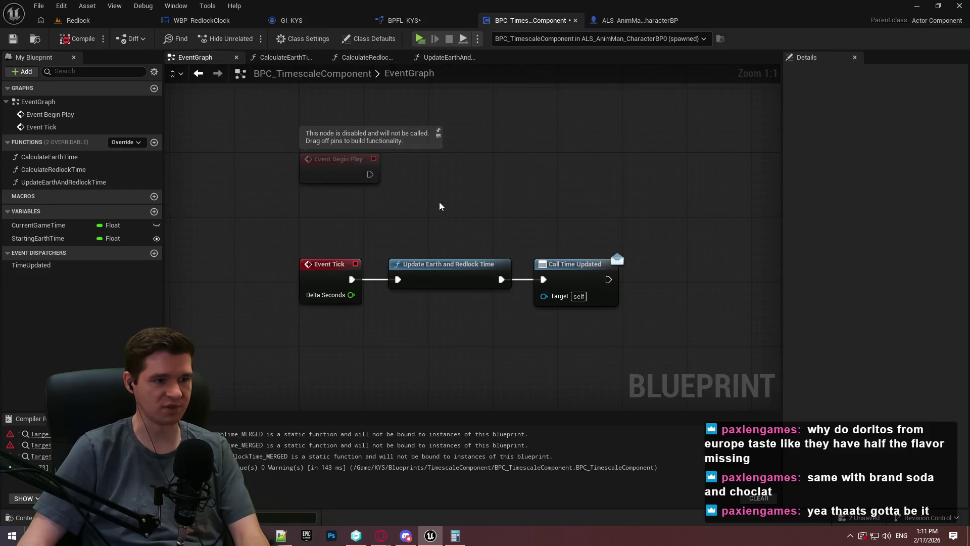
# Open CalculateEarthTime, refresh its nodes with Refresh Nodes, and recompile
pyautogui.doubleClick(65, 158)
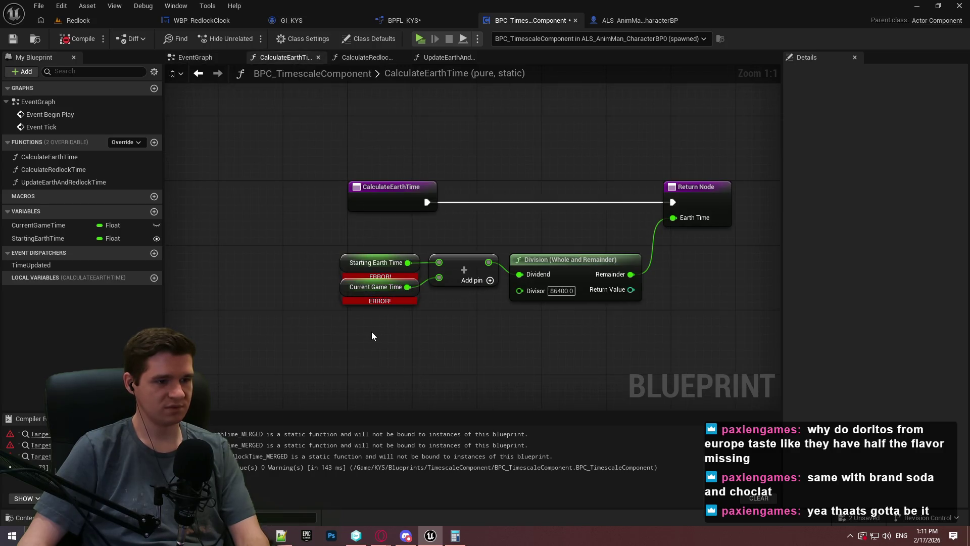
pyautogui.click(76, 38)
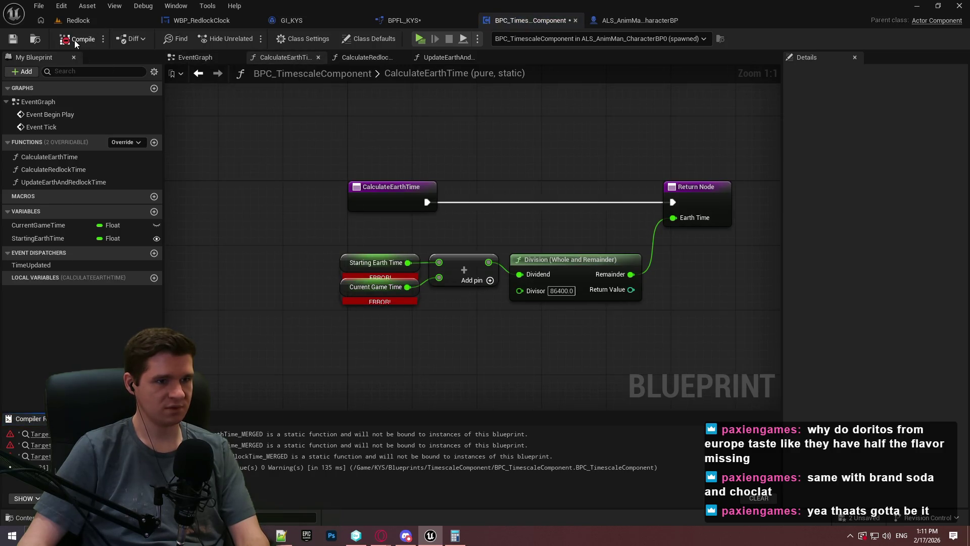
pyautogui.moveTo(650, 320); pyautogui.dragTo(338, 222)
pyautogui.rightClick(344, 264)
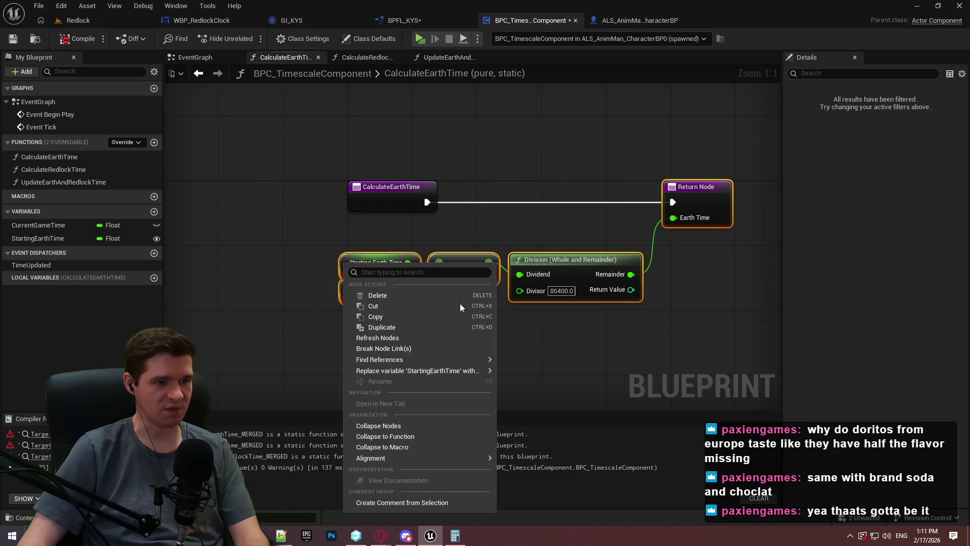
pyautogui.click(412, 337)
pyautogui.click(76, 39)
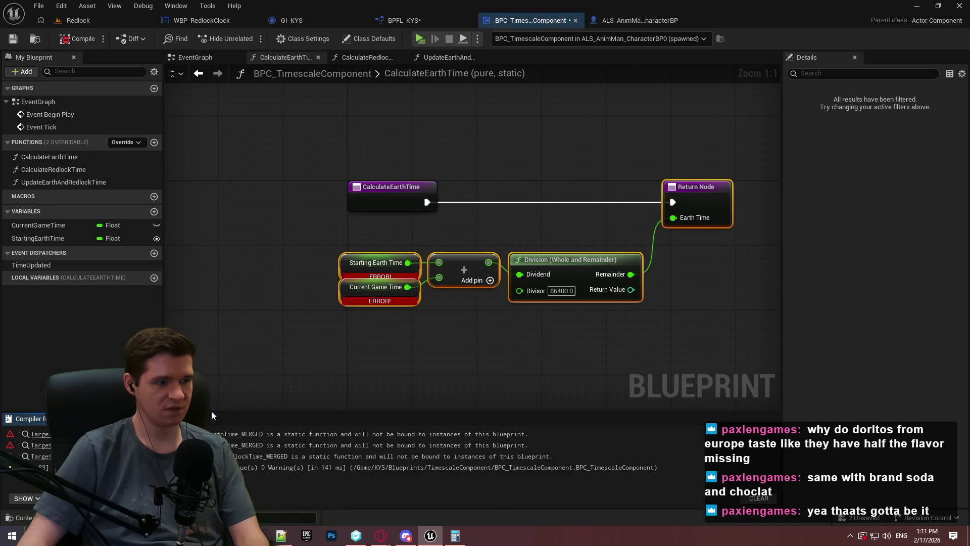
# Delete the erroring Starting and Current Game Time getters from the graph
pyautogui.click(33, 238)
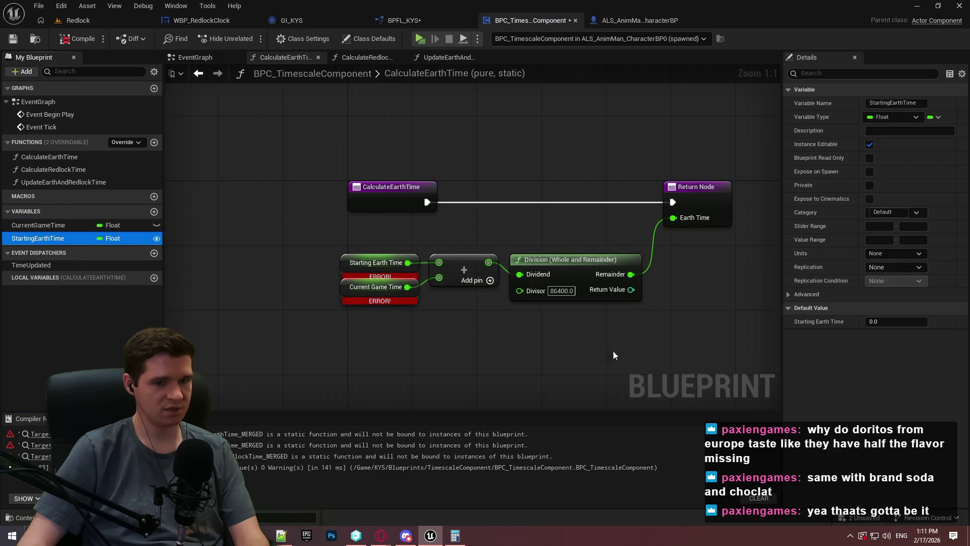
pyautogui.click(257, 344)
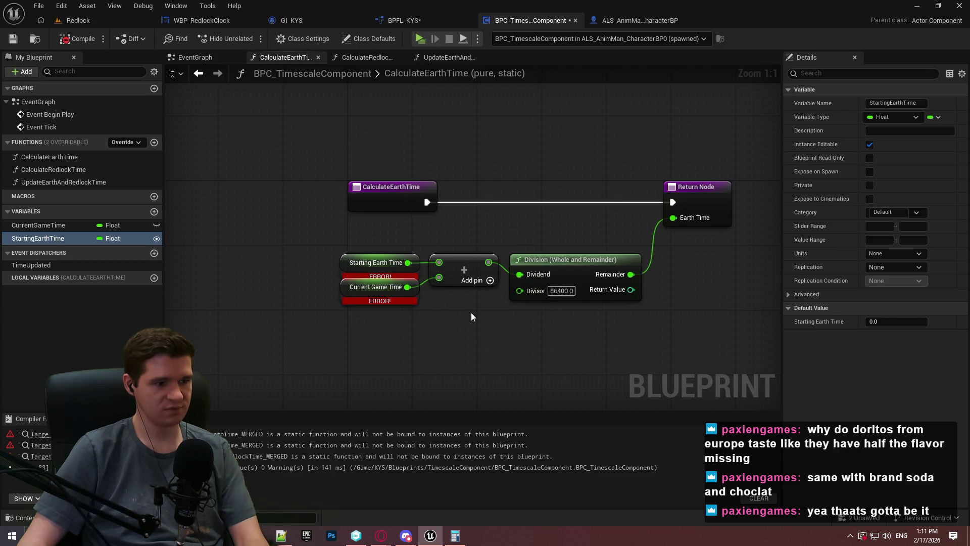
pyautogui.moveTo(645, 325); pyautogui.dragTo(317, 236)
pyautogui.click(356, 318)
pyautogui.press('Delete')
# Delete the CurrentGameTime variable, then compile and save the blueprint
pyautogui.click(41, 212)
pyautogui.click(39, 217)
pyautogui.click(39, 228)
pyautogui.press('Delete')
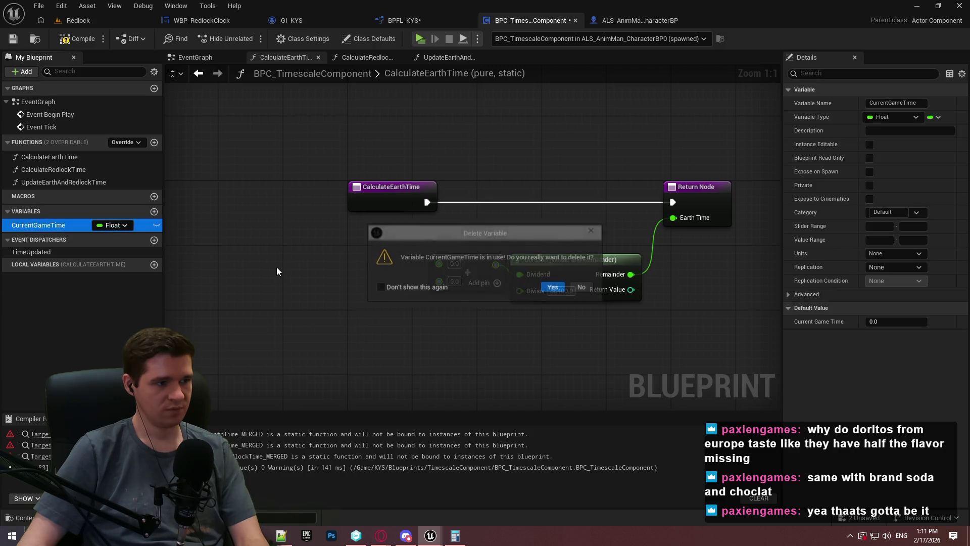
pyautogui.click(553, 287)
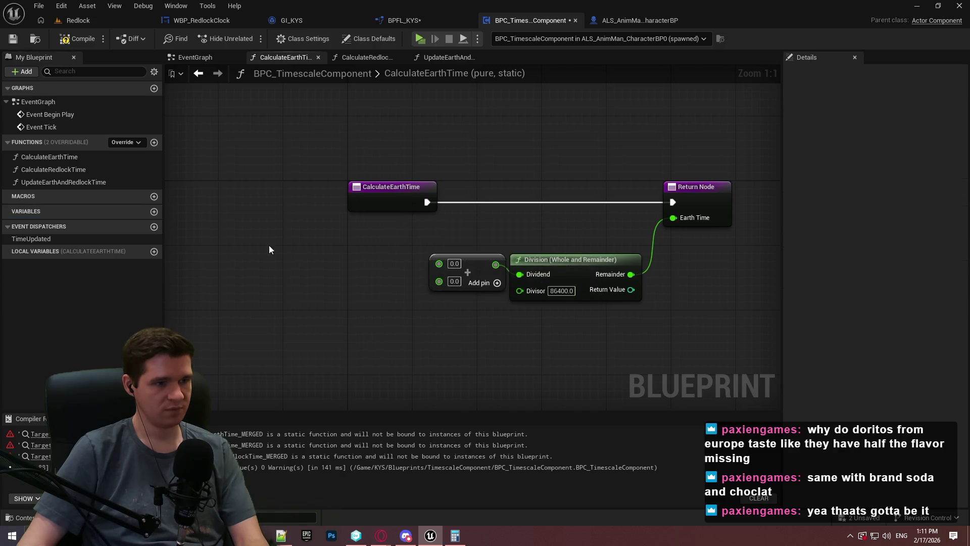
pyautogui.click(78, 38)
pyautogui.click(9, 39)
# Remove Get Game Time in Seconds from UpdateEarthAndRedlockTime and return to CalculateEarthTime
pyautogui.click(371, 57)
pyautogui.click(435, 58)
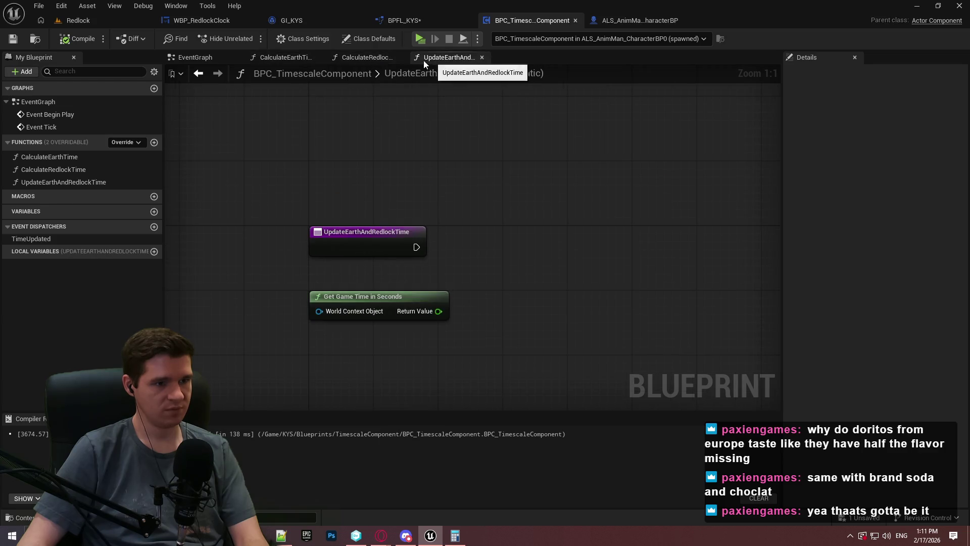
pyautogui.click(316, 298)
pyautogui.press('Delete')
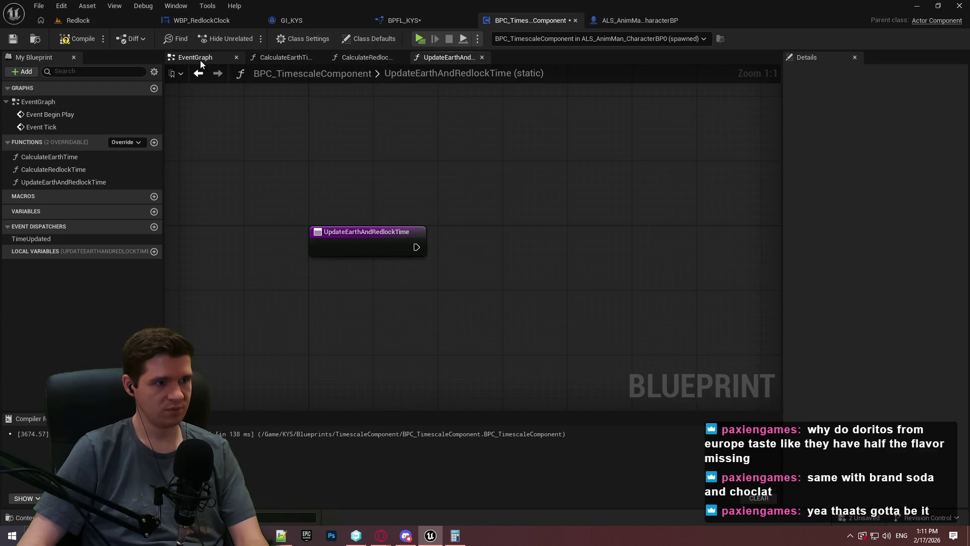
pyautogui.click(193, 58)
pyautogui.click(365, 59)
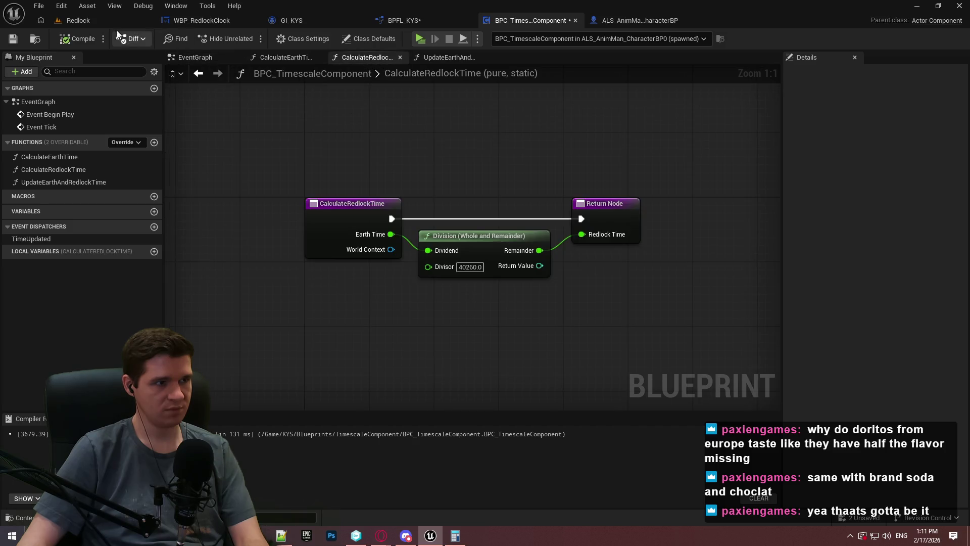
pyautogui.click(289, 58)
# Promote Add's first input to a local variable 'Current', then delete it
pyautogui.moveTo(438, 263); pyautogui.dragTo(306, 251)
pyautogui.click(363, 296)
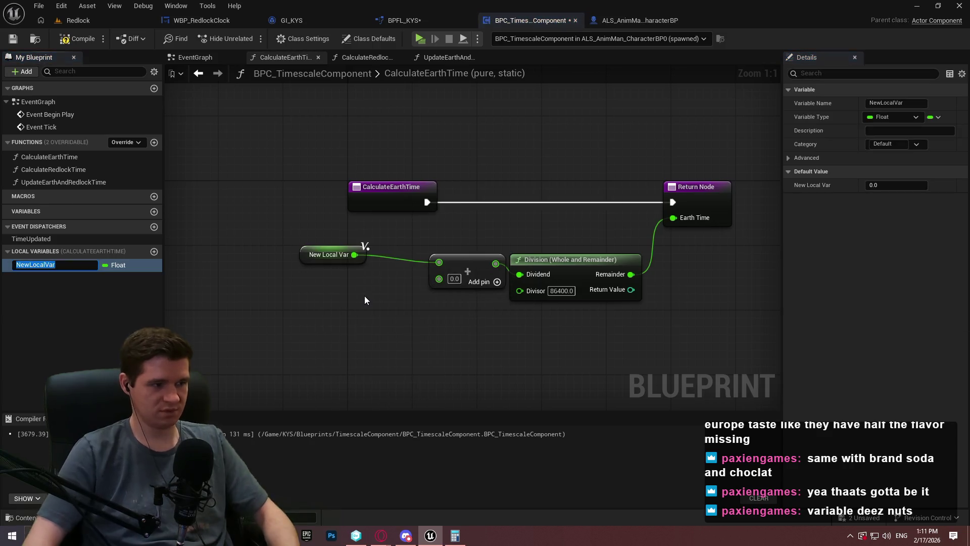
pyautogui.write('Current')
pyautogui.press('Return')
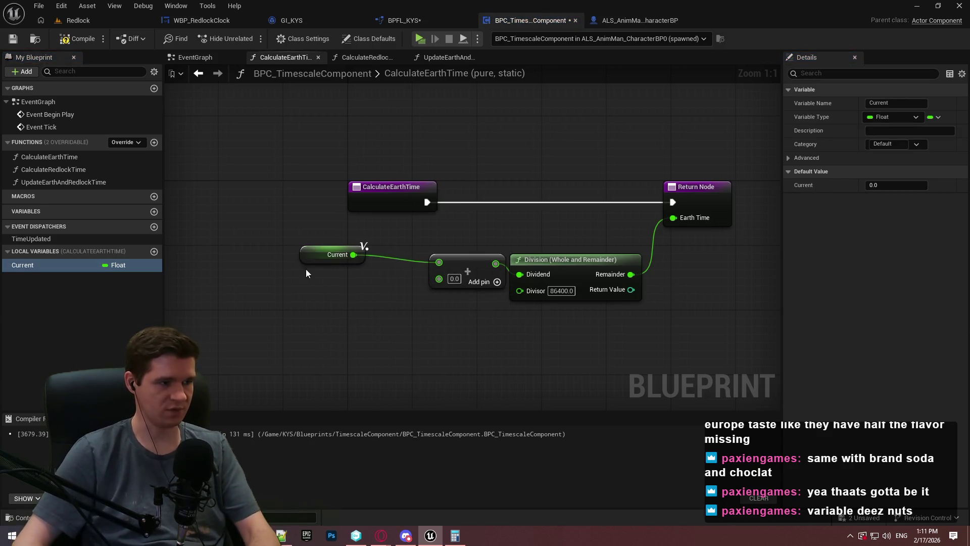
pyautogui.press('Delete')
pyautogui.click(69, 265)
pyautogui.press('Delete')
# Add a Float member CurrentGameTime, wire its getter into Add, and compile
pyautogui.click(154, 211)
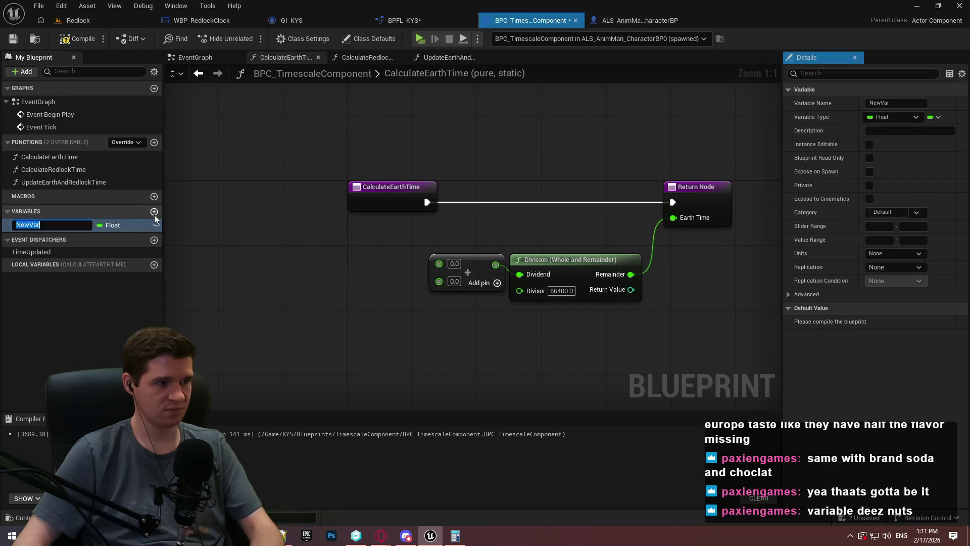
pyautogui.write('CurrentGa')
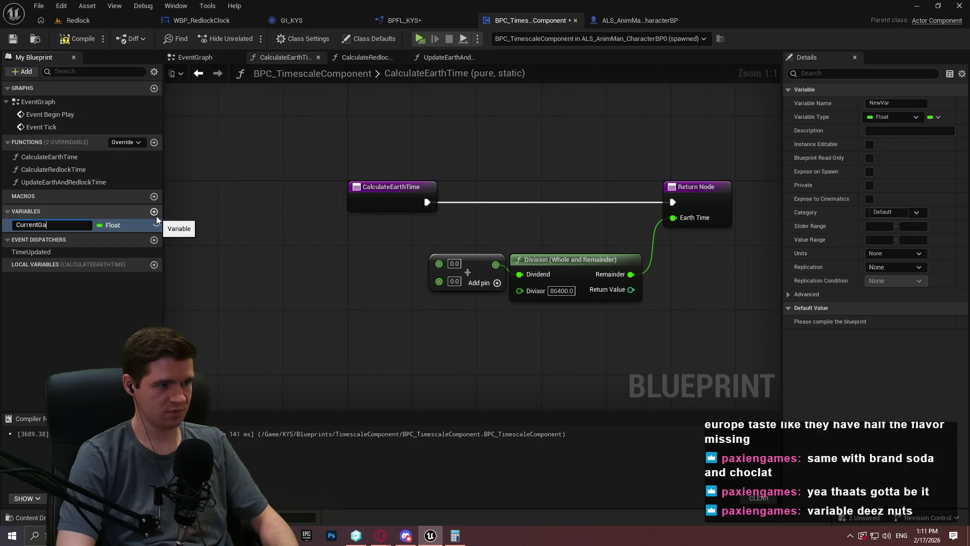
pyautogui.write('ime')
pyautogui.press('Return')
pyautogui.moveTo(38, 225)
pyautogui.mouseDown()
pyautogui.moveTo(475, 257)
pyautogui.moveTo(439, 263)
pyautogui.mouseUp()
pyautogui.click(383, 310)
pyautogui.click(77, 39)
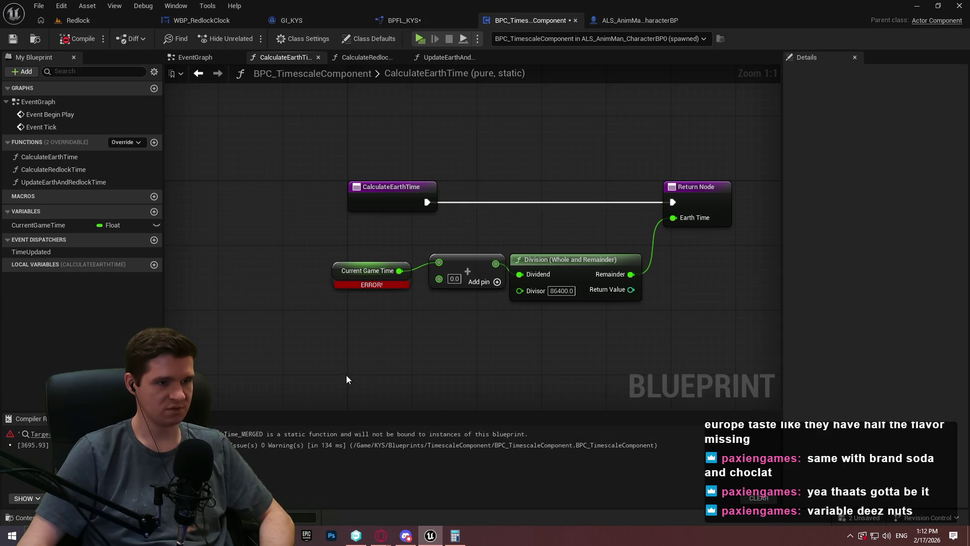
pyautogui.click(375, 216)
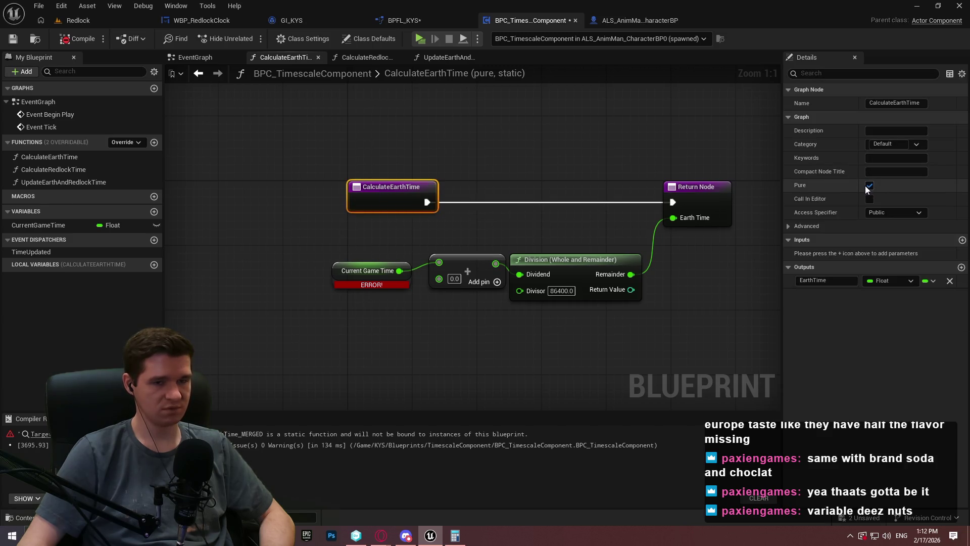
pyautogui.click(870, 186)
pyautogui.click(71, 39)
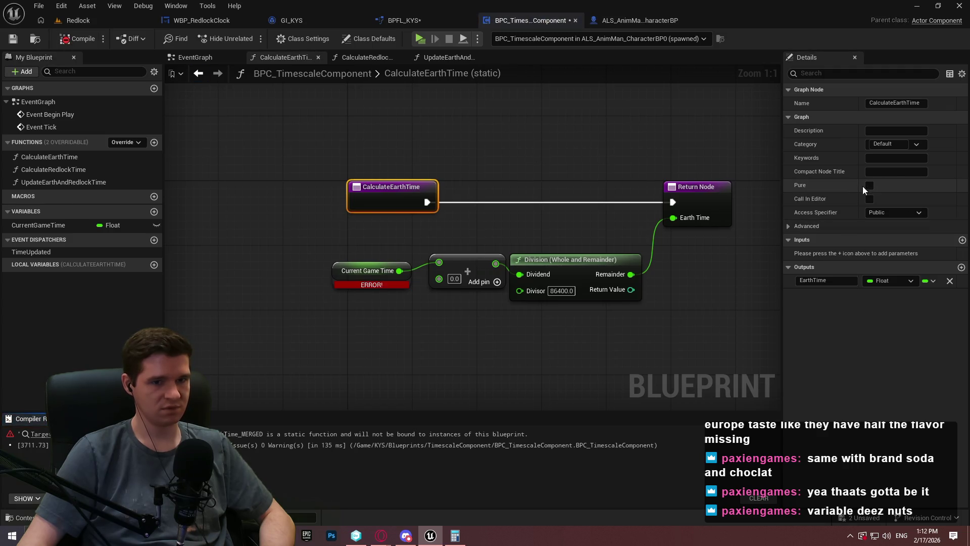
pyautogui.click(870, 186)
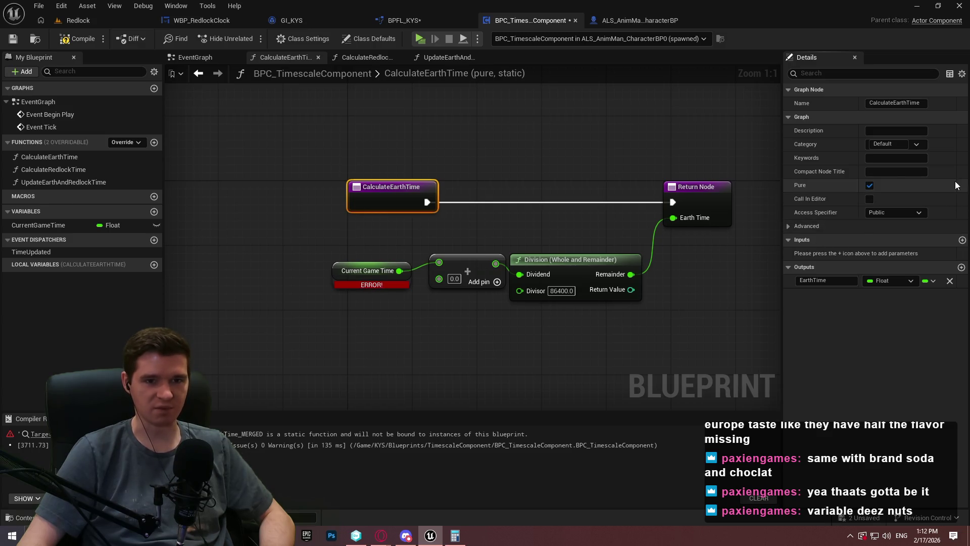
pyautogui.click(515, 151)
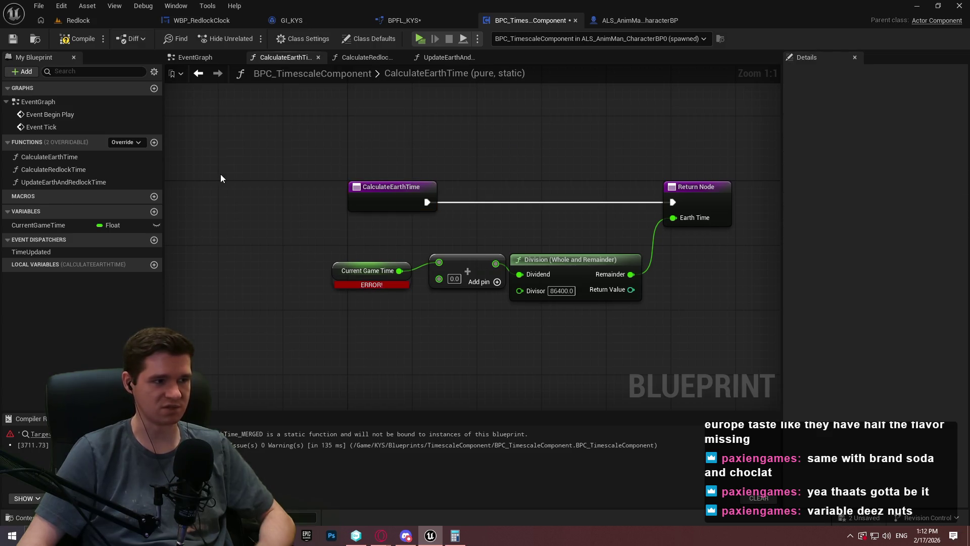
pyautogui.click(70, 38)
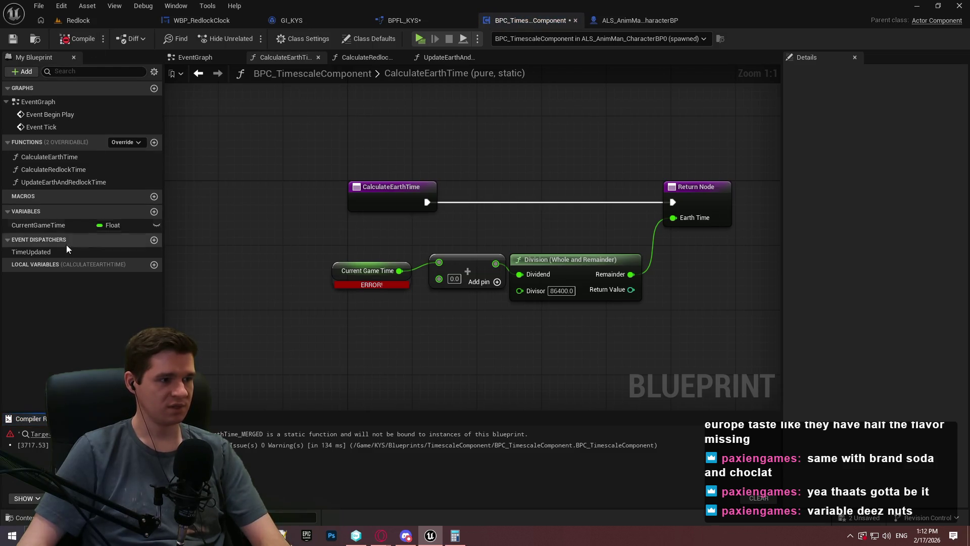
pyautogui.click(55, 225)
pyautogui.press('Delete')
# Delete the variable and the UpdateEarthAndRedlockTime, CalculateRedlockTime and CalculateEarthTime functions
pyautogui.click(554, 287)
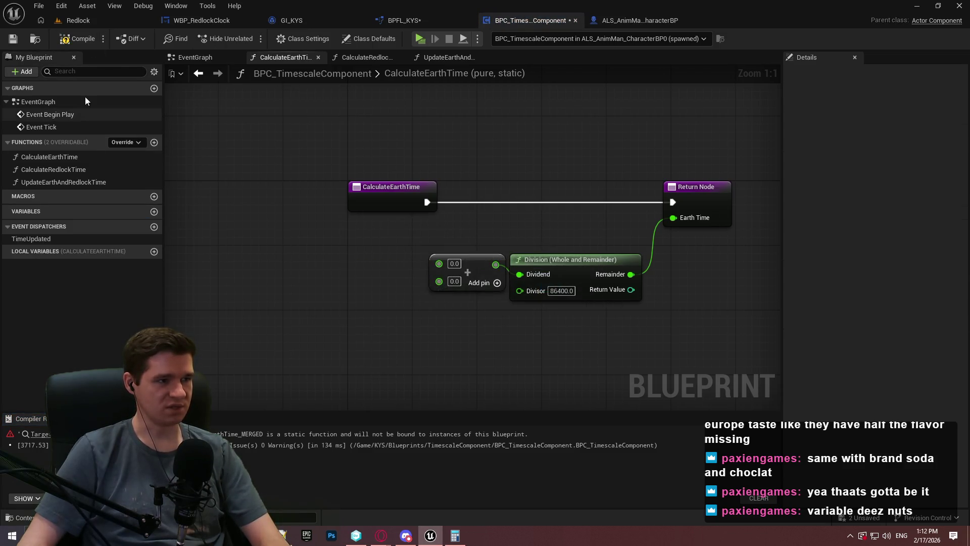
pyautogui.click(79, 40)
pyautogui.click(55, 183)
pyautogui.press('Delete')
pyautogui.press('Return')
pyautogui.click(81, 170)
pyautogui.press('Delete')
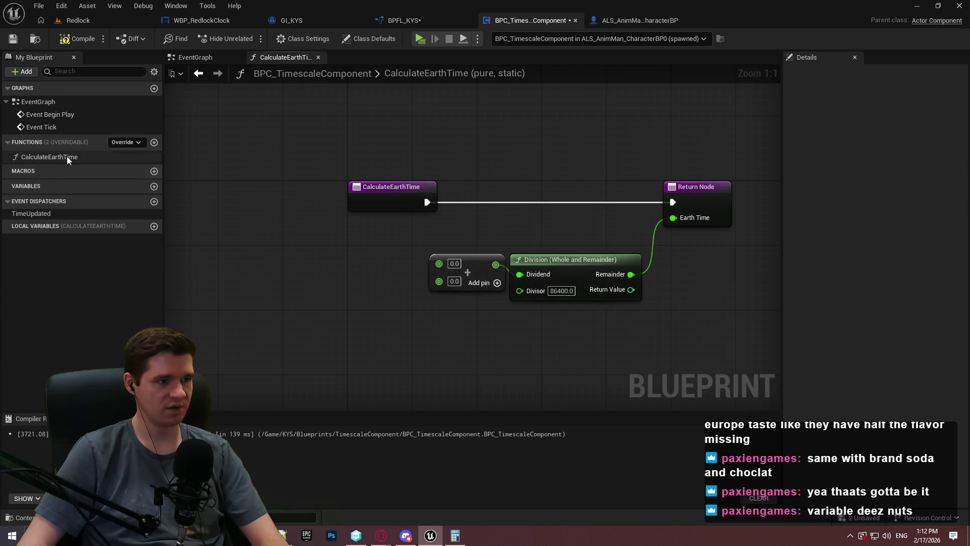
pyautogui.click(67, 157)
pyautogui.press('Delete')
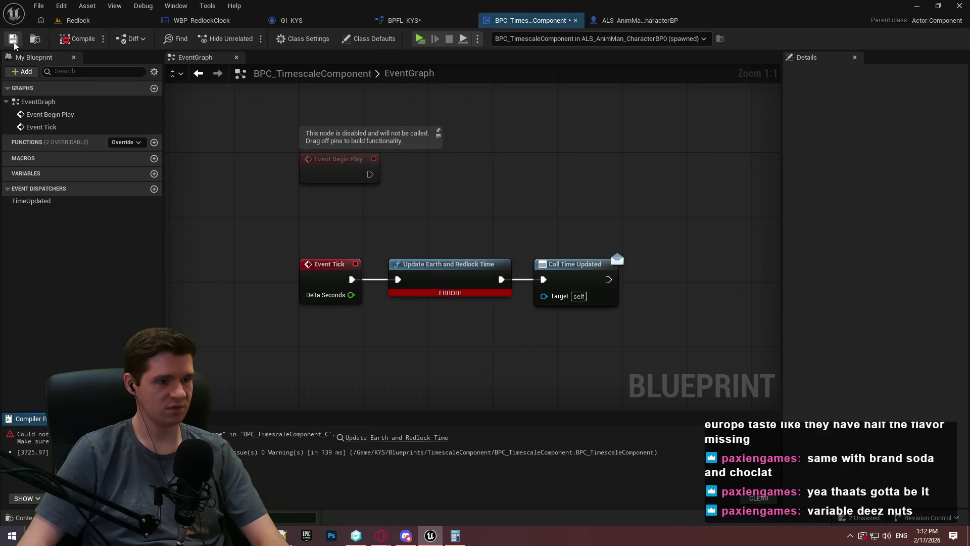
# Delete the Update Earth and Redlock Time node, compile, and add a new function
pyautogui.click(440, 263)
pyautogui.press('Delete')
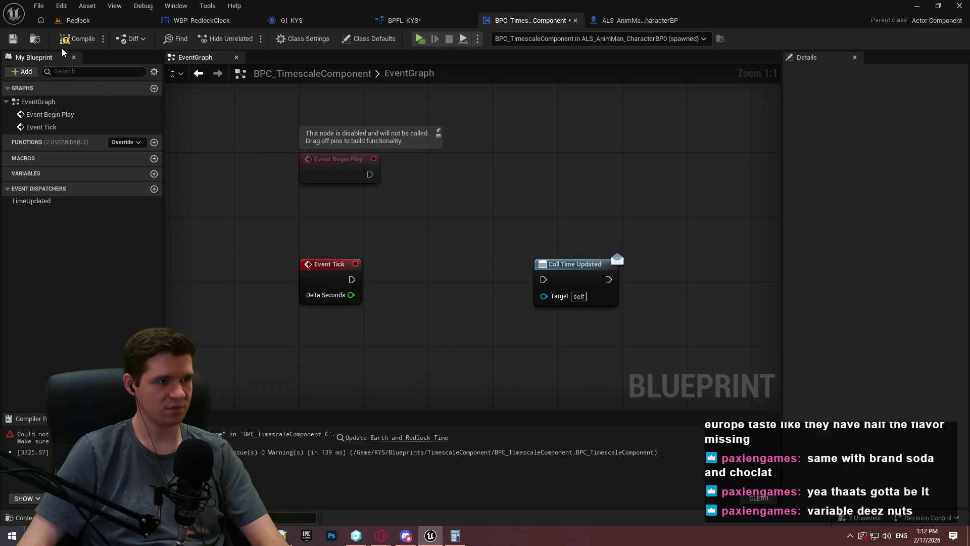
pyautogui.click(77, 38)
pyautogui.click(154, 142)
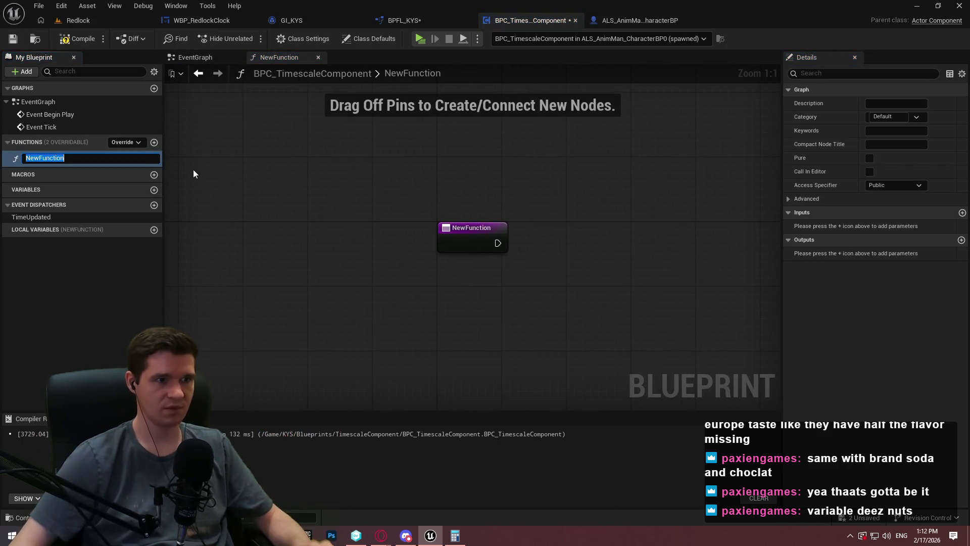
pyautogui.click(273, 20)
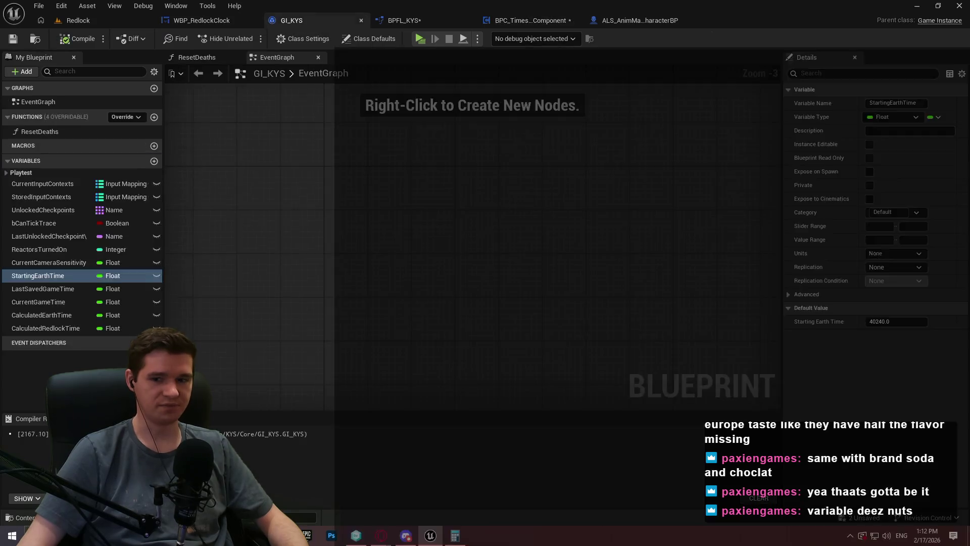
# Close GI_KYS and BPFL_KYS, then select NewFunction in BPC_TimescaleComponent
pyautogui.click(361, 20)
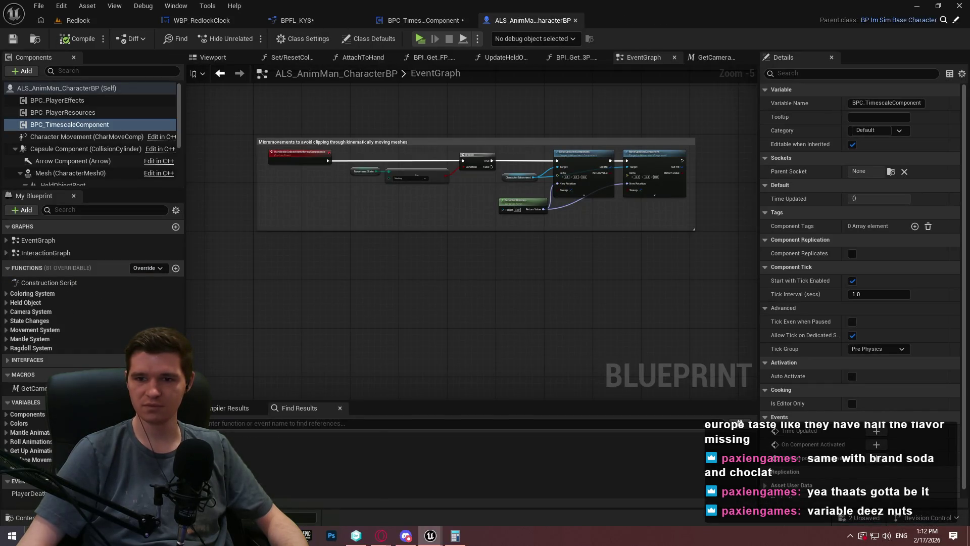
pyautogui.click(312, 20)
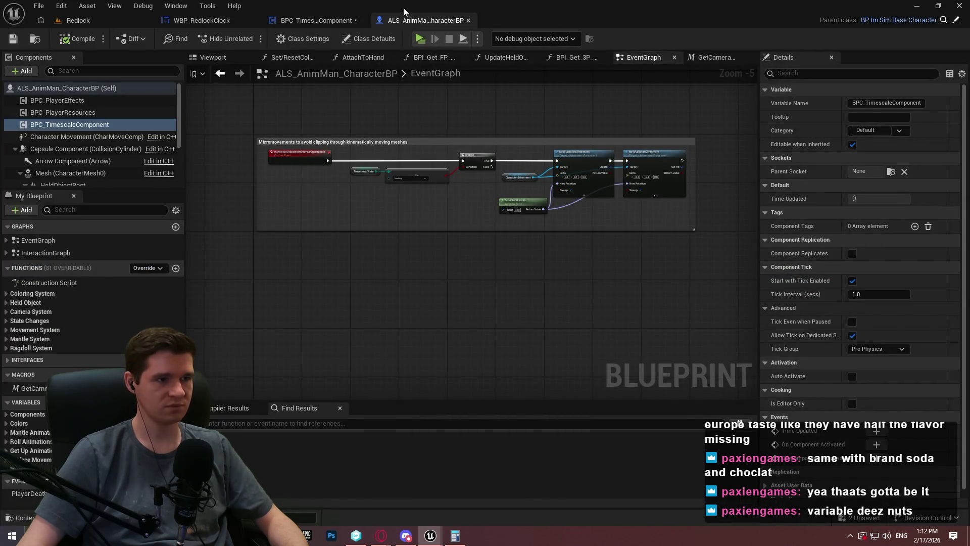
pyautogui.click(316, 21)
pyautogui.click(51, 157)
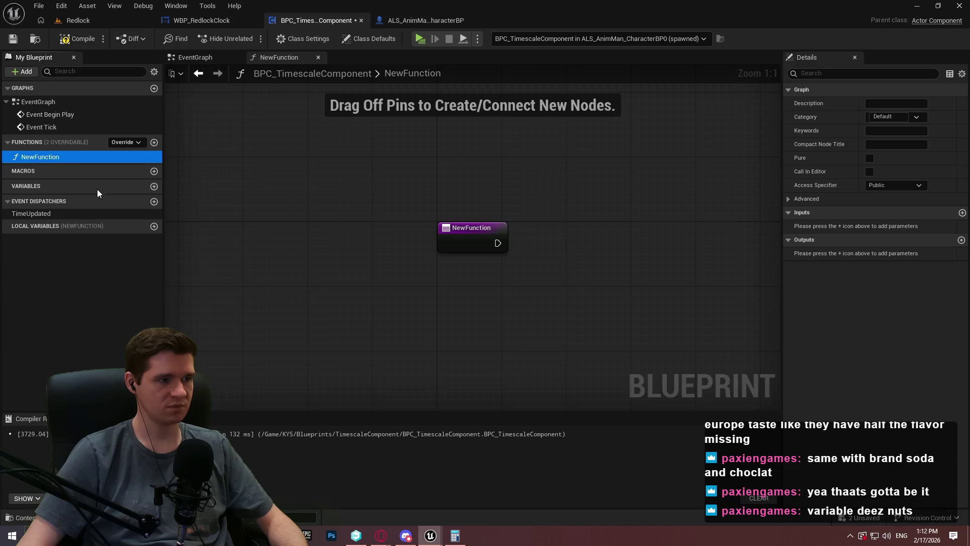
# Rename NewFunction to CalculateEarthTime
pyautogui.press('F2')
pyautogui.write('Calc')
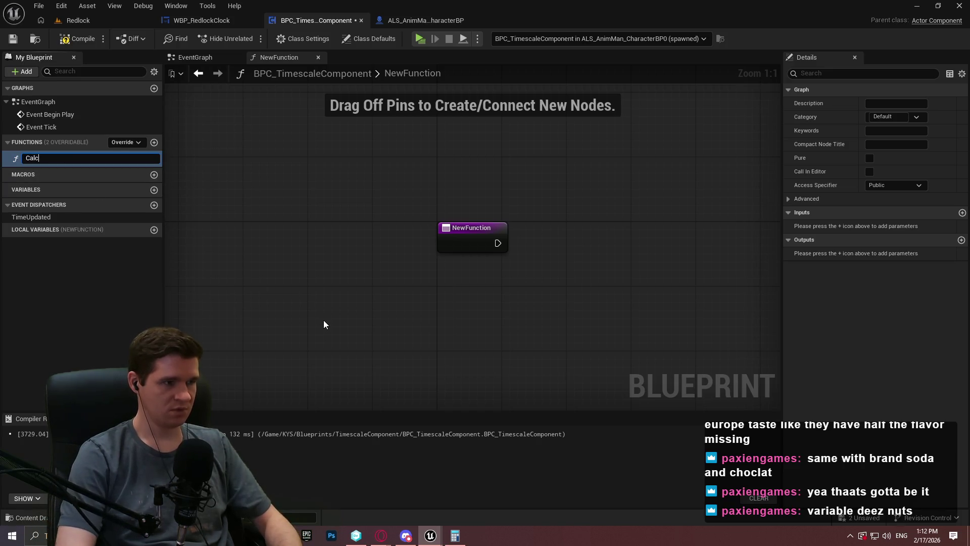
pyautogui.write('ulateEarthTi')
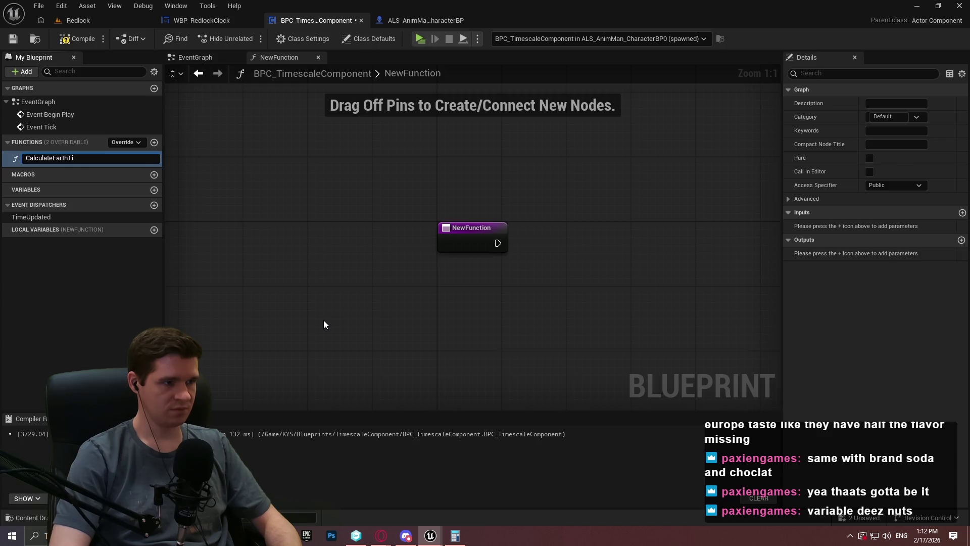
pyautogui.write('me')
pyautogui.press('Return')
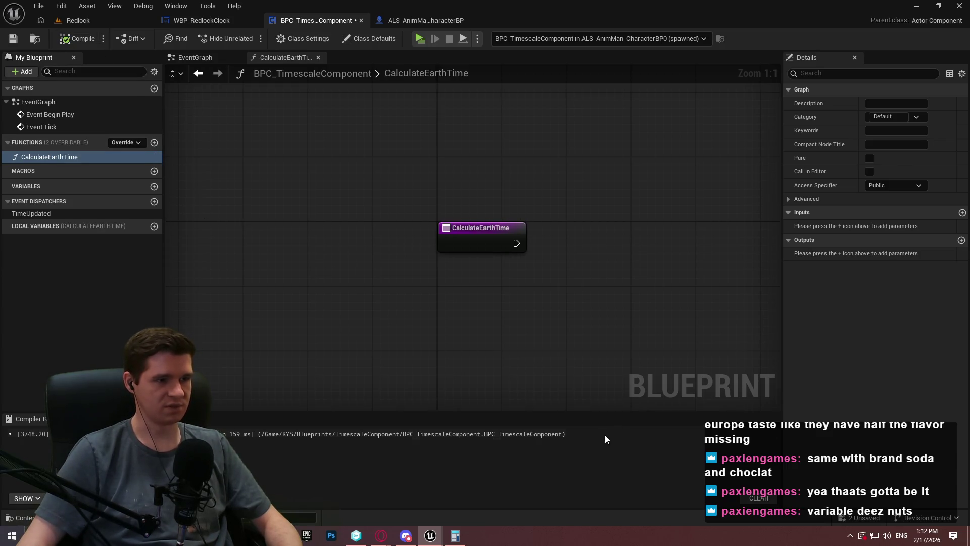
# Add an instance-editable float variable StartingEarthTime and compile
pyautogui.click(154, 186)
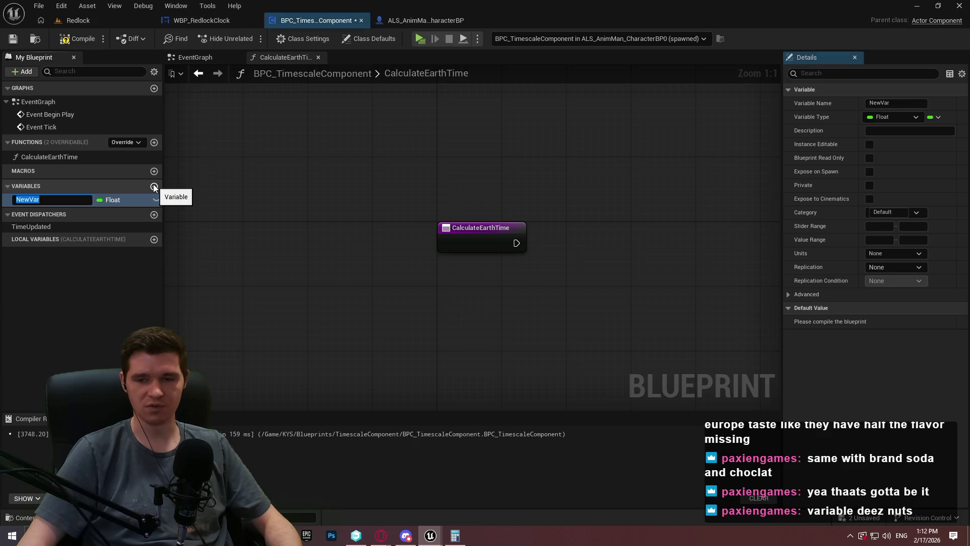
pyautogui.press('Return')
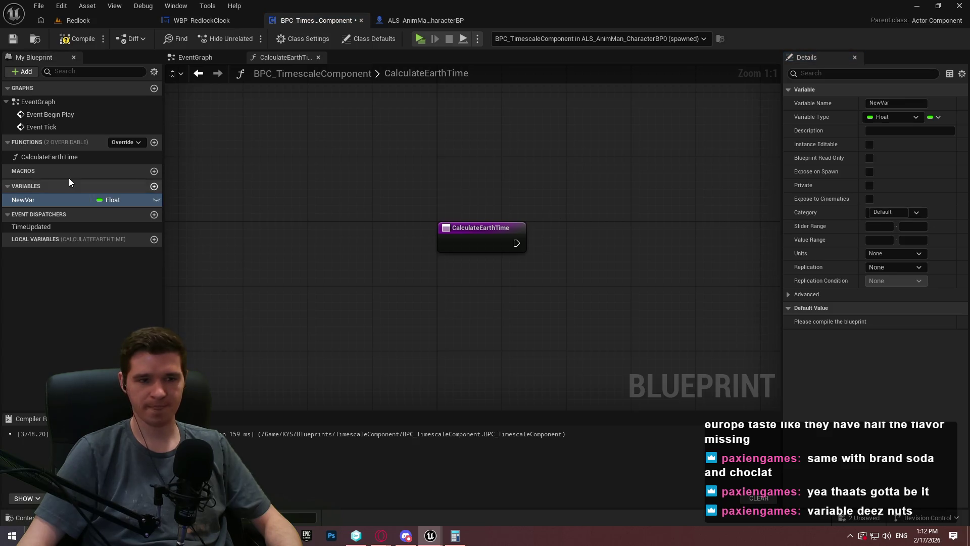
pyautogui.press('F2')
pyautogui.write('St')
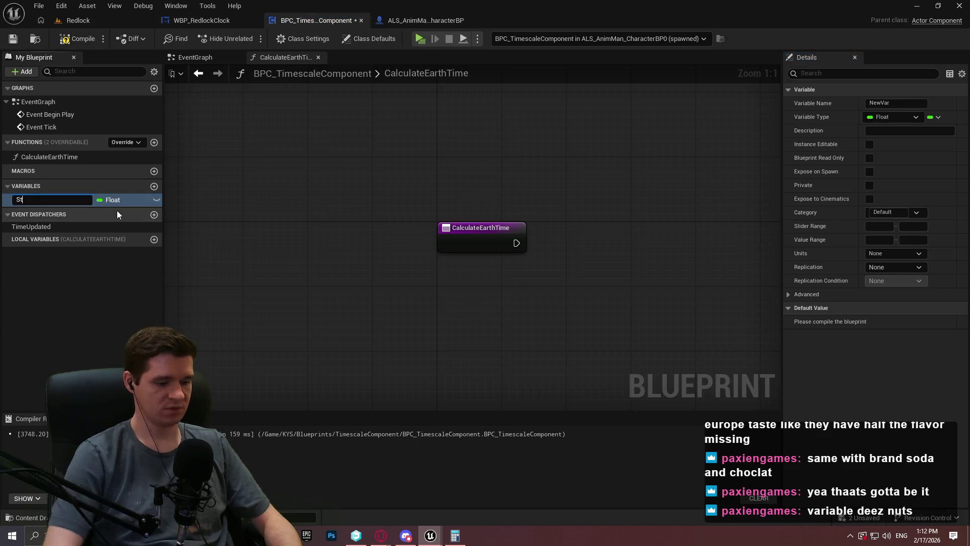
pyautogui.write('artingEarthTime')
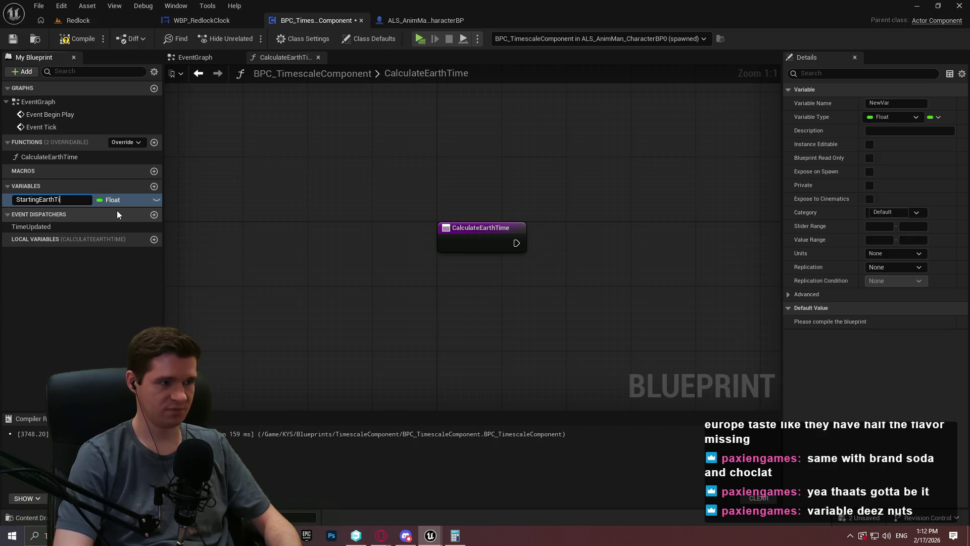
pyautogui.press('Return')
pyautogui.click(869, 145)
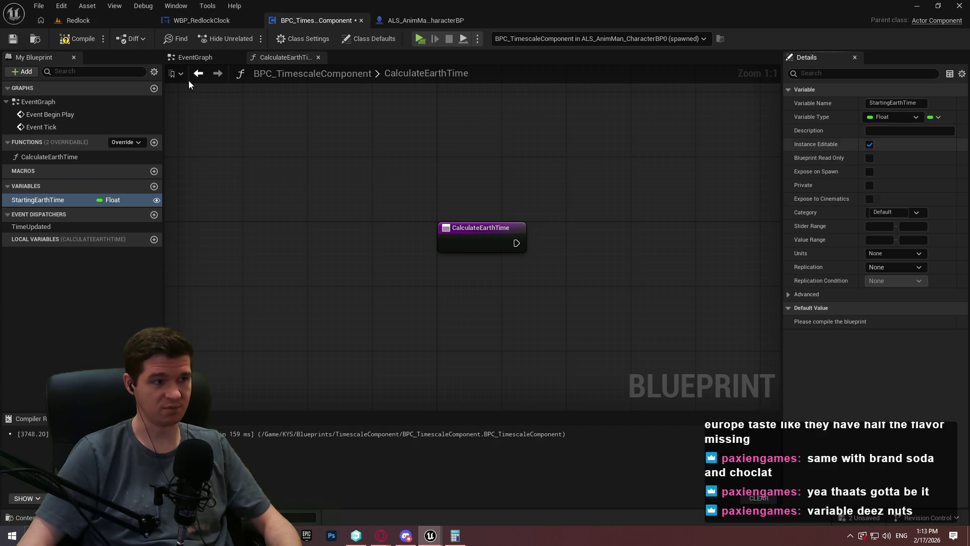
pyautogui.click(77, 40)
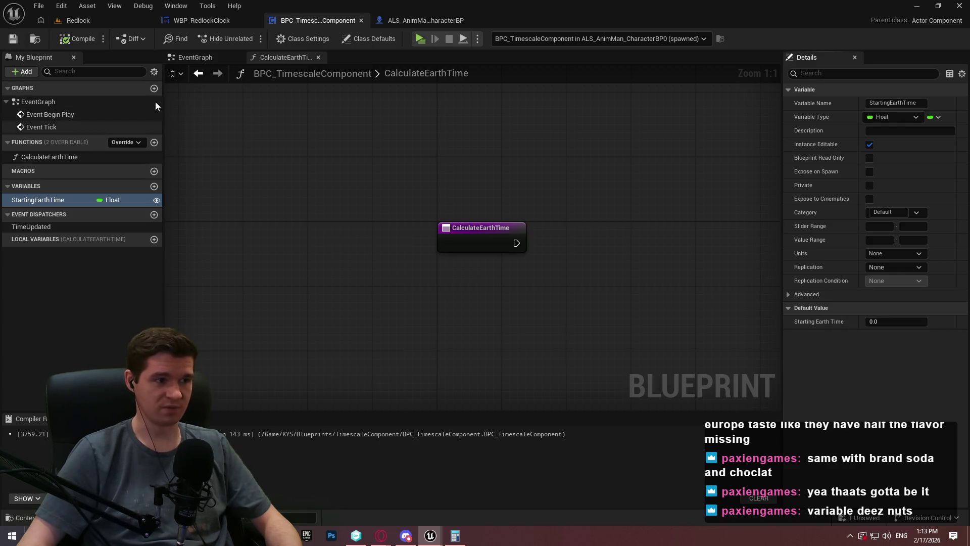
# Add a float variable CurrentGameTime, compile and save, then paste the Add and Division nodes
pyautogui.click(154, 186)
pyautogui.write('CalculateRedlockTime')
pyautogui.press('Return')
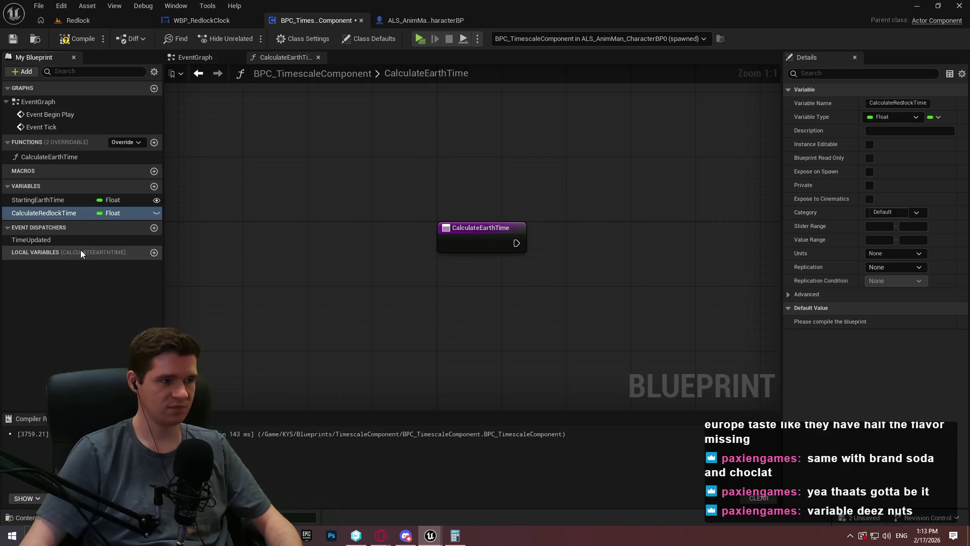
pyautogui.click(60, 215)
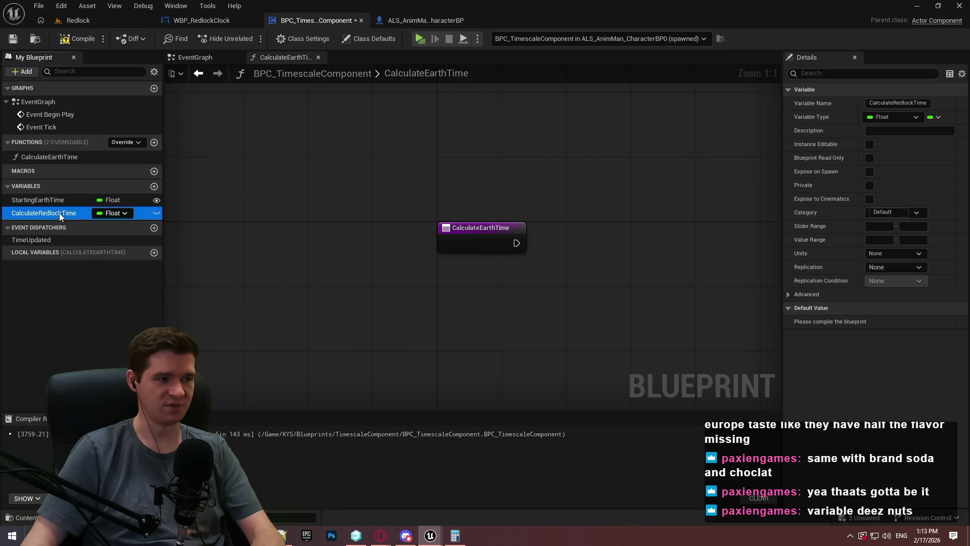
pyautogui.click(61, 212)
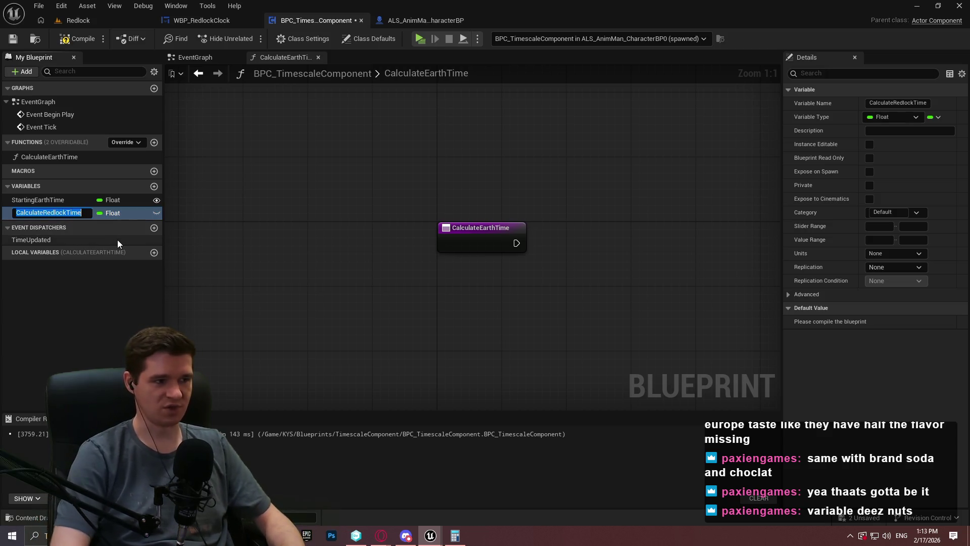
pyautogui.write('CurrentGameTime')
pyautogui.press('Return')
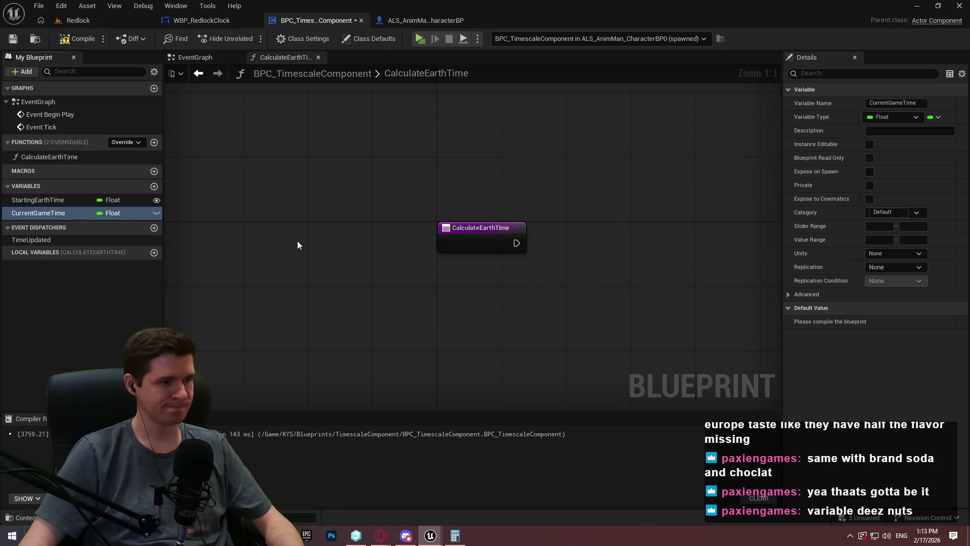
pyautogui.click(75, 47)
pyautogui.hotkey('ctrl', 's')
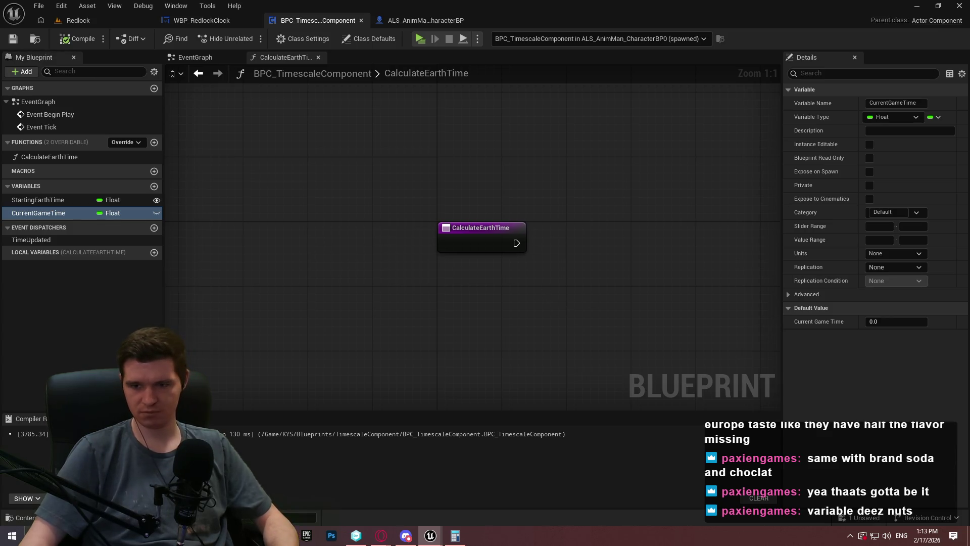
pyautogui.hotkey('ctrl', 'v')
pyautogui.moveTo(356, 282); pyautogui.dragTo(621, 264)
# Wire StartingEarthTime into the Add node, tidy the time, Add and Division nodes, and compile and save
pyautogui.moveTo(60, 199)
pyautogui.mouseDown()
pyautogui.moveTo(614, 260)
pyautogui.moveTo(624, 272)
pyautogui.moveTo(524, 293)
pyautogui.moveTo(623, 288)
pyautogui.moveTo(590, 308)
pyautogui.mouseUp()
pyautogui.moveTo(647, 279)
pyautogui.mouseDown()
pyautogui.moveTo(652, 294)
pyautogui.moveTo(638, 290)
pyautogui.mouseUp()
pyautogui.moveTo(729, 277)
pyautogui.mouseDown()
pyautogui.moveTo(723, 284)
pyautogui.moveTo(557, 248)
pyautogui.mouseUp()
pyautogui.moveTo(557, 313); pyautogui.dragTo(368, 235)
pyautogui.moveTo(534, 260); pyautogui.dragTo(461, 268)
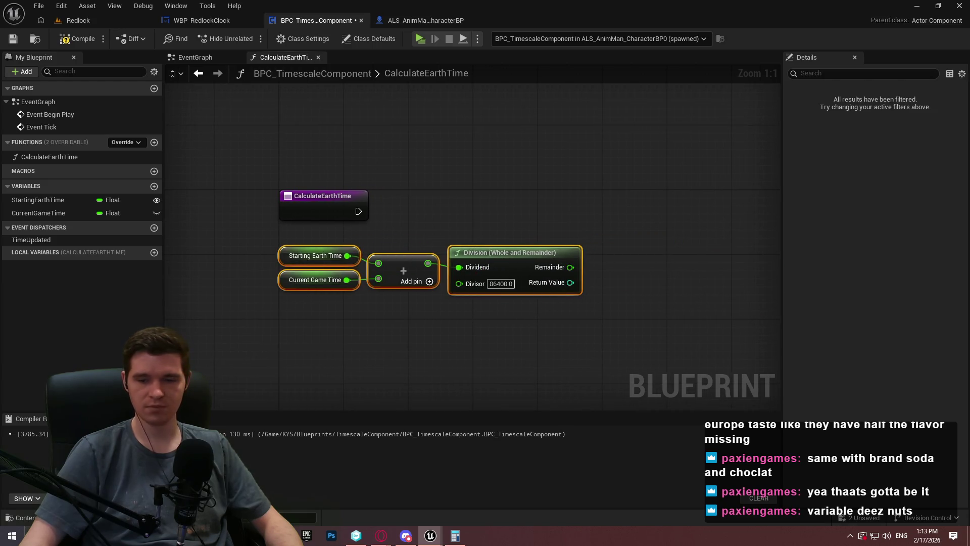
pyautogui.click(626, 273)
pyautogui.click(75, 39)
pyautogui.click(12, 38)
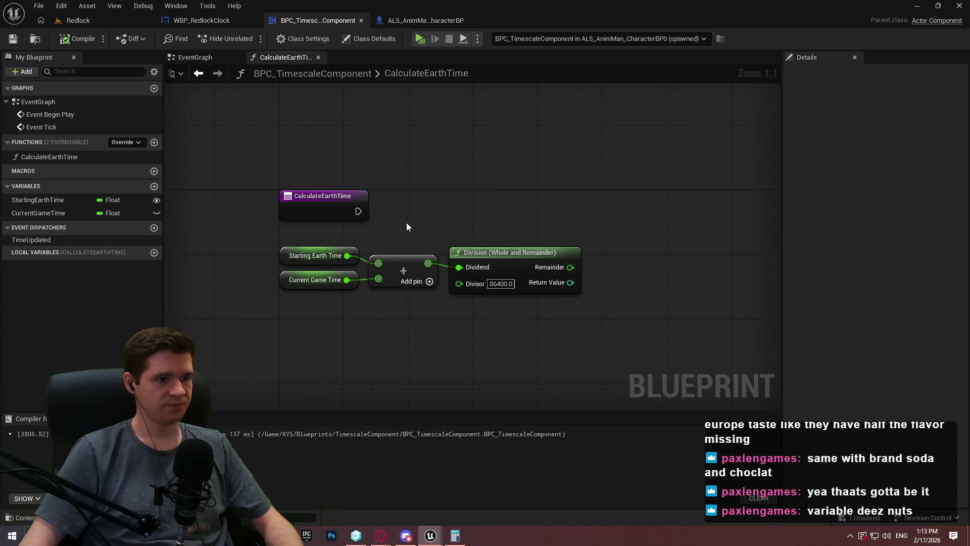
# Add a Return Node after the function entry, fed by the Division remainder
pyautogui.moveTo(364, 211); pyautogui.dragTo(550, 193)
pyautogui.write('re')
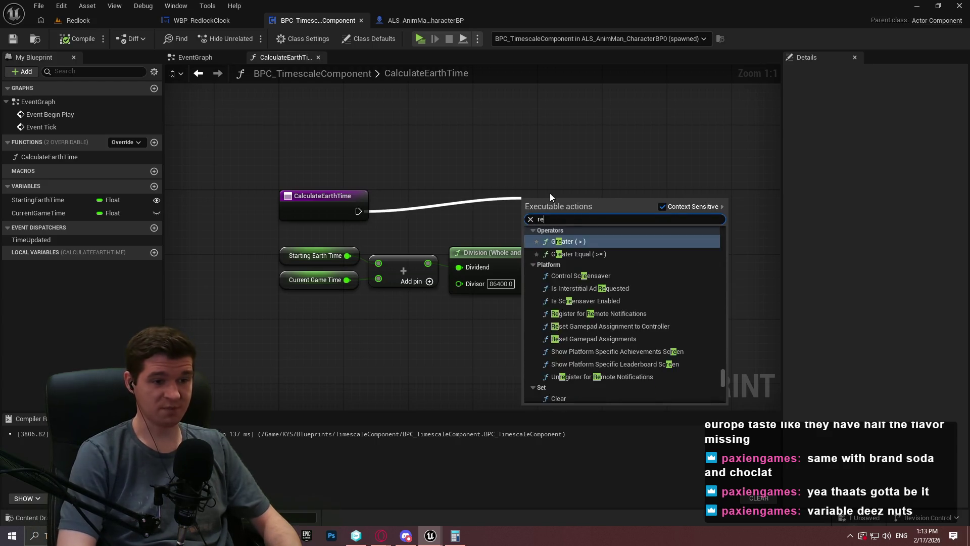
pyautogui.write('turn')
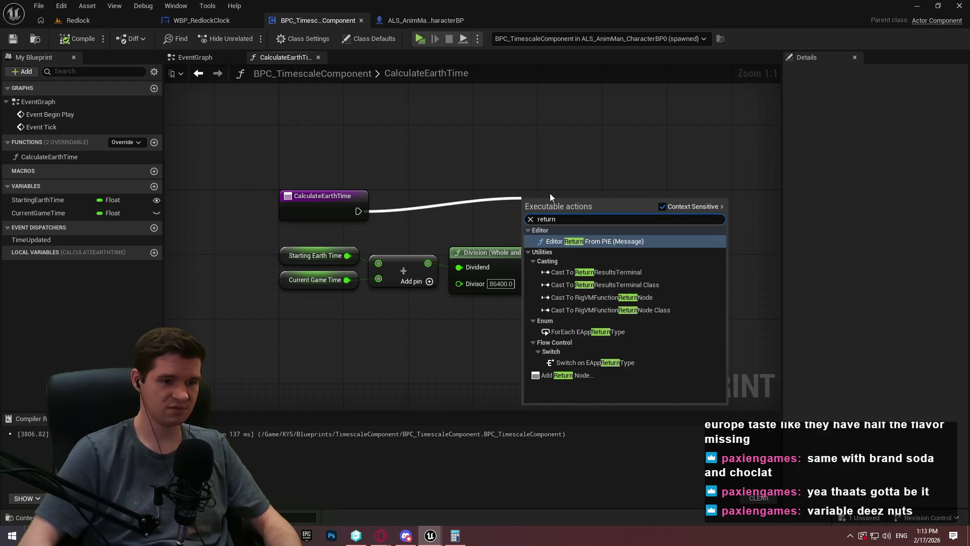
pyautogui.click(580, 377)
pyautogui.moveTo(552, 215); pyautogui.dragTo(655, 214)
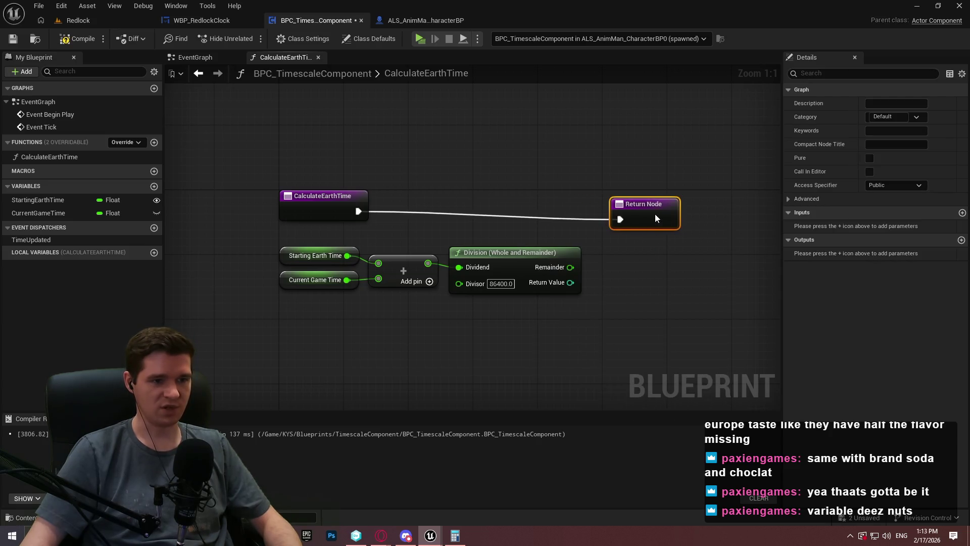
pyautogui.moveTo(570, 267); pyautogui.dragTo(652, 215)
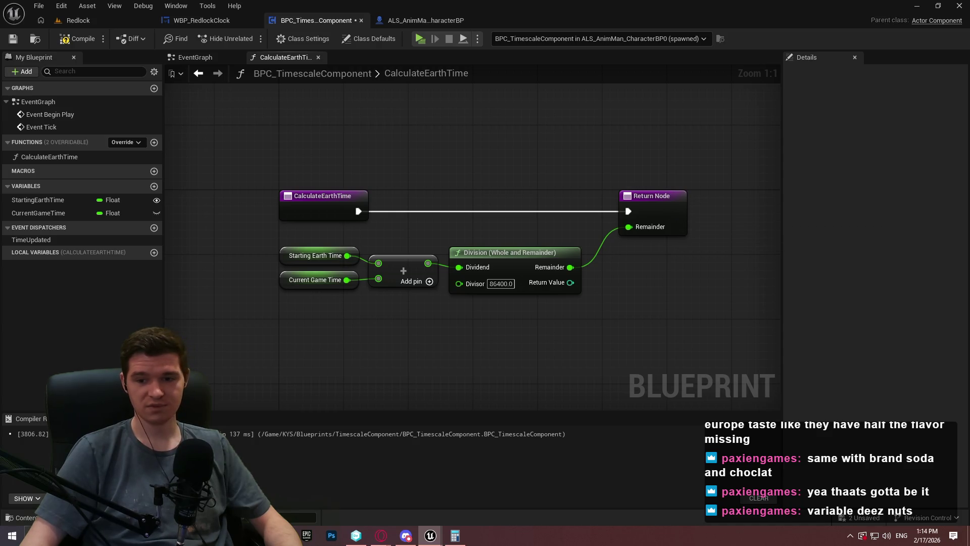
# Name the Return Node's output EarthTime, then compile and save the blueprint
pyautogui.click(685, 214)
pyautogui.click(829, 253)
pyautogui.write('EarthTime')
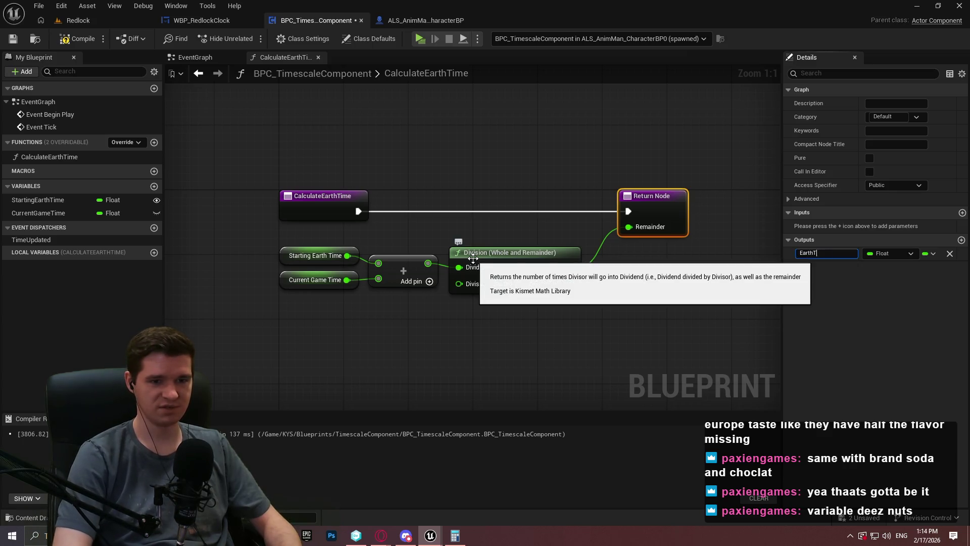
pyautogui.press('Return')
pyautogui.click(77, 38)
pyautogui.click(13, 38)
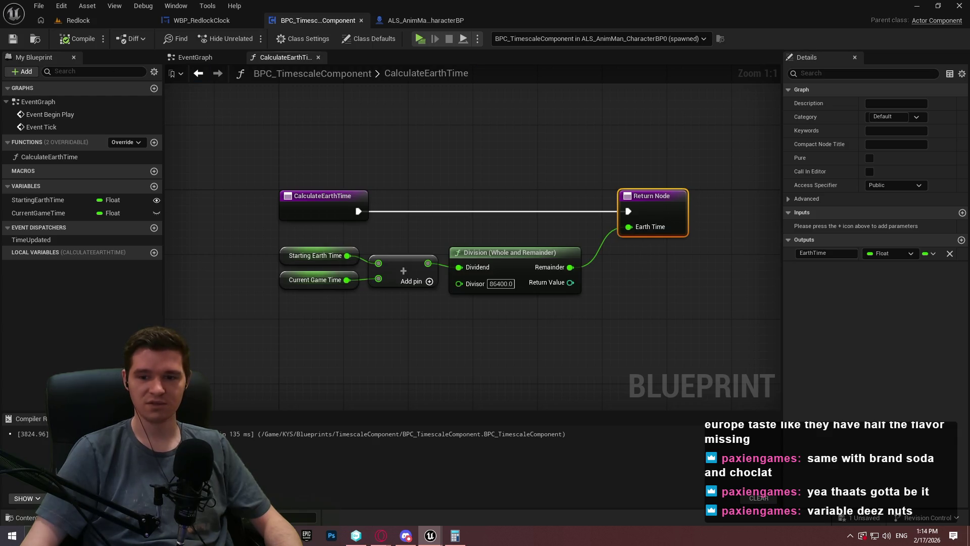
pyautogui.click(609, 323)
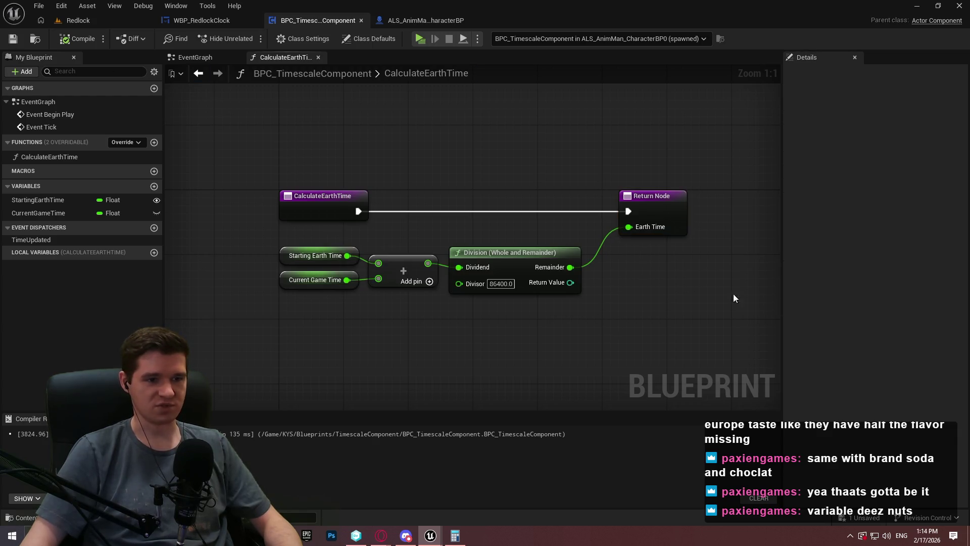
pyautogui.moveTo(645, 212); pyautogui.dragTo(636, 213)
pyautogui.click(605, 256)
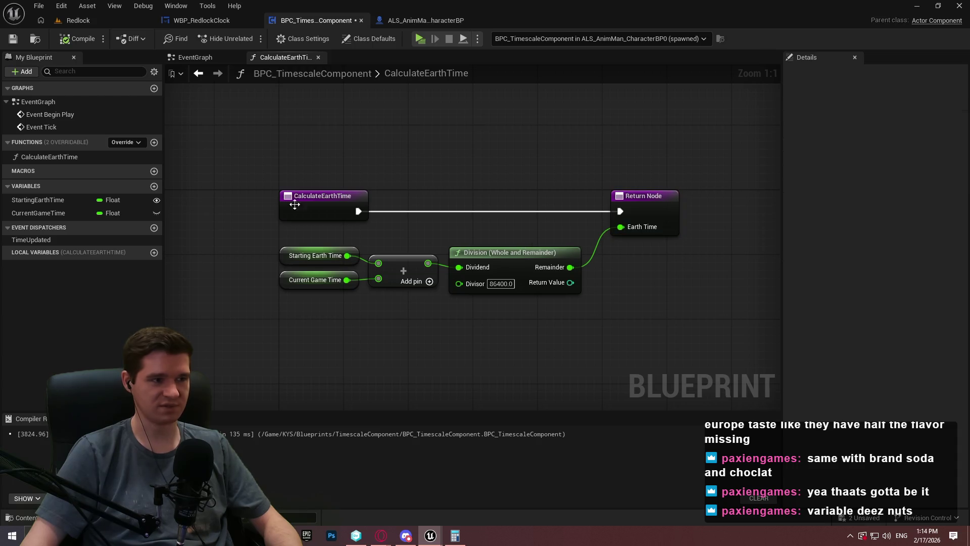
pyautogui.click(13, 39)
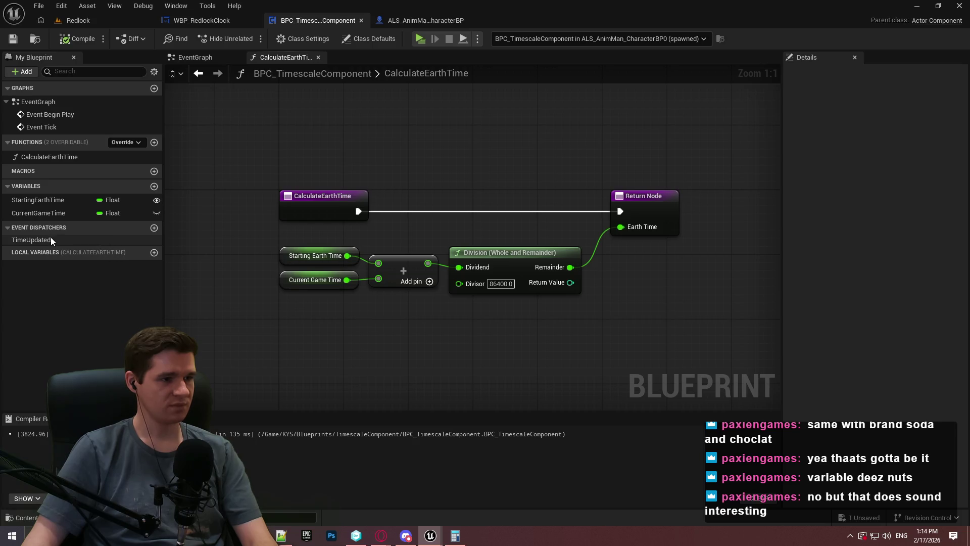
# Create a new function named CalculateRedlockTime
pyautogui.click(153, 145)
pyautogui.write('CalculateRedlockTime')
pyautogui.press('Return')
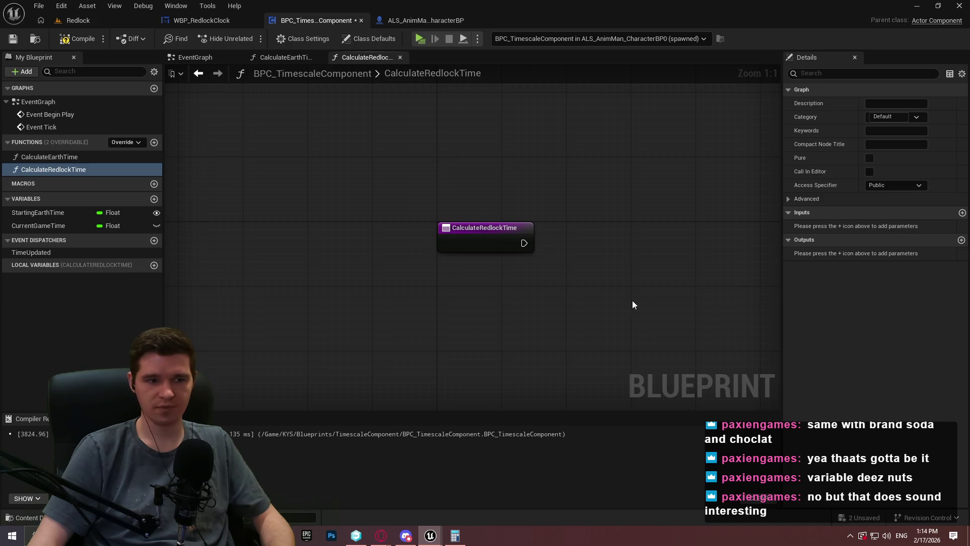
# Place the pasted 40260 Division node and add float variables CalculatedEarthTime and CalculatedRedlockTime
pyautogui.hotkey('ctrl', 'v')
pyautogui.moveTo(644, 284); pyautogui.dragTo(438, 245)
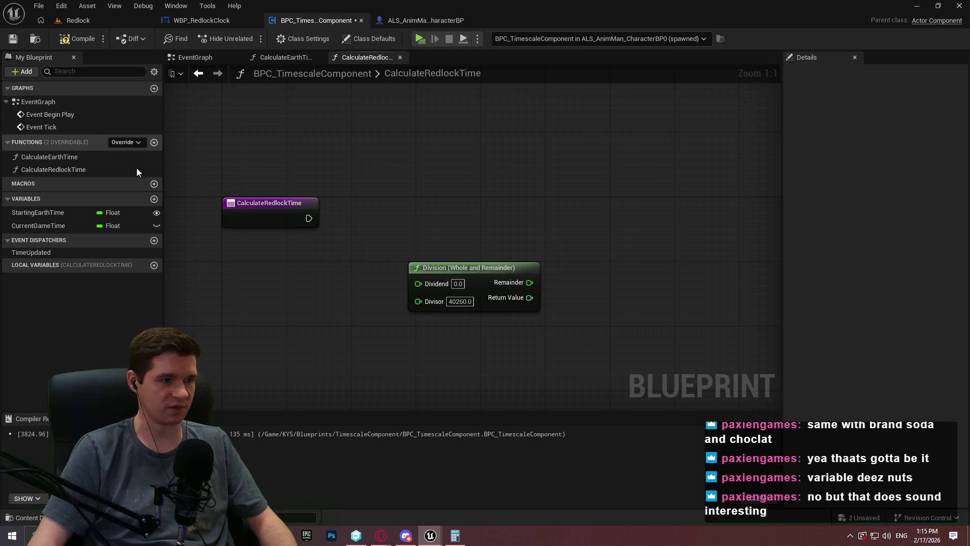
pyautogui.click(155, 200)
pyautogui.write('CalculatedEarthTime')
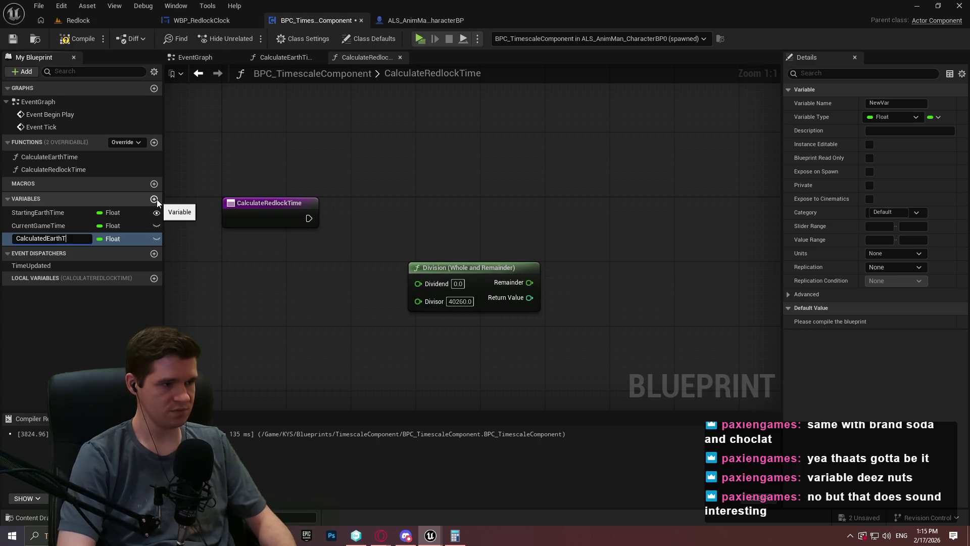
pyautogui.press('Return')
pyautogui.click(155, 199)
pyautogui.write('Cal')
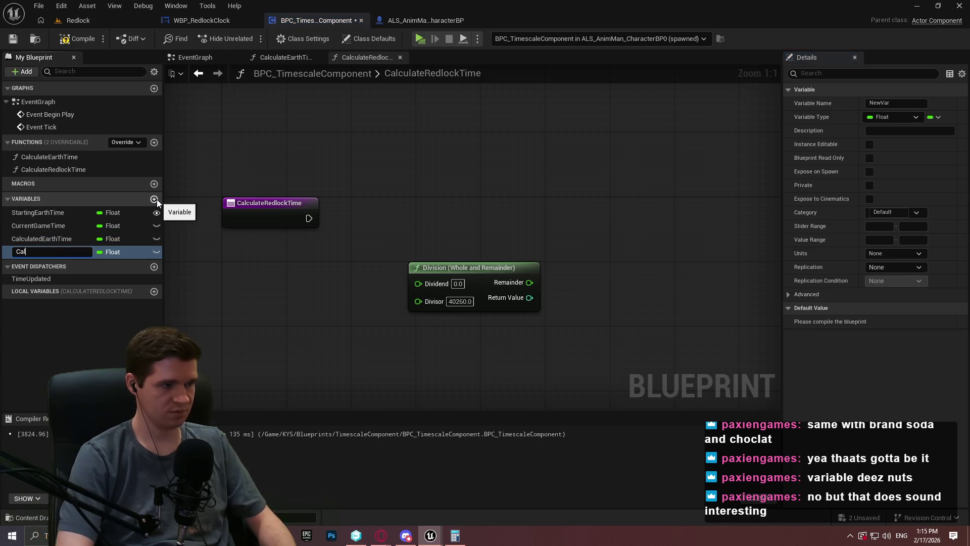
pyautogui.write('culatedRedlockTime')
pyautogui.press('Return')
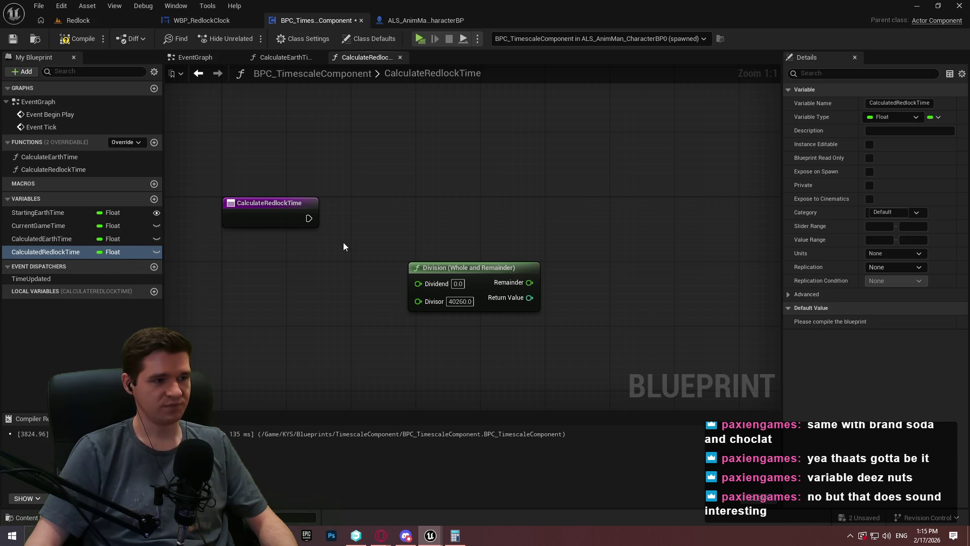
pyautogui.click(286, 57)
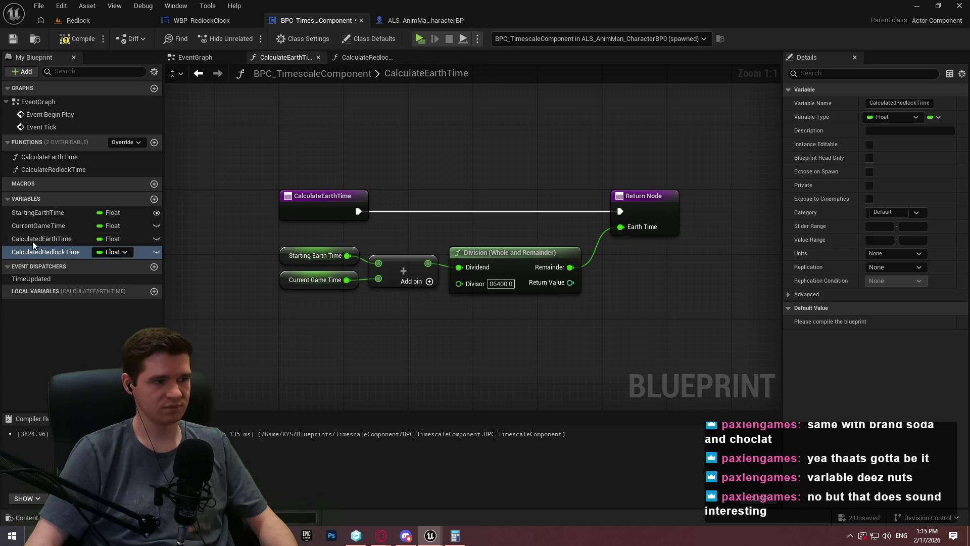
# Add a CalculatedEarthTime setter fed by the Division remainder and run it from the function entry
pyautogui.moveTo(42, 239); pyautogui.dragTo(615, 260)
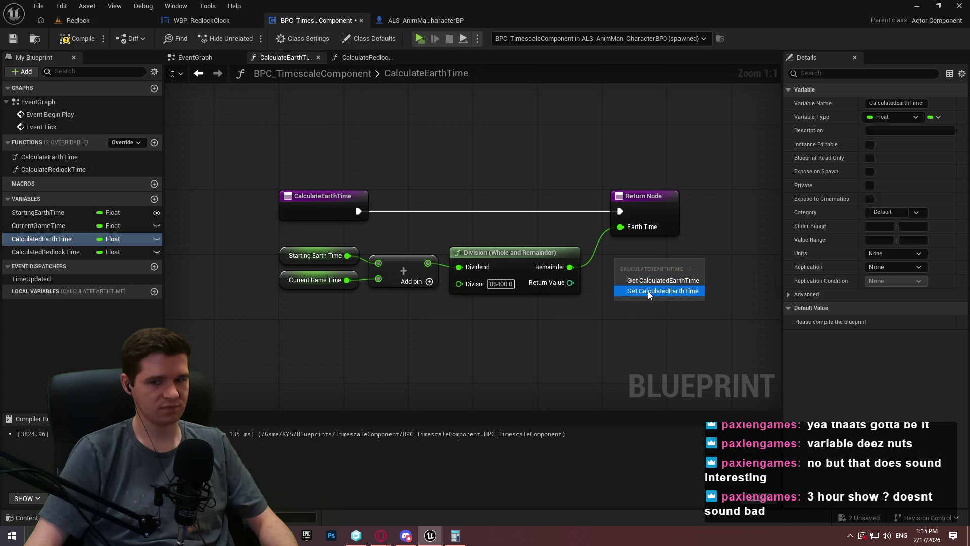
pyautogui.click(651, 291)
pyautogui.moveTo(570, 267); pyautogui.dragTo(622, 283)
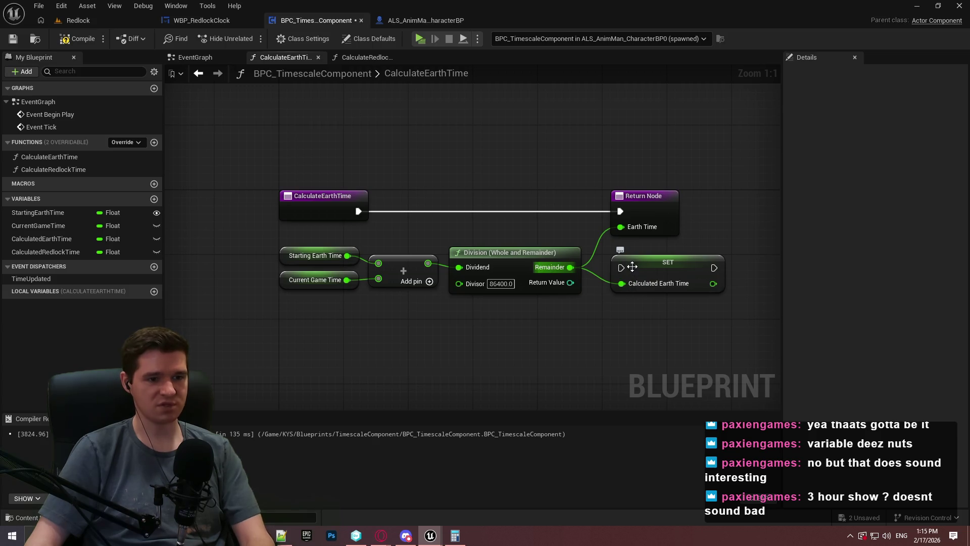
pyautogui.moveTo(621, 268)
pyautogui.mouseDown()
pyautogui.moveTo(396, 243)
pyautogui.moveTo(362, 207)
pyautogui.mouseUp()
# Line up the setter before the Return Node and reroute the remainder wire
pyautogui.moveTo(645, 208); pyautogui.dragTo(717, 208)
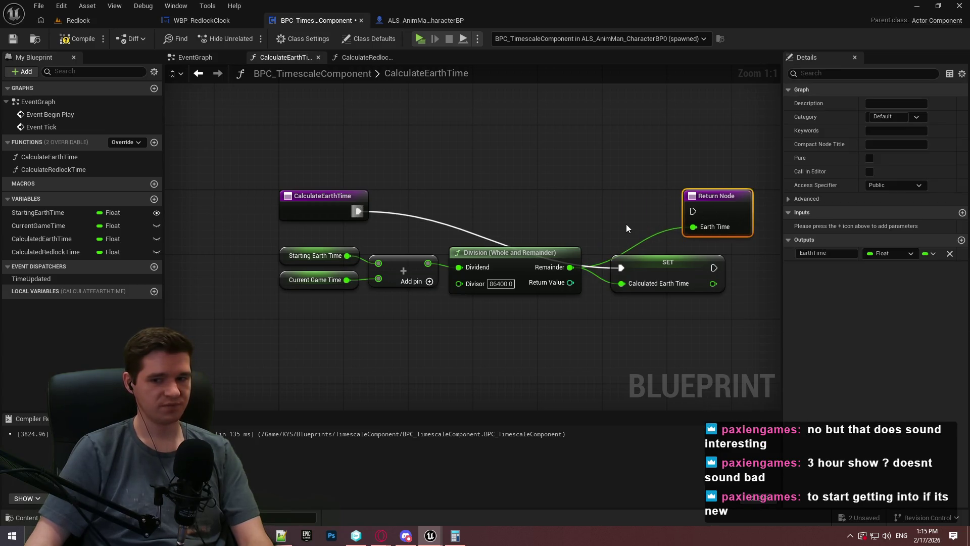
pyautogui.moveTo(664, 262); pyautogui.dragTo(647, 205)
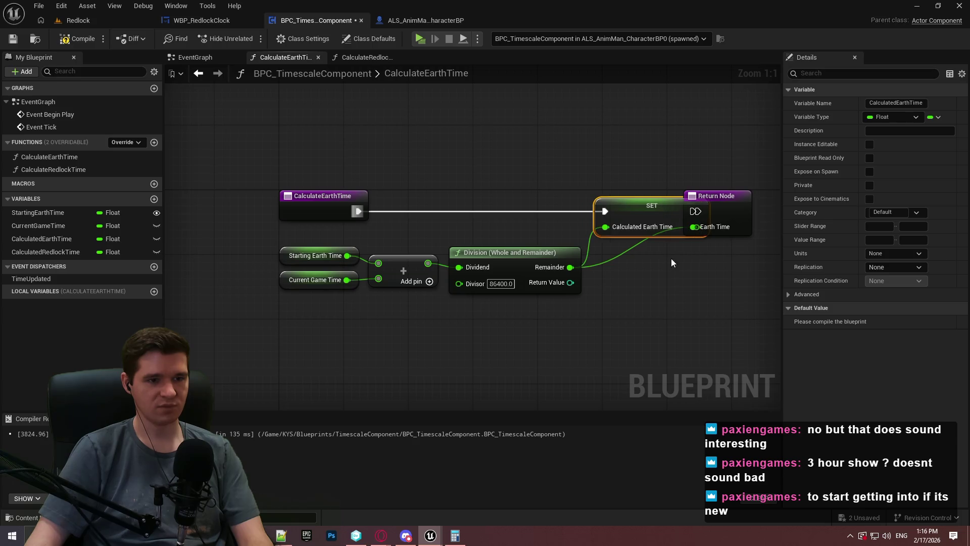
pyautogui.moveTo(712, 199)
pyautogui.mouseDown()
pyautogui.moveTo(753, 201)
pyautogui.moveTo(689, 212)
pyautogui.mouseUp()
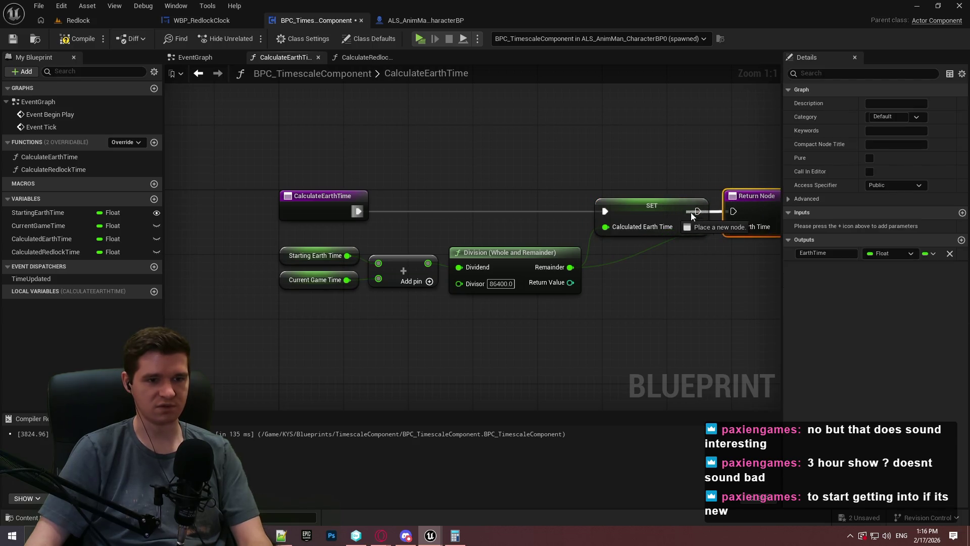
pyautogui.doubleClick(647, 250)
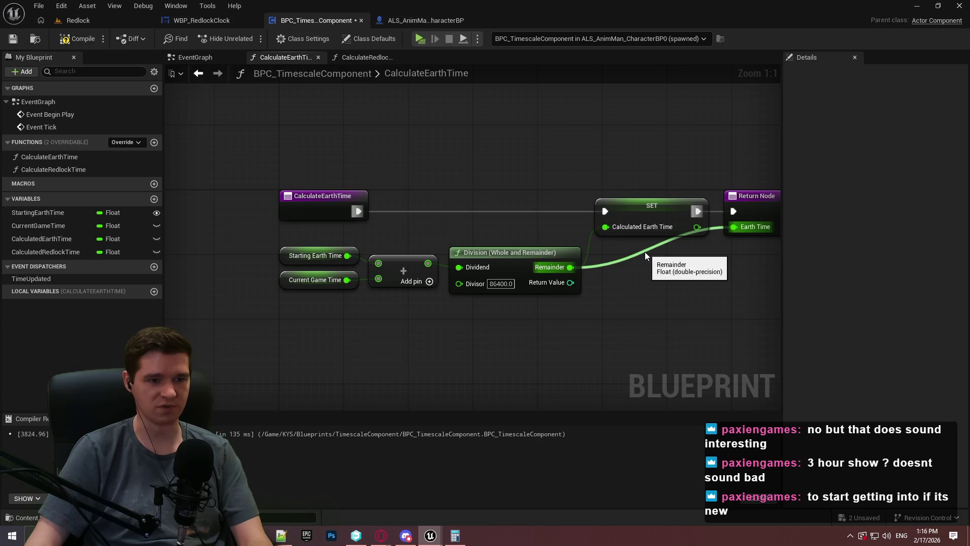
pyautogui.moveTo(647, 254); pyautogui.dragTo(709, 272)
pyautogui.press('Home')
pyautogui.click(702, 274)
pyautogui.moveTo(652, 276); pyautogui.dragTo(644, 276)
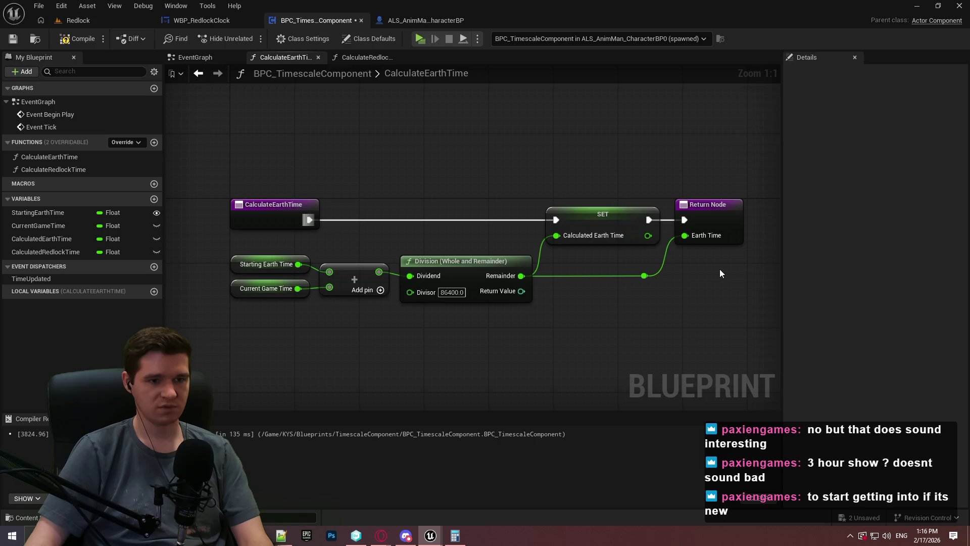
# Remove the Return Node's EarthTime output, delete the leftover reroute point, and compile
pyautogui.click(708, 226)
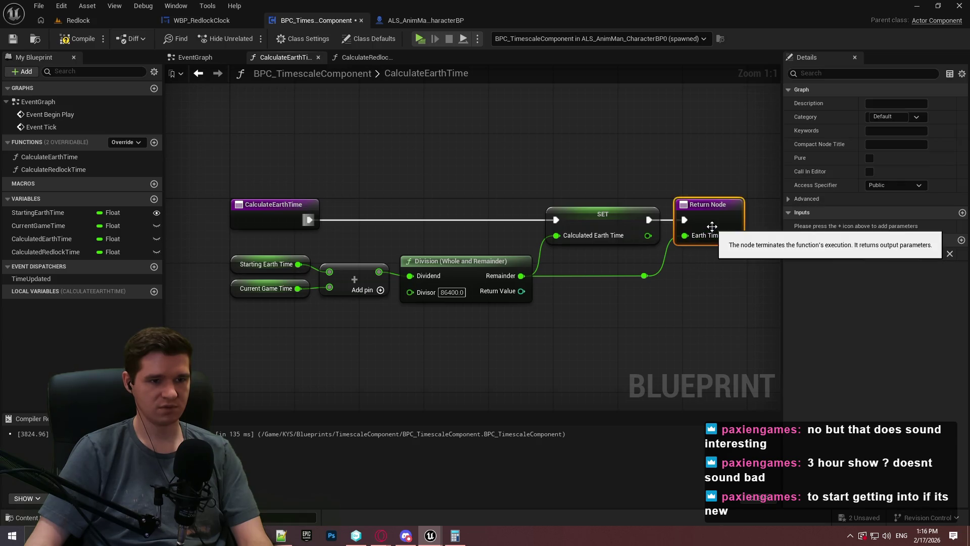
pyautogui.click(950, 253)
pyautogui.click(700, 298)
pyautogui.click(645, 275)
pyautogui.press('Delete')
pyautogui.click(70, 39)
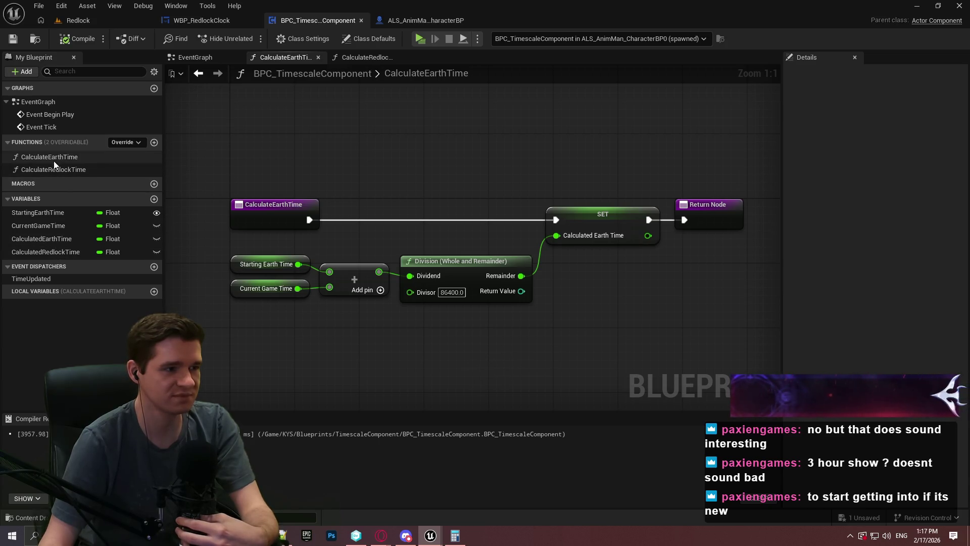
# Open the CalculateRedlockTime function graph
pyautogui.doubleClick(47, 174)
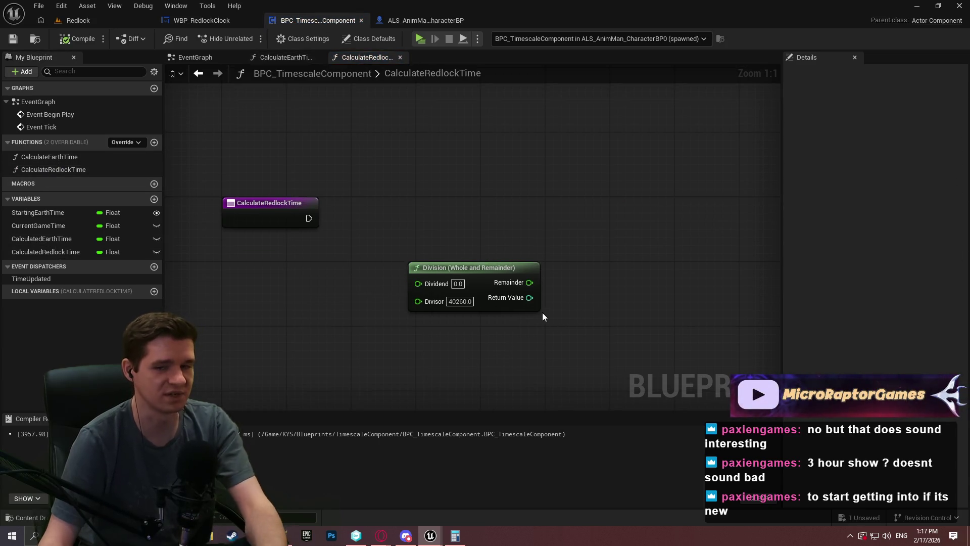
# Add a CalculatedRedlockTime setter and run it from the CalculateRedlockTime entry
pyautogui.moveTo(46, 251)
pyautogui.mouseDown()
pyautogui.moveTo(557, 245)
pyautogui.moveTo(599, 217)
pyautogui.moveTo(308, 219)
pyautogui.mouseUp()
pyautogui.click(581, 251)
pyautogui.click(485, 241)
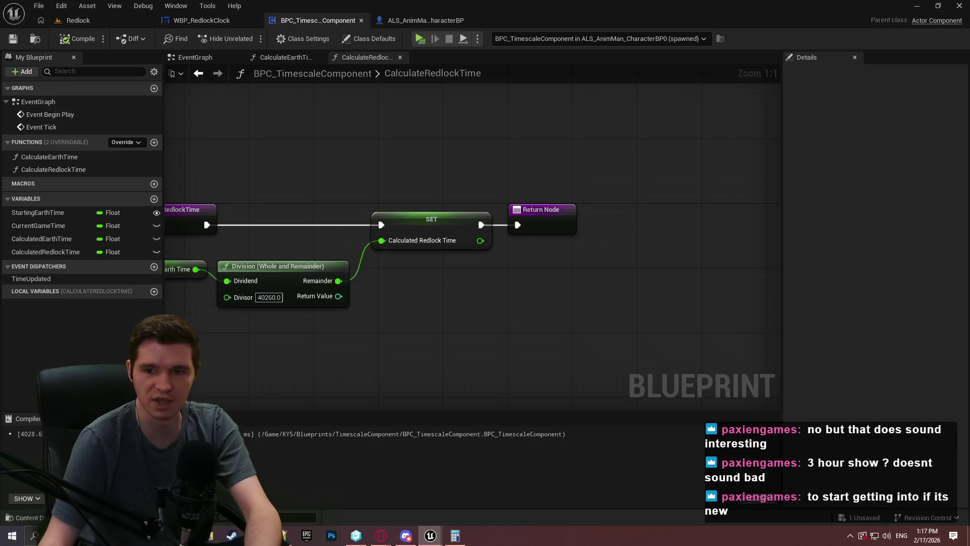
# On Event Tick, set Current Game Time from Get Game Time in Seconds
pyautogui.click(204, 58)
pyautogui.rightClick(352, 342)
pyautogui.write('get')
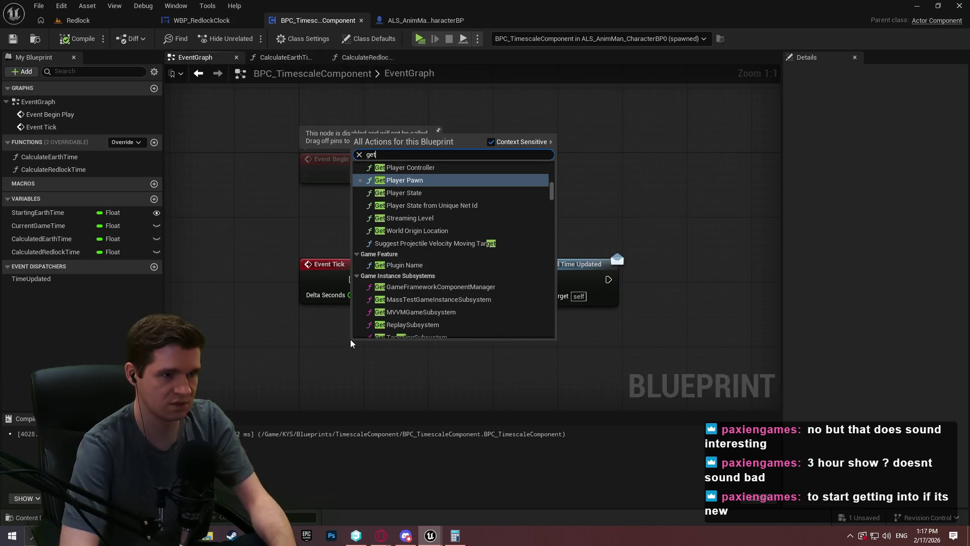
pyautogui.write(' game time in')
pyautogui.press('Return')
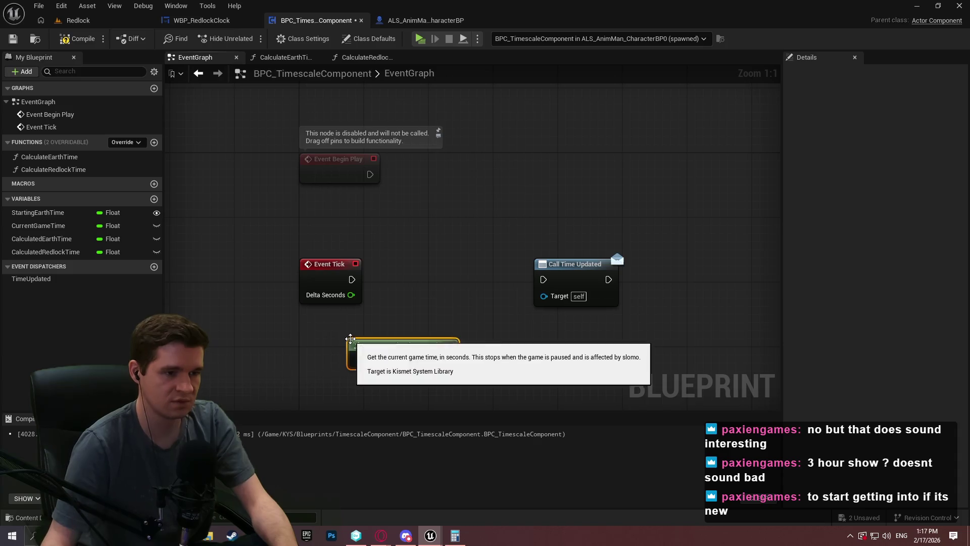
pyautogui.moveTo(46, 226); pyautogui.dragTo(451, 326)
pyautogui.click(497, 357)
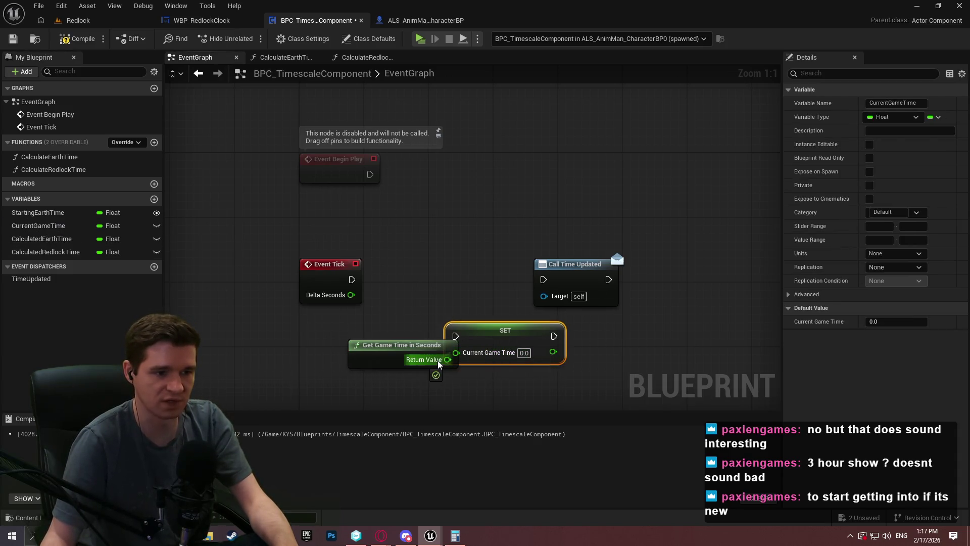
pyautogui.moveTo(447, 360)
pyautogui.mouseDown()
pyautogui.moveTo(456, 352)
pyautogui.moveTo(367, 333)
pyautogui.mouseUp()
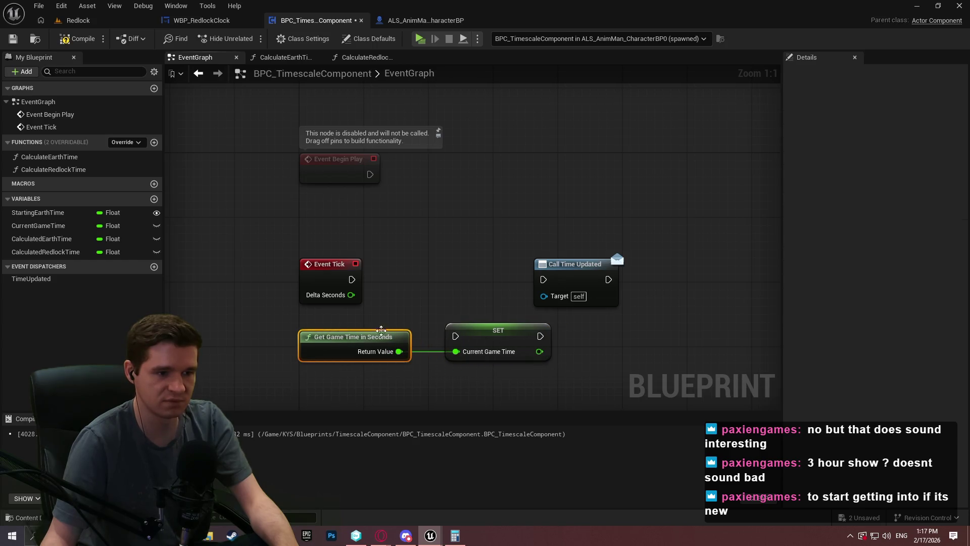
pyautogui.moveTo(455, 336)
pyautogui.mouseDown()
pyautogui.moveTo(353, 293)
pyautogui.moveTo(352, 279)
pyautogui.mouseUp()
pyautogui.moveTo(575, 264); pyautogui.dragTo(736, 264)
pyautogui.moveTo(518, 329)
pyautogui.mouseDown()
pyautogui.moveTo(598, 272)
pyautogui.moveTo(619, 274)
pyautogui.mouseUp()
pyautogui.moveTo(368, 337)
pyautogui.mouseDown()
pyautogui.moveTo(504, 298)
pyautogui.moveTo(497, 297)
pyautogui.mouseUp()
# Chain Calculate Earth Time then Calculate Redlock Time after the Current Game Time setter
pyautogui.moveTo(50, 156); pyautogui.dragTo(417, 315)
pyautogui.moveTo(75, 170)
pyautogui.mouseDown()
pyautogui.moveTo(238, 258)
pyautogui.moveTo(619, 347)
pyautogui.mouseUp()
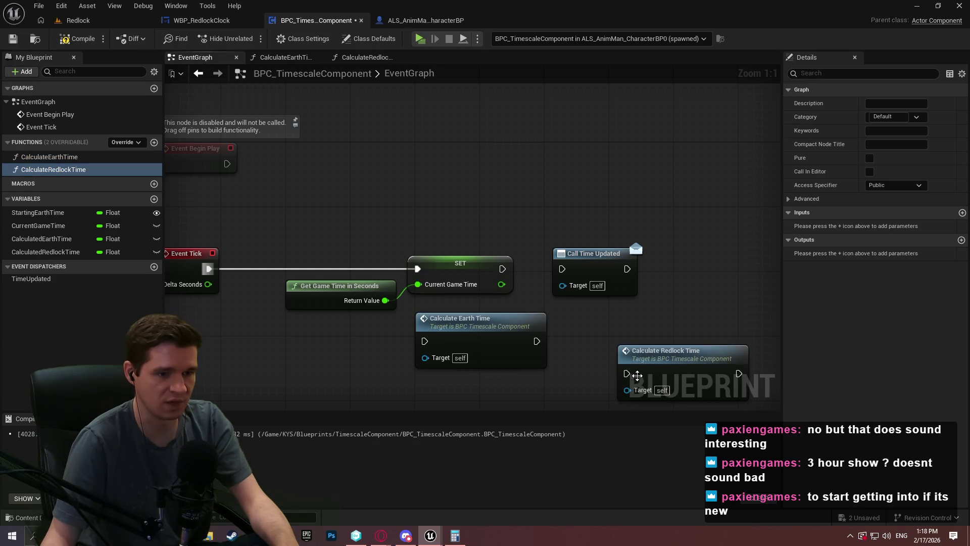
pyautogui.moveTo(536, 341)
pyautogui.mouseDown()
pyautogui.moveTo(627, 374)
pyautogui.moveTo(618, 328)
pyautogui.moveTo(605, 324)
pyautogui.mouseUp()
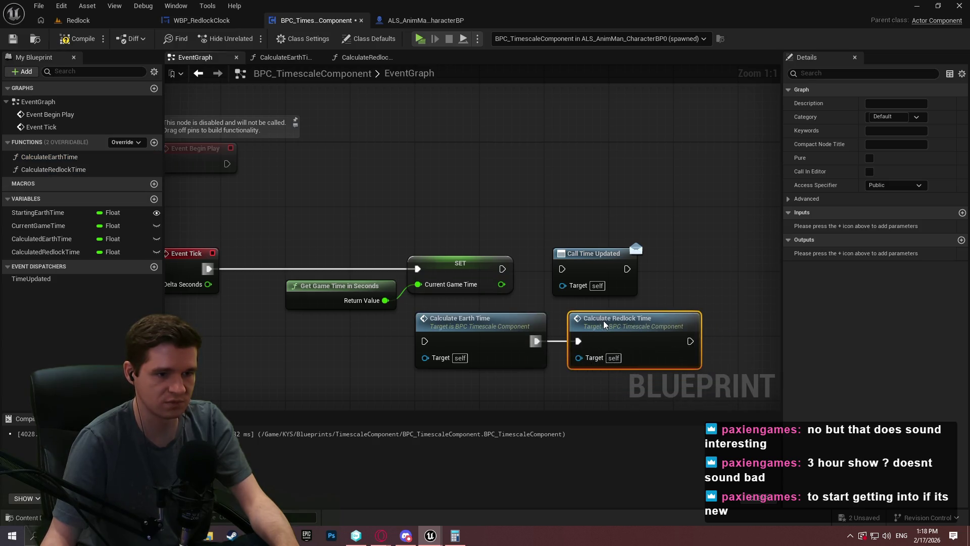
pyautogui.moveTo(425, 341)
pyautogui.mouseDown()
pyautogui.moveTo(505, 298)
pyautogui.moveTo(502, 269)
pyautogui.mouseUp()
pyautogui.click(593, 253)
pyautogui.press('Delete')
pyautogui.moveTo(676, 366)
pyautogui.mouseDown()
pyautogui.moveTo(412, 322)
pyautogui.moveTo(583, 254)
pyautogui.moveTo(535, 251)
pyautogui.mouseUp()
pyautogui.click(435, 334)
# Connect Call Time Updated at the end of the chain after Calculate Redlock Time
pyautogui.moveTo(435, 334); pyautogui.dragTo(320, 319)
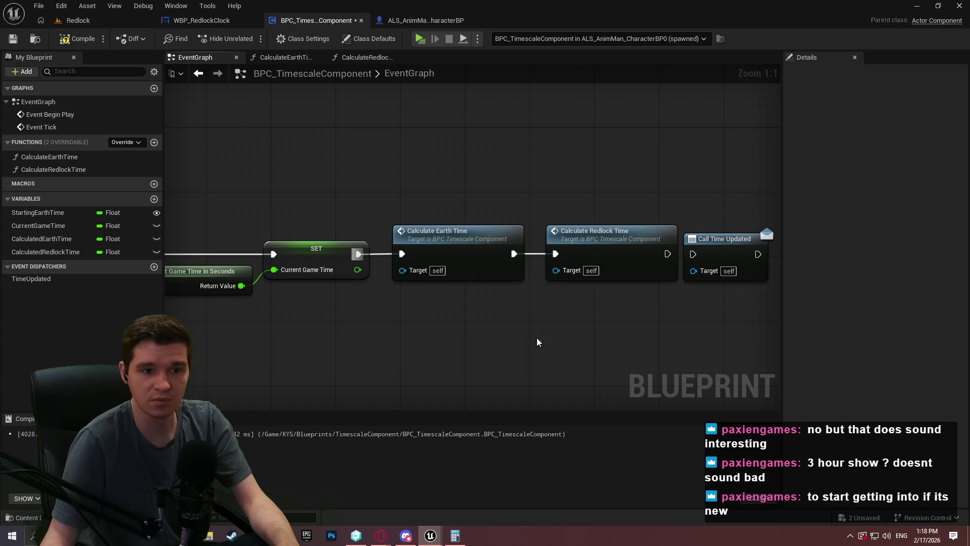
pyautogui.moveTo(704, 256); pyautogui.dragTo(729, 253)
pyautogui.moveTo(611, 261); pyautogui.dragTo(562, 261)
pyautogui.moveTo(639, 247); pyautogui.dragTo(631, 247)
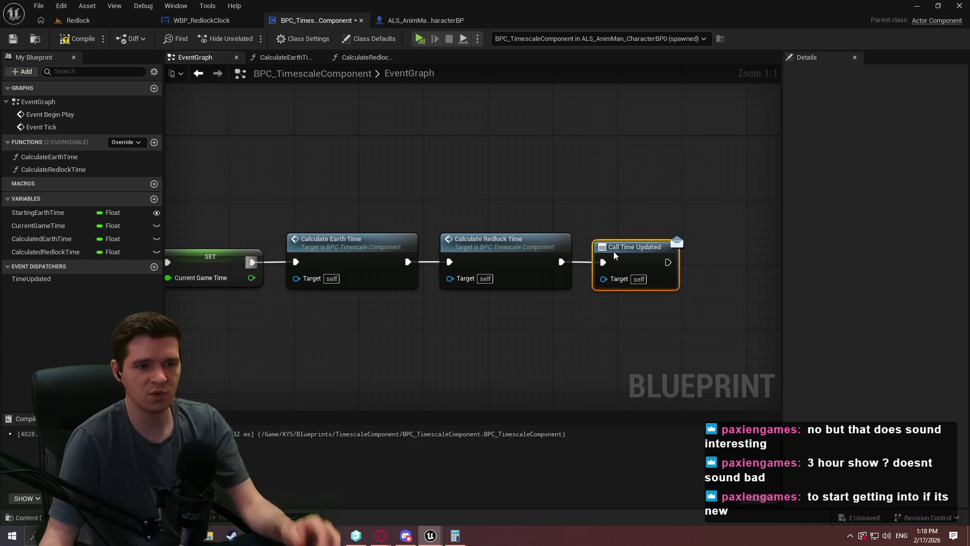
pyautogui.click(509, 361)
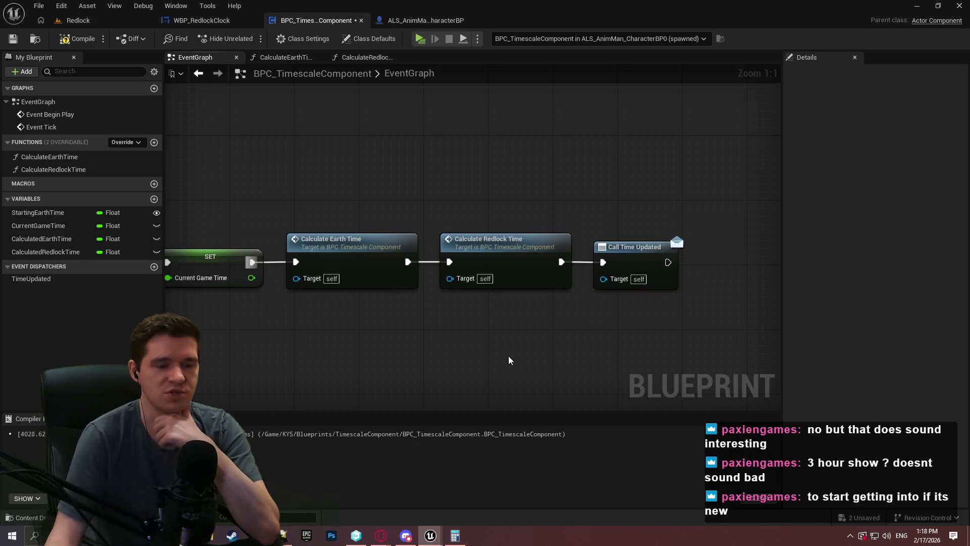
# Save the timescale component blueprint and all unsaved changes
pyautogui.click(13, 40)
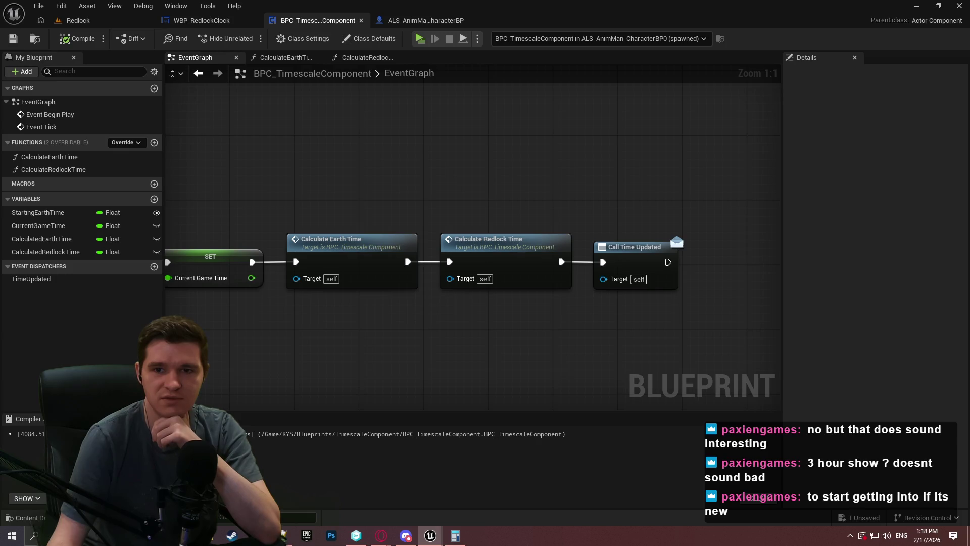
pyautogui.hotkey('ctrl', 'shift', 's')
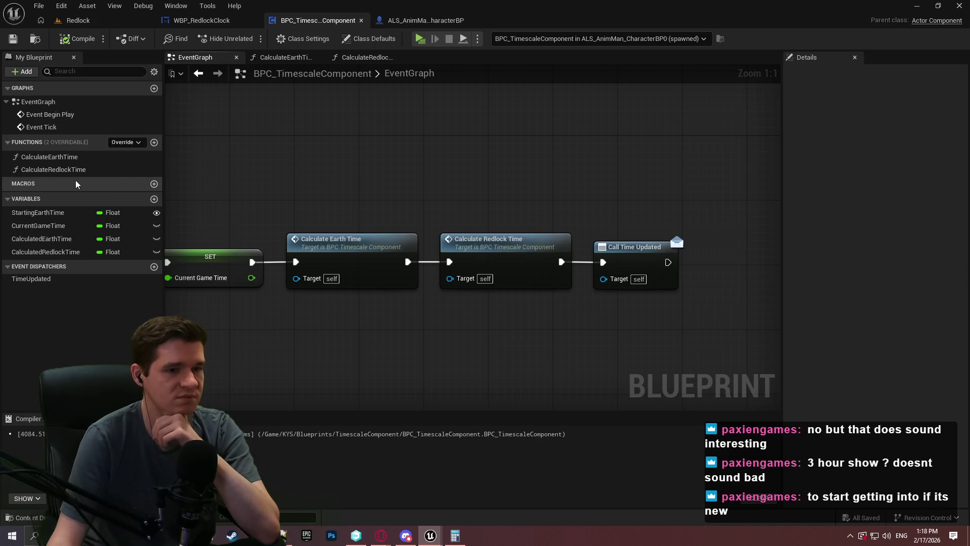
pyautogui.moveTo(236, 182)
pyautogui.mouseDown()
pyautogui.moveTo(431, 153)
pyautogui.moveTo(346, 168)
pyautogui.moveTo(778, 160)
pyautogui.moveTo(310, 171)
pyautogui.moveTo(566, 153)
pyautogui.moveTo(314, 152)
pyautogui.mouseUp()
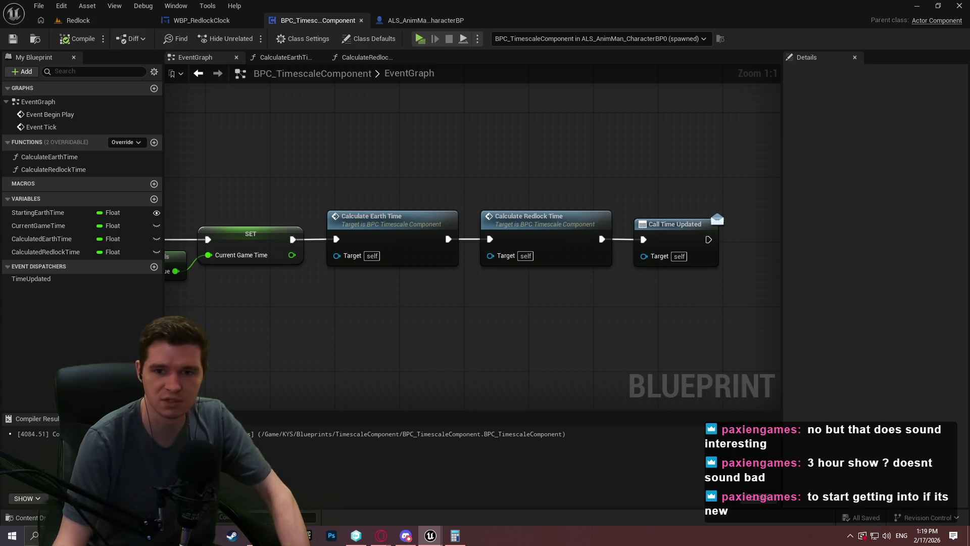
pyautogui.hotkey('alt', 'Tab')
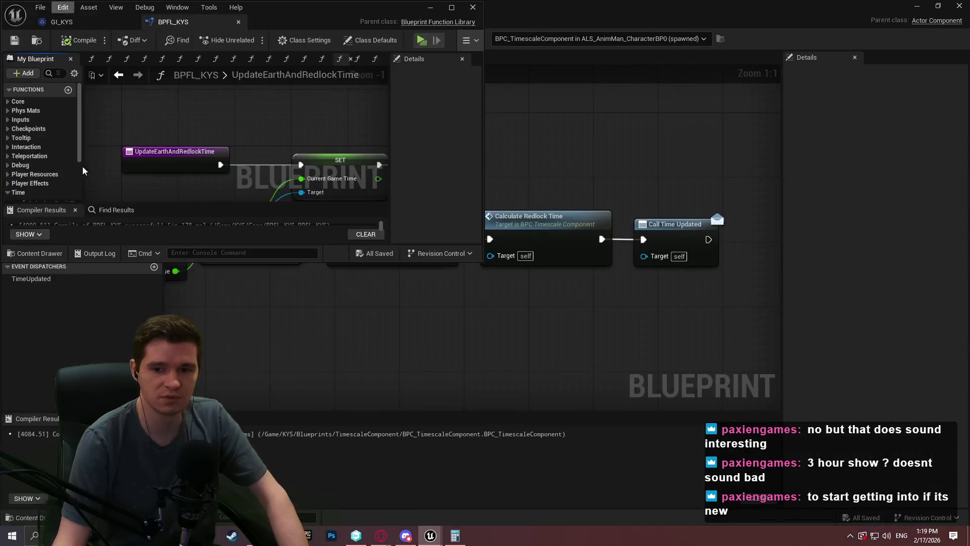
# Delete CalculateEarthTime, CalculateRedlockTime and UpdateEarthAndRedlockTime from BPFL_KYS
pyautogui.doubleClick(285, 11)
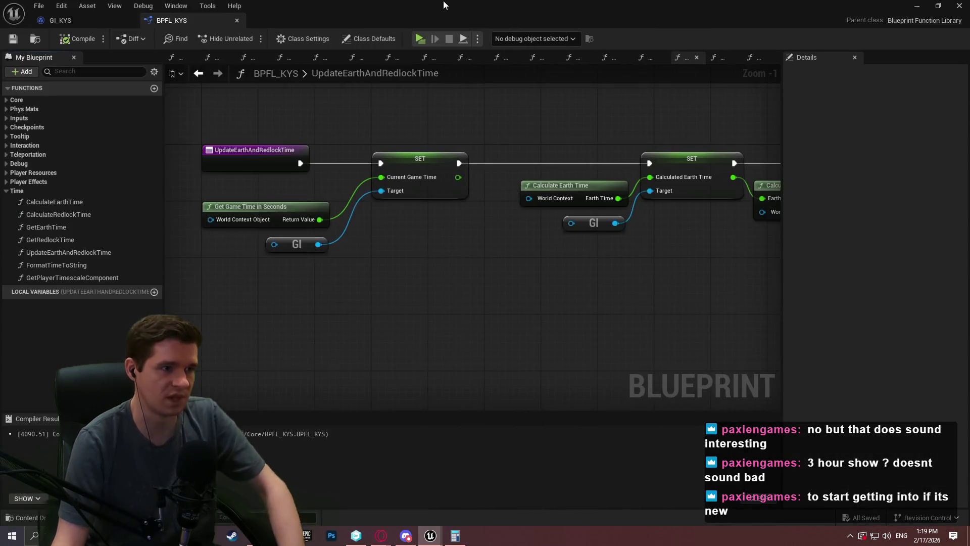
pyautogui.click(41, 202)
pyautogui.press('Delete')
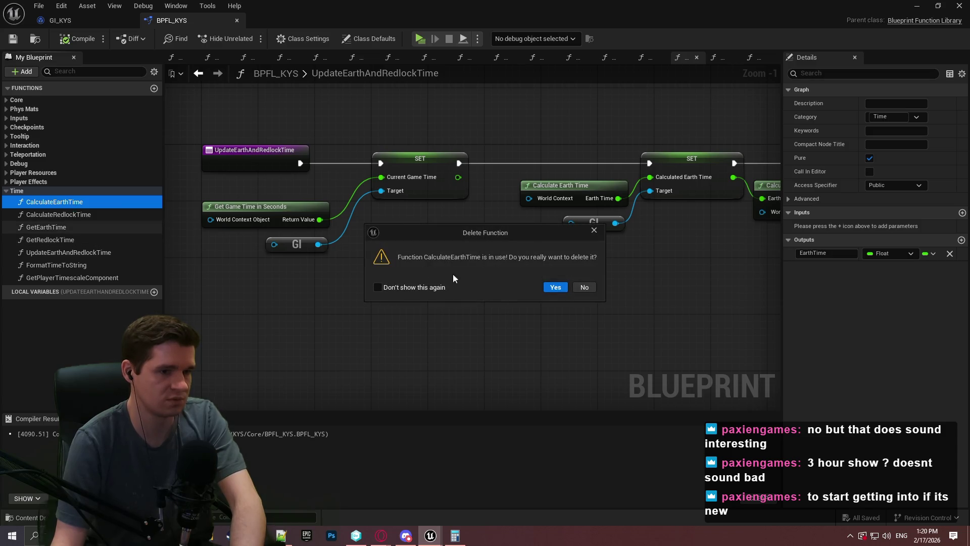
pyautogui.click(559, 294)
pyautogui.click(96, 203)
pyautogui.press('Delete')
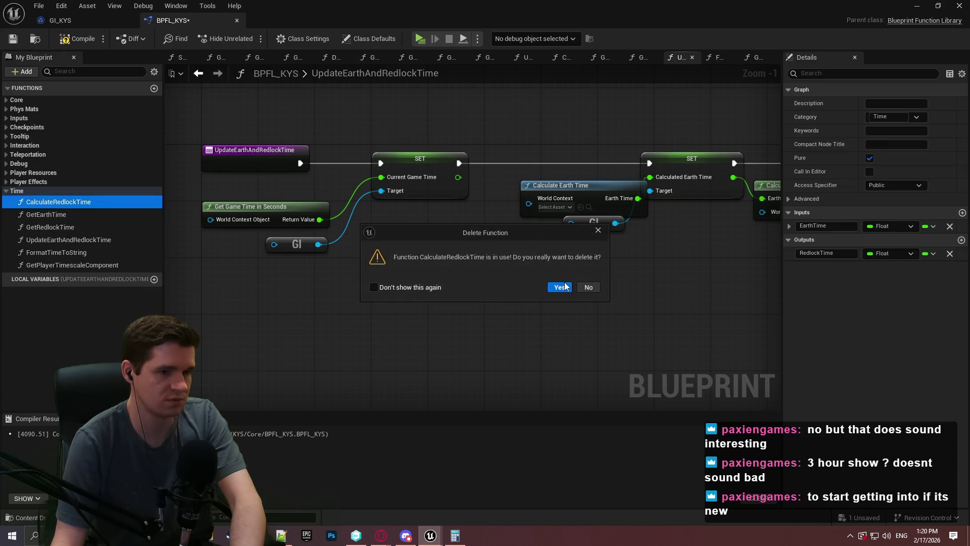
pyautogui.press('Return')
pyautogui.click(108, 227)
pyautogui.press('Delete')
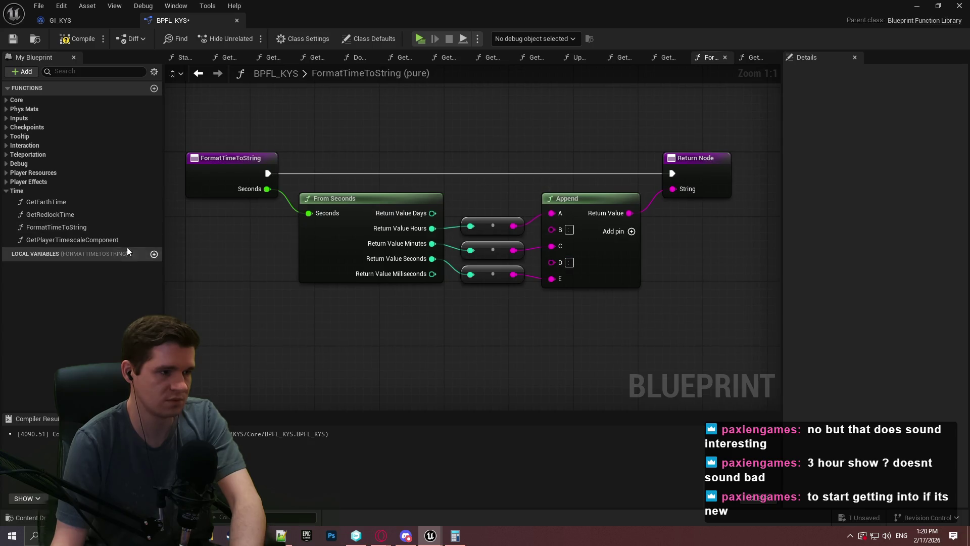
# Compile and save BPFL_KYS, then view GetEarthTime and the GI_KYS tab
pyautogui.click(77, 39)
pyautogui.click(14, 38)
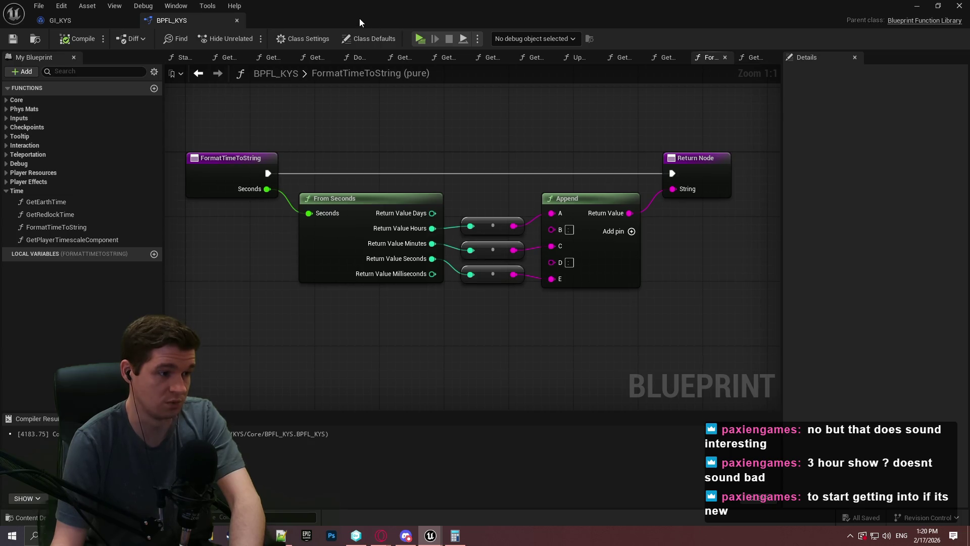
pyautogui.doubleClick(93, 199)
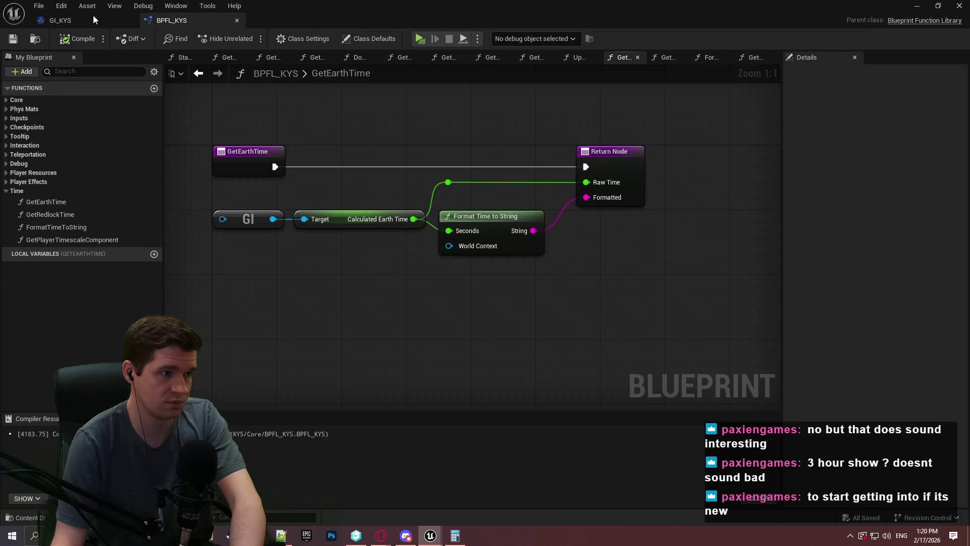
pyautogui.click(61, 20)
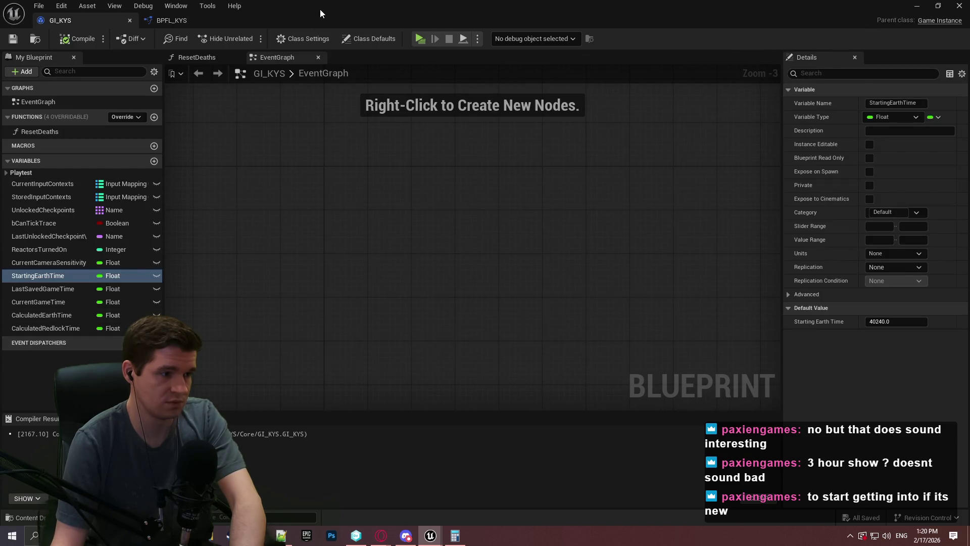
pyautogui.hotkey('alt', 'Tab')
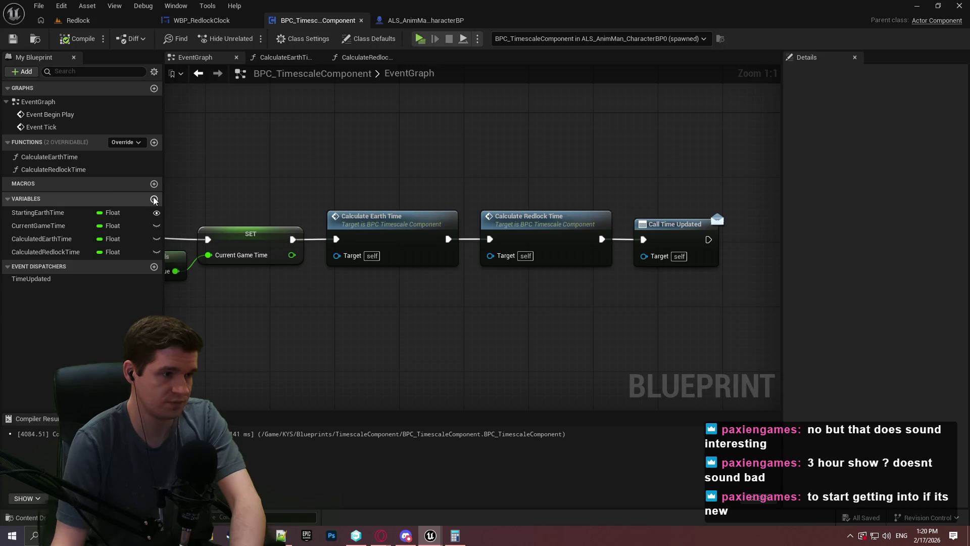
# Name the new float variable LastSavedGameTime, compile and save, then minimize the editor
pyautogui.write('LastS')
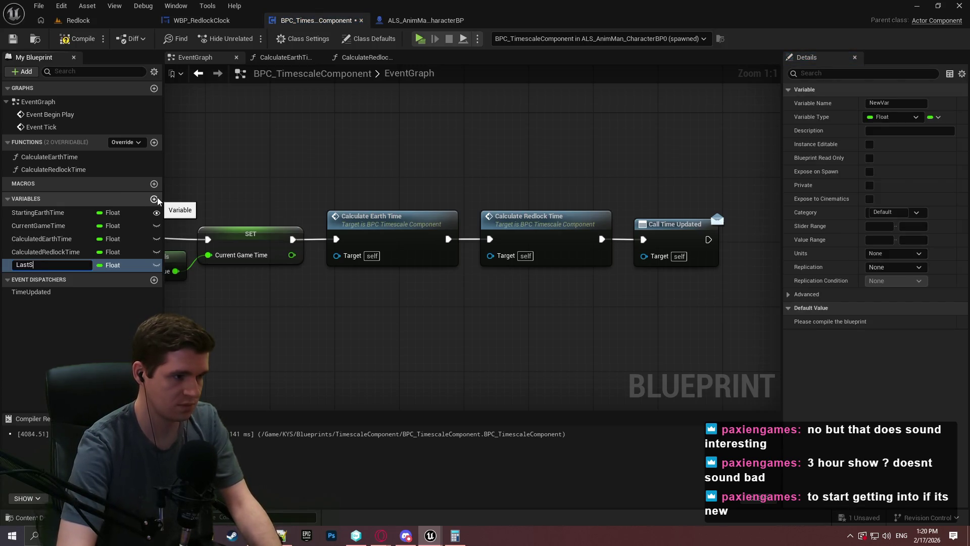
pyautogui.write('avedGameTime')
pyautogui.press('Return')
pyautogui.click(15, 40)
pyautogui.moveTo(370, 314)
pyautogui.mouseDown()
pyautogui.moveTo(652, 313)
pyautogui.moveTo(422, 294)
pyautogui.mouseUp()
pyautogui.scroll(-2, 423, 294)
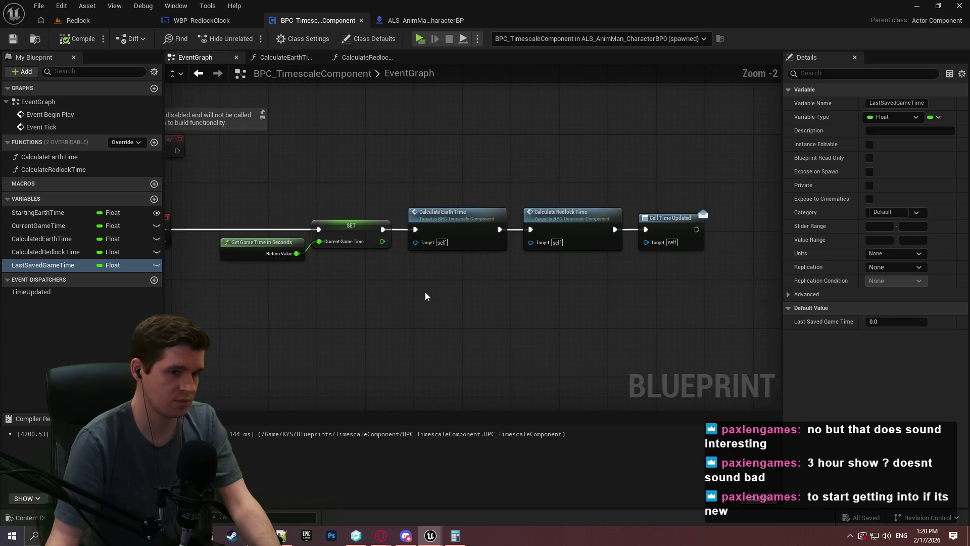
pyautogui.click(917, 6)
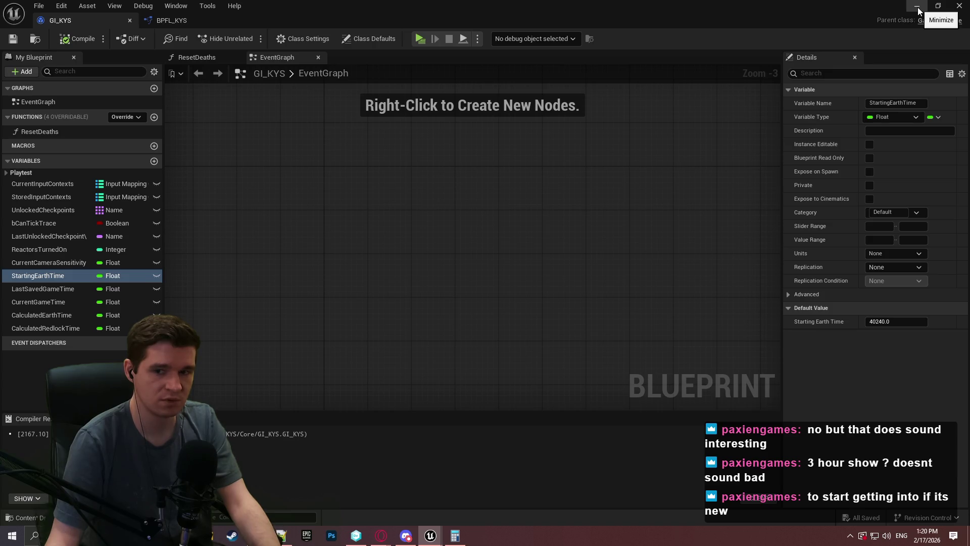
# Minimize the GI_KYS window to return to BPC_TimescaleComponent's event graph
pyautogui.click(918, 8)
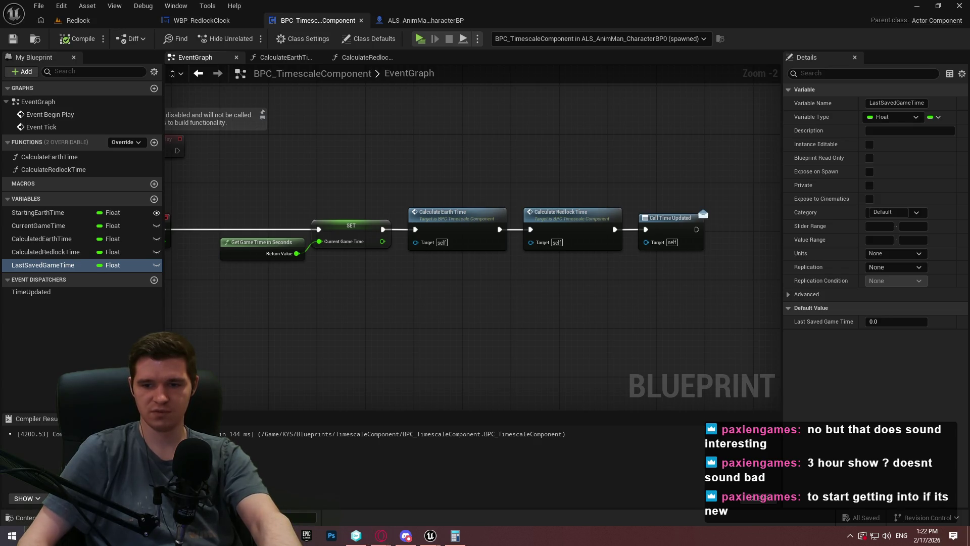
pyautogui.hotkey('alt', 'Tab')
# Review the YouTrack Production Plan article's milestone tables, then minimize the browser
pyautogui.click(124, 221)
pyautogui.scroll(-10, 346, 275)
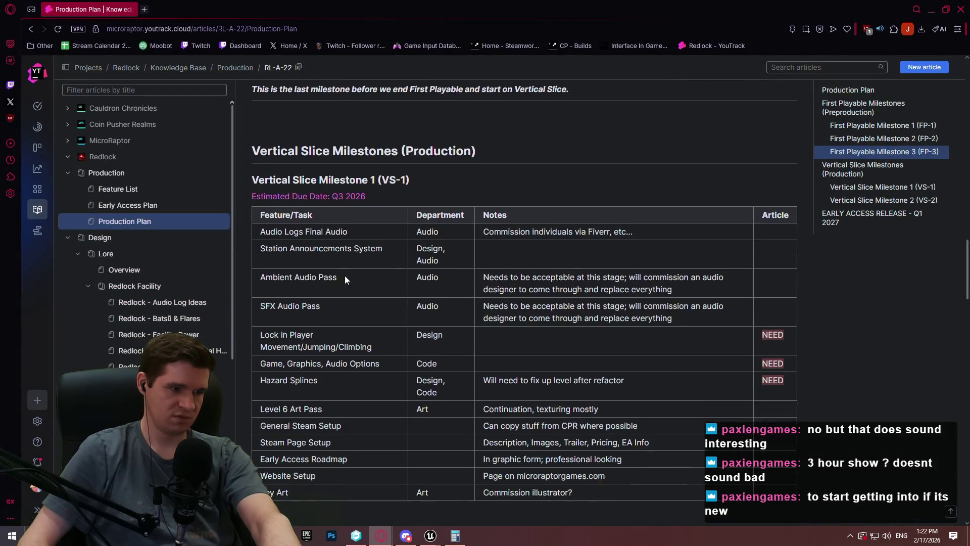
pyautogui.scroll(-1, 346, 278)
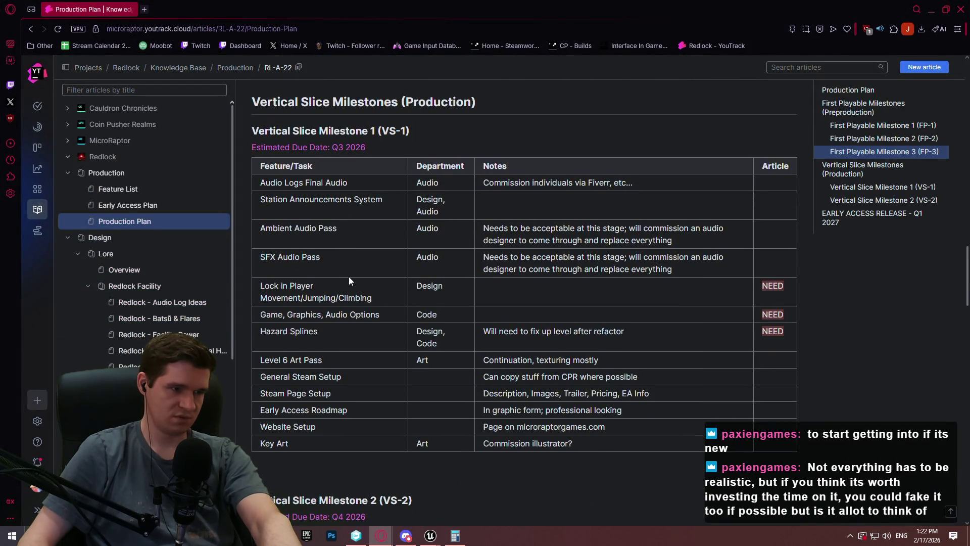
pyautogui.scroll(9, 352, 265)
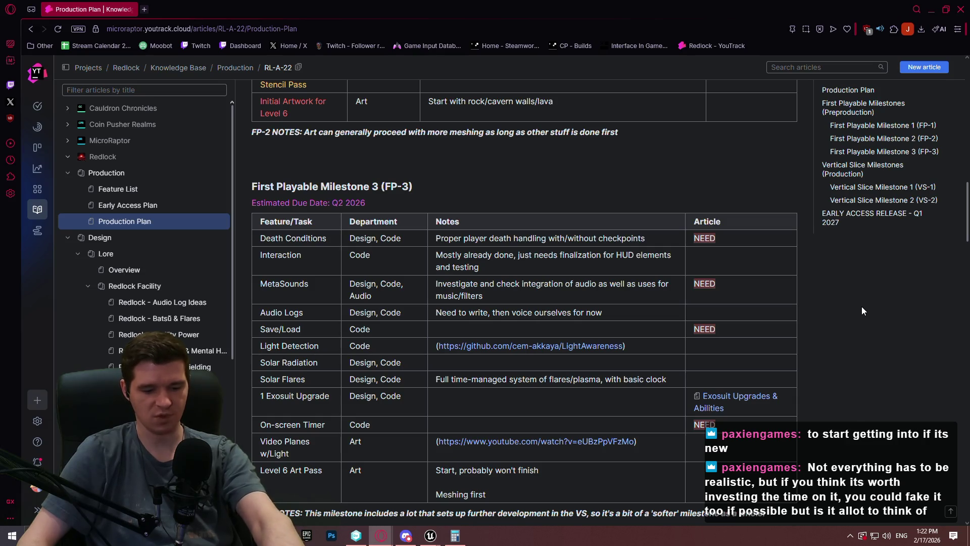
pyautogui.click(931, 9)
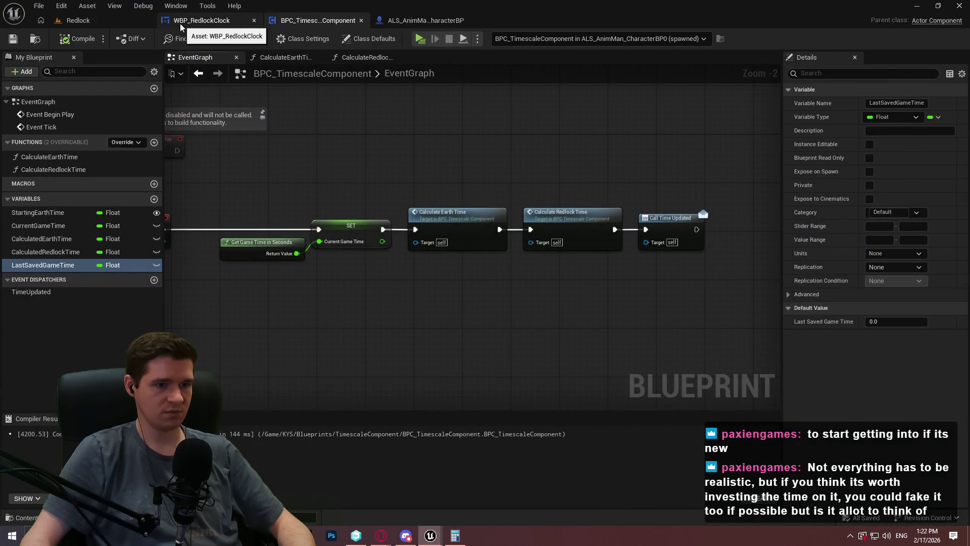
# Review the BPC_TimescaleComponent graph around Event Tick and Call Time Updated, then return to the Redlock level
pyautogui.moveTo(529, 141); pyautogui.dragTo(584, 124)
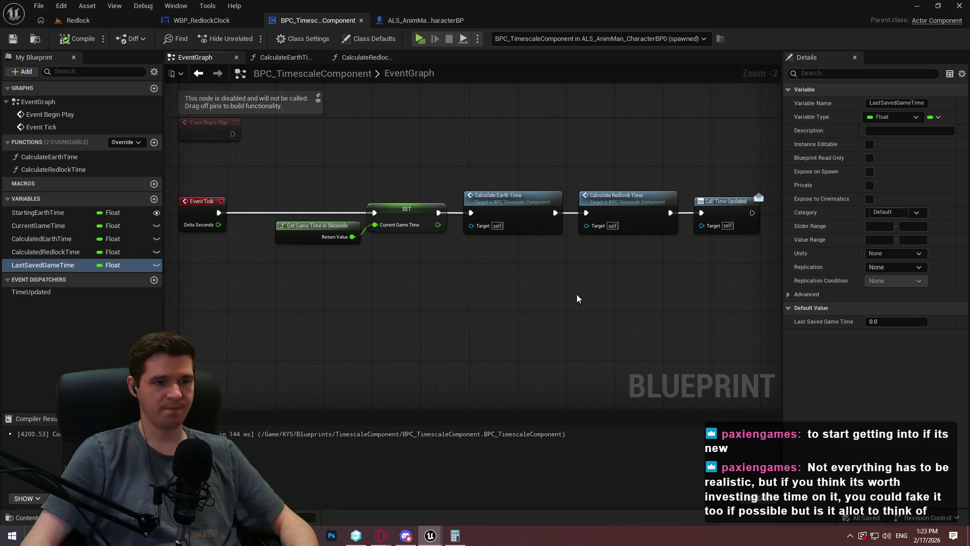
pyautogui.moveTo(650, 323); pyautogui.dragTo(755, 324)
pyautogui.click(414, 287)
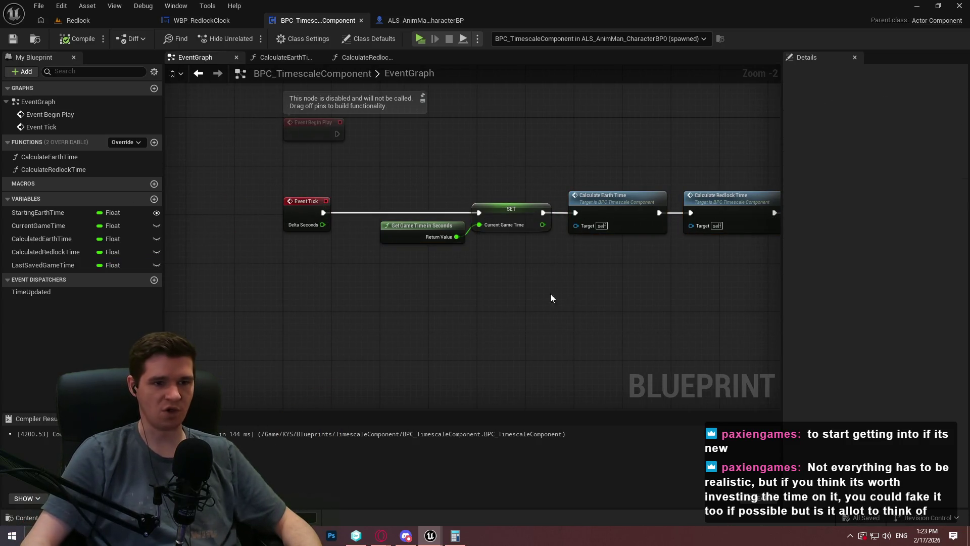
pyautogui.moveTo(556, 298); pyautogui.dragTo(444, 291)
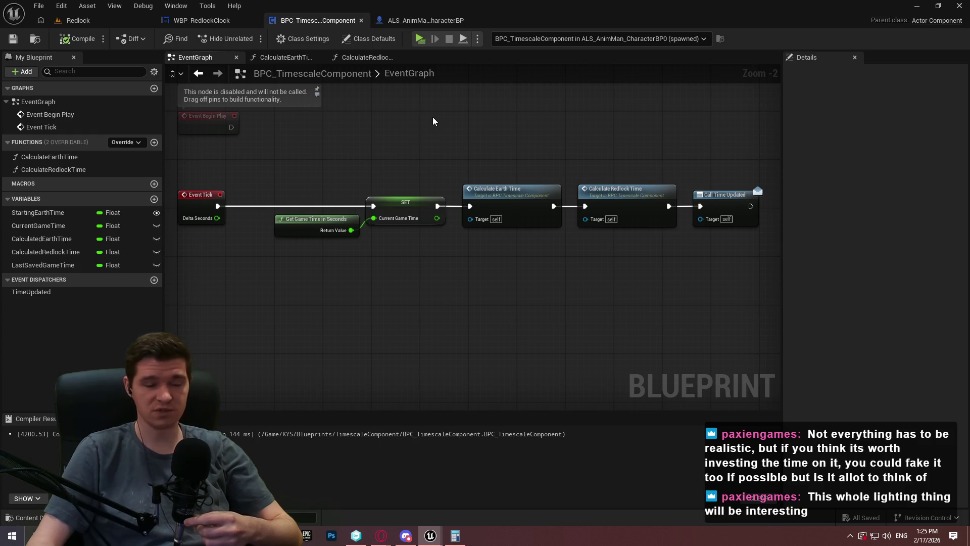
pyautogui.click(77, 19)
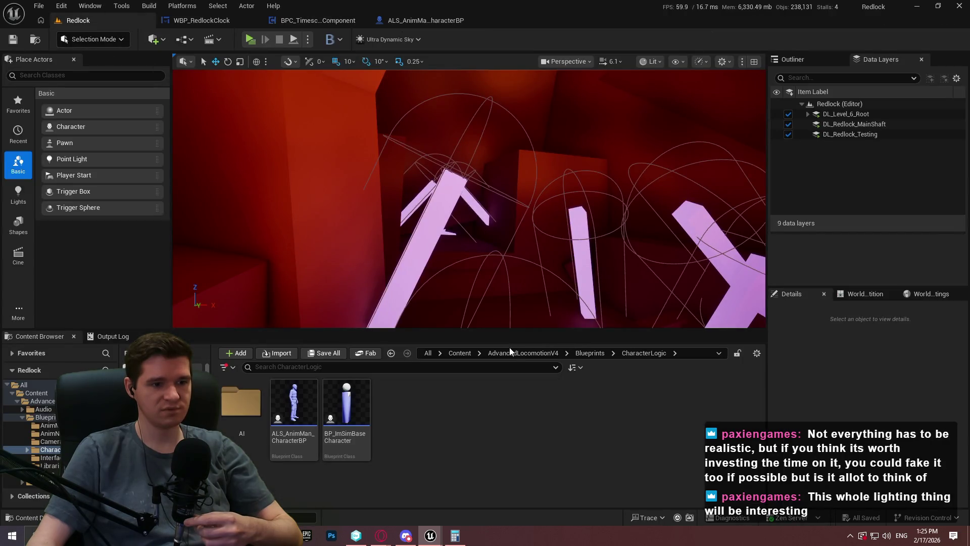
# Browse up from CharacterLogic to AdvancedLocomotionV4 and look around the level toward the lit ceiling
pyautogui.click(588, 352)
pyautogui.click(524, 354)
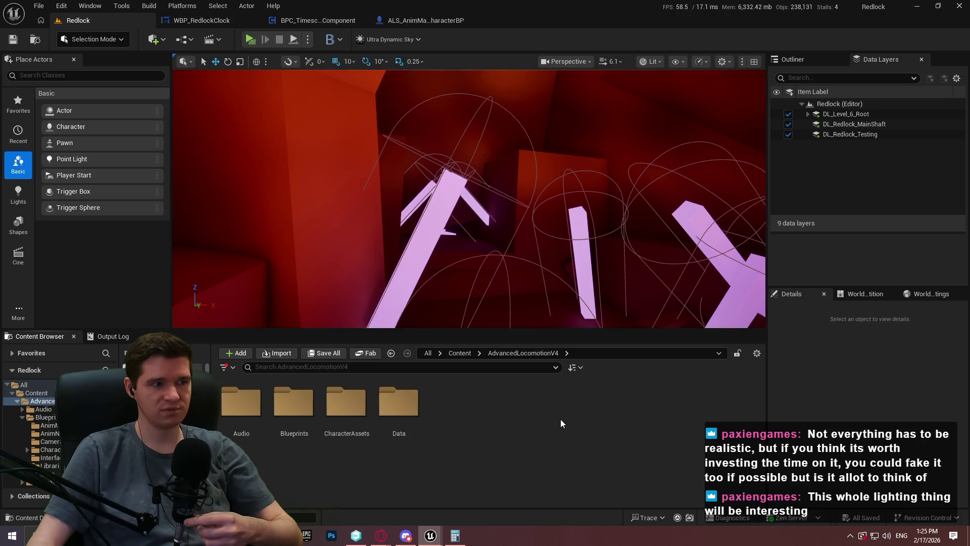
pyautogui.moveTo(579, 330)
pyautogui.mouseDown()
pyautogui.moveTo(574, 389)
pyautogui.moveTo(567, 325)
pyautogui.moveTo(569, 356)
pyautogui.mouseUp()
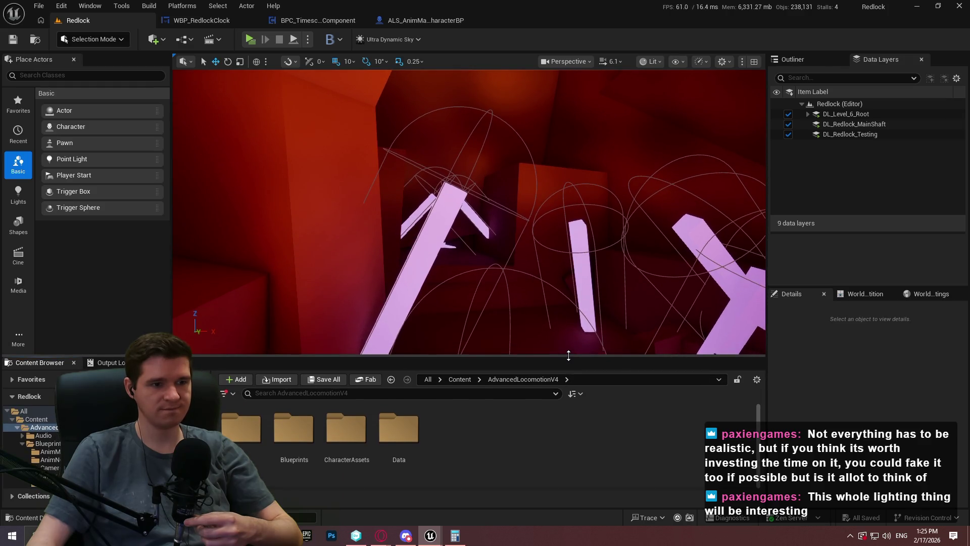
pyautogui.moveTo(556, 304); pyautogui.dragTo(531, 192)
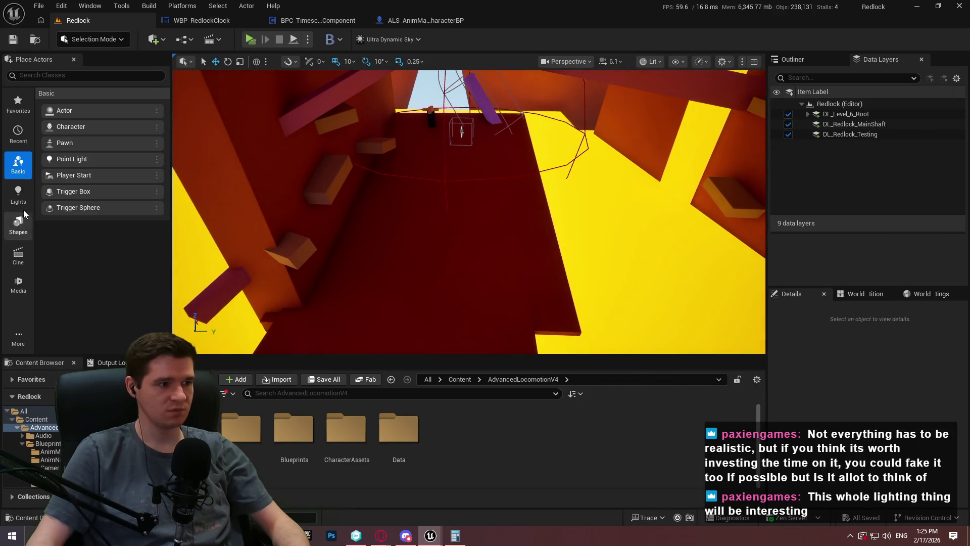
pyautogui.click(24, 201)
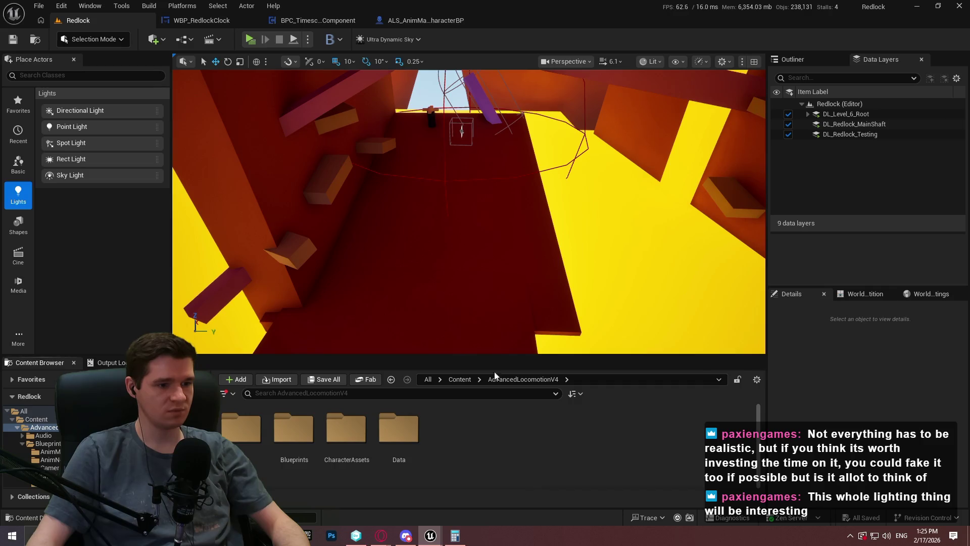
# Enlarge the Content Browser, open Content > KYS > Testing, and bring up the new-asset menu
pyautogui.click(464, 382)
pyautogui.scroll(-2, 657, 440)
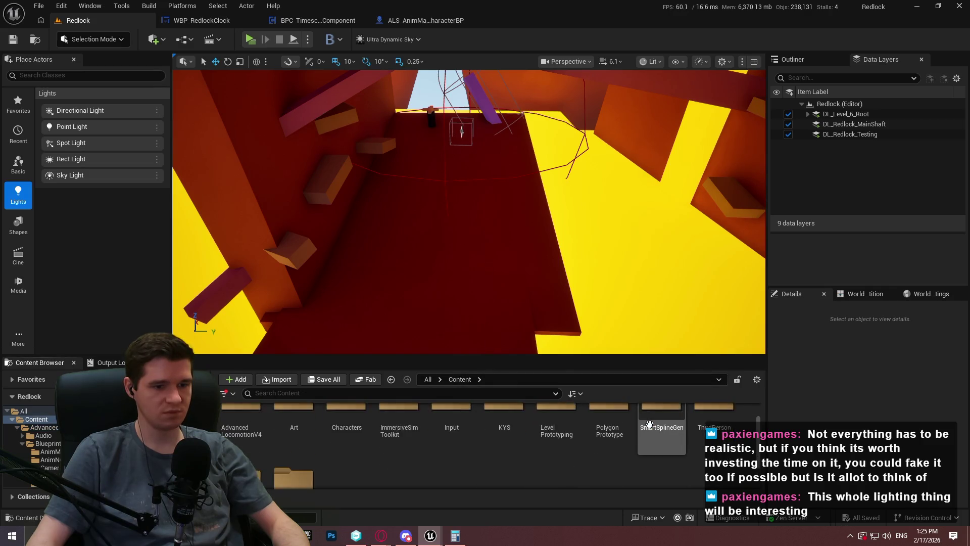
pyautogui.moveTo(623, 356); pyautogui.dragTo(623, 242)
pyautogui.doubleClick(504, 314)
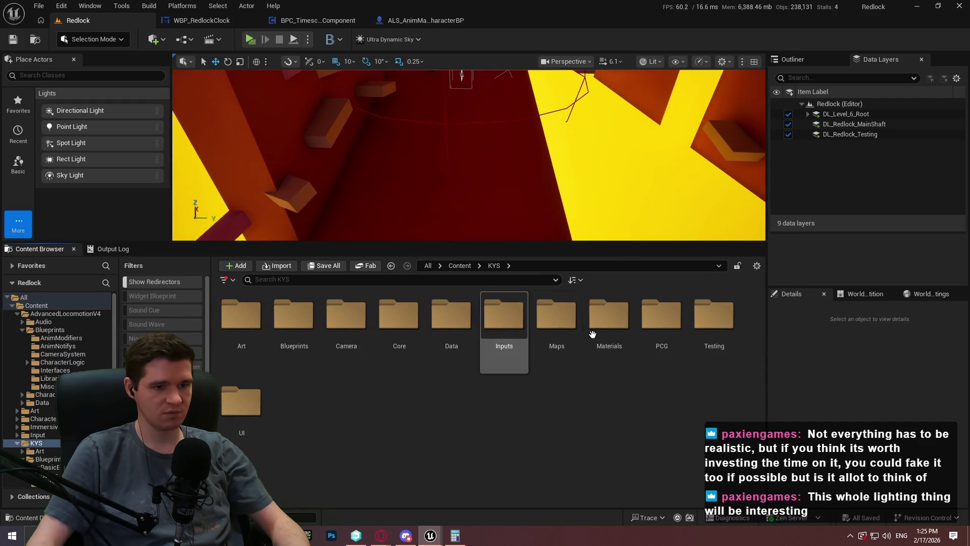
pyautogui.doubleClick(713, 314)
pyautogui.rightClick(633, 404)
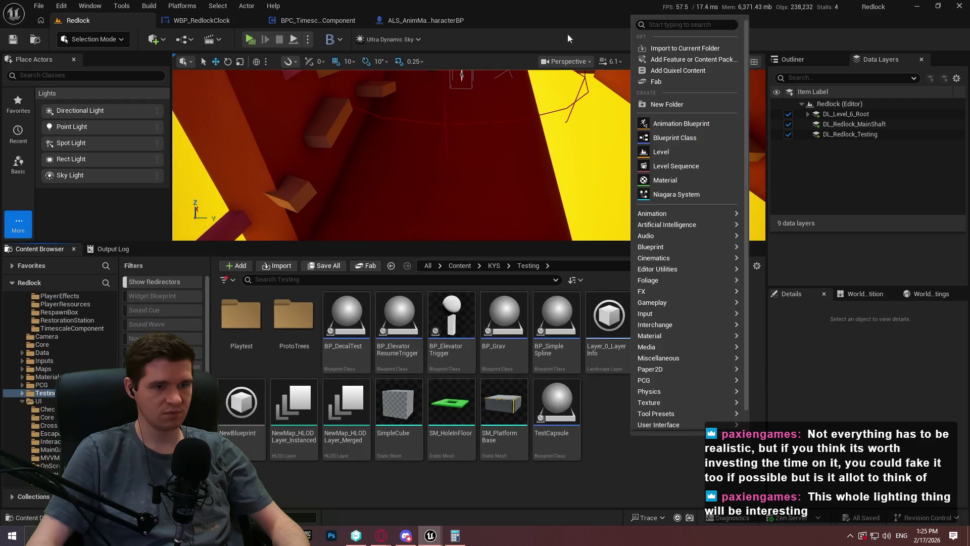
# Create an Actor Blueprint Class named BP_TestLightChange in Testing and open it
pyautogui.click(680, 138)
pyautogui.click(359, 193)
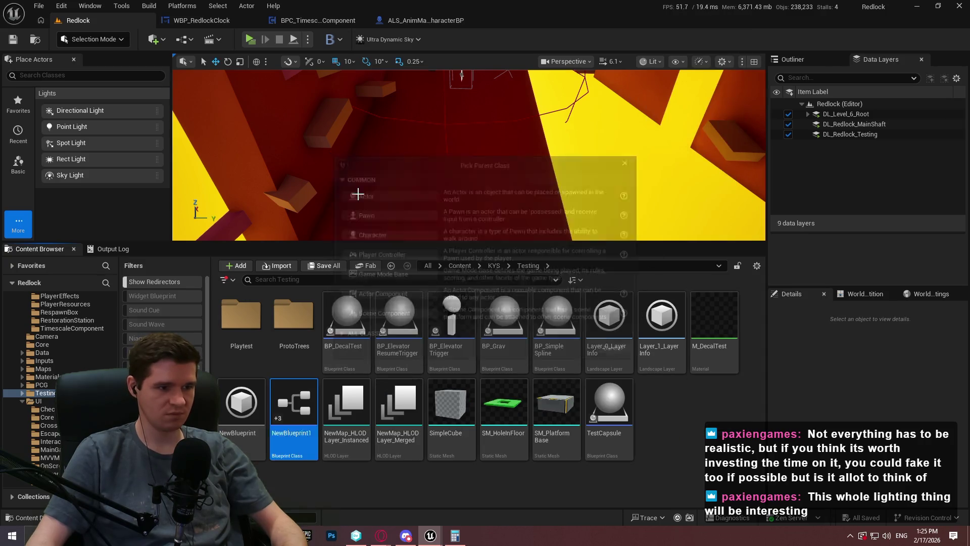
pyautogui.write('BP_TestL')
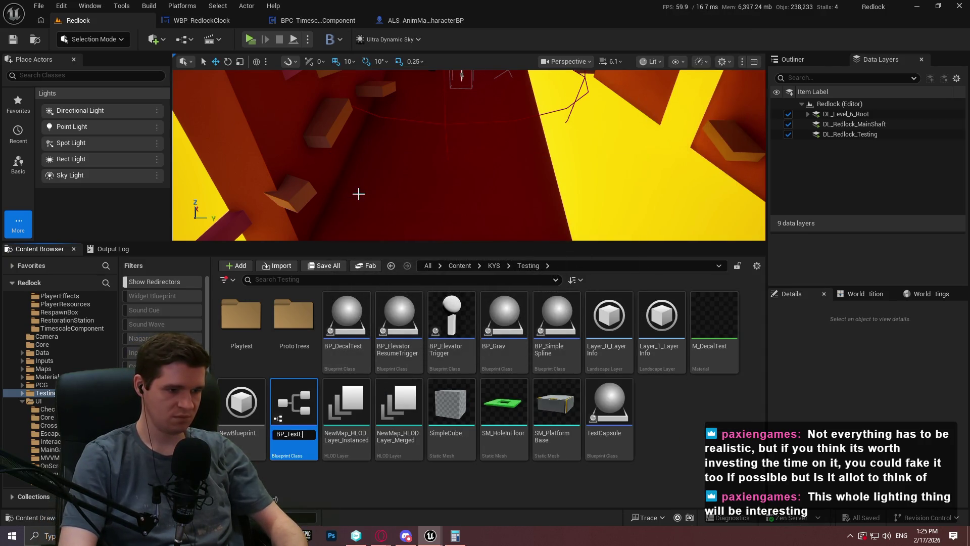
pyautogui.write('ightChange')
pyautogui.press('Return')
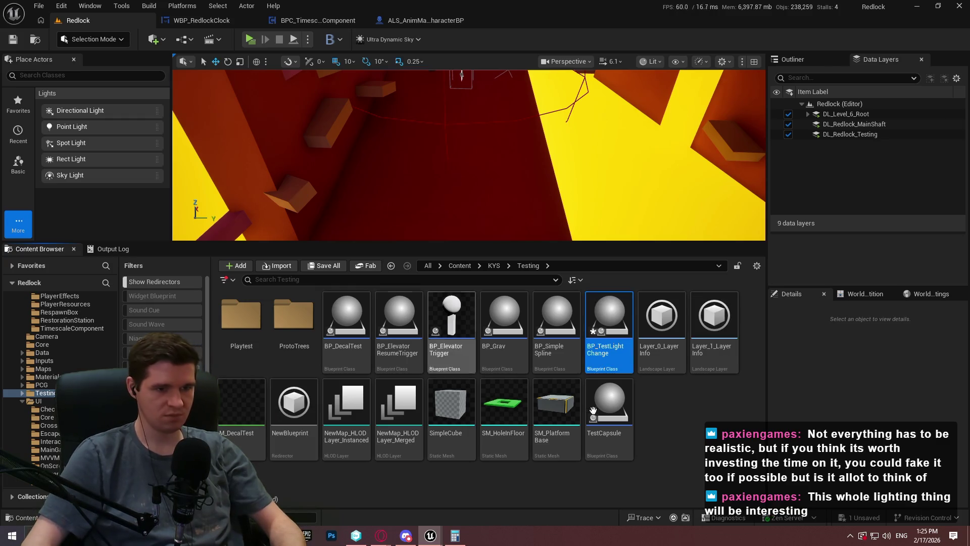
pyautogui.doubleClick(630, 360)
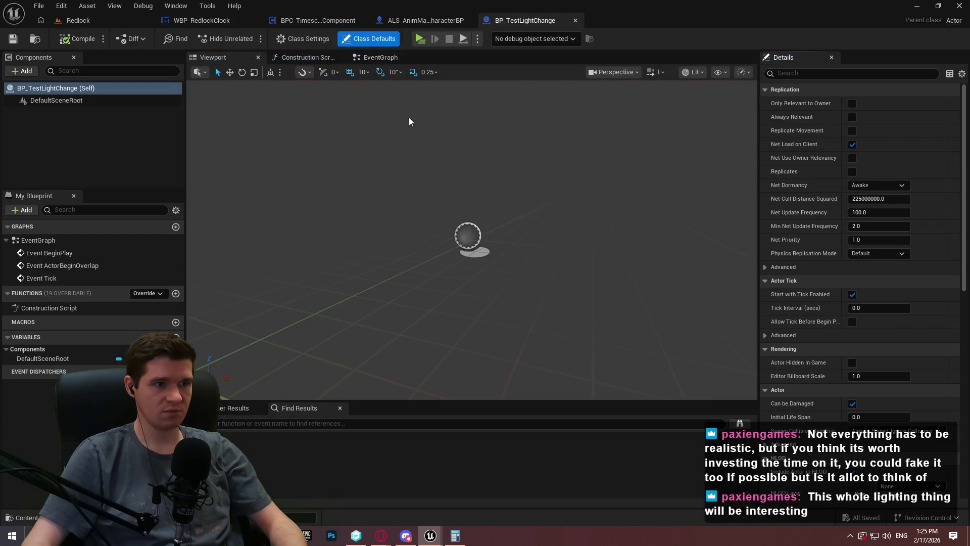
# Add a Get Player Timescale Component node to the EventGraph, then compile and save
pyautogui.click(393, 60)
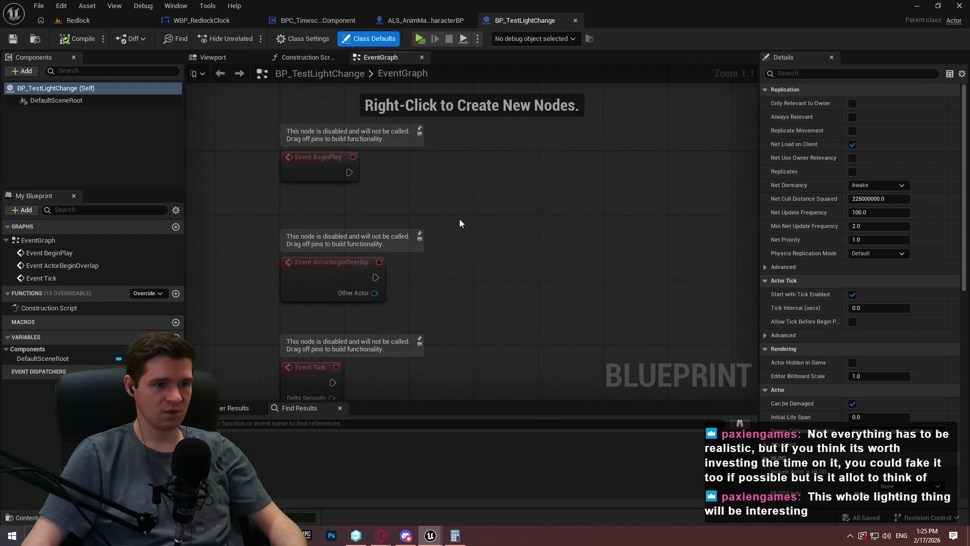
pyautogui.rightClick(459, 220)
pyautogui.write('get player')
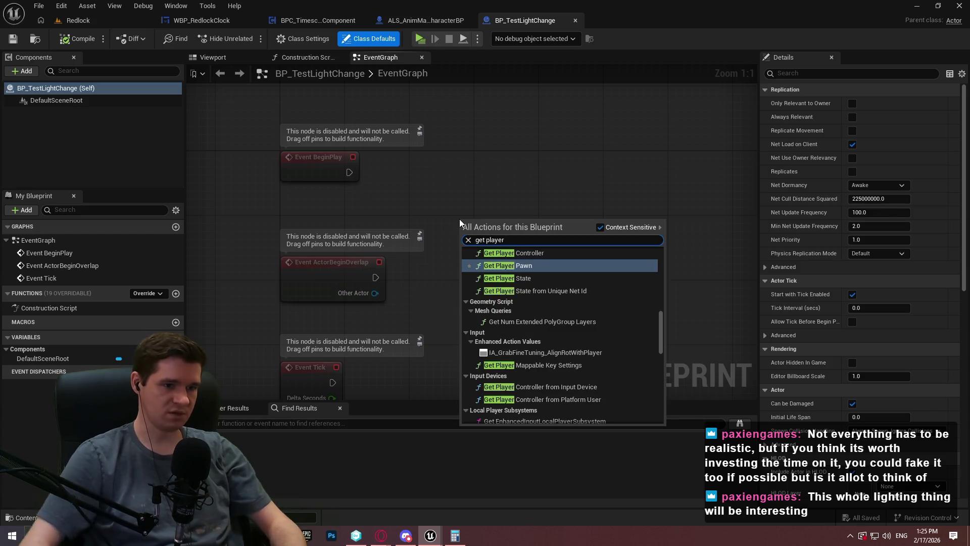
pyautogui.write(' time')
pyautogui.press('Return')
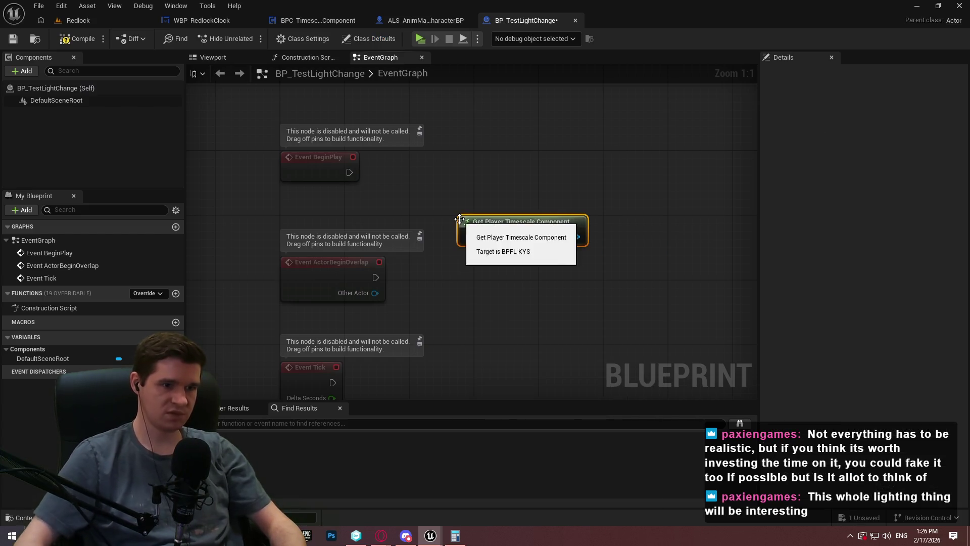
pyautogui.click(559, 134)
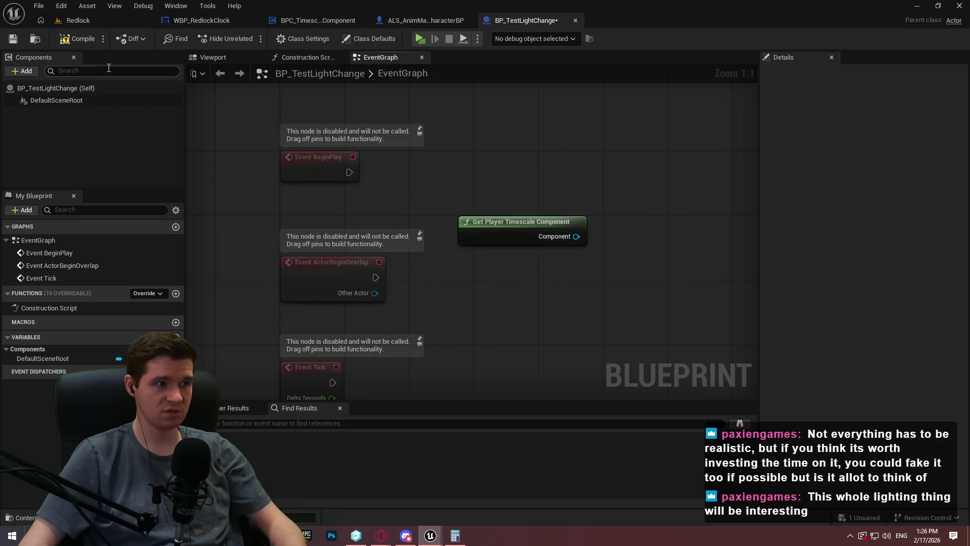
pyautogui.click(62, 40)
pyautogui.hotkey('ctrl', 's')
pyautogui.moveTo(640, 164); pyautogui.dragTo(540, 178)
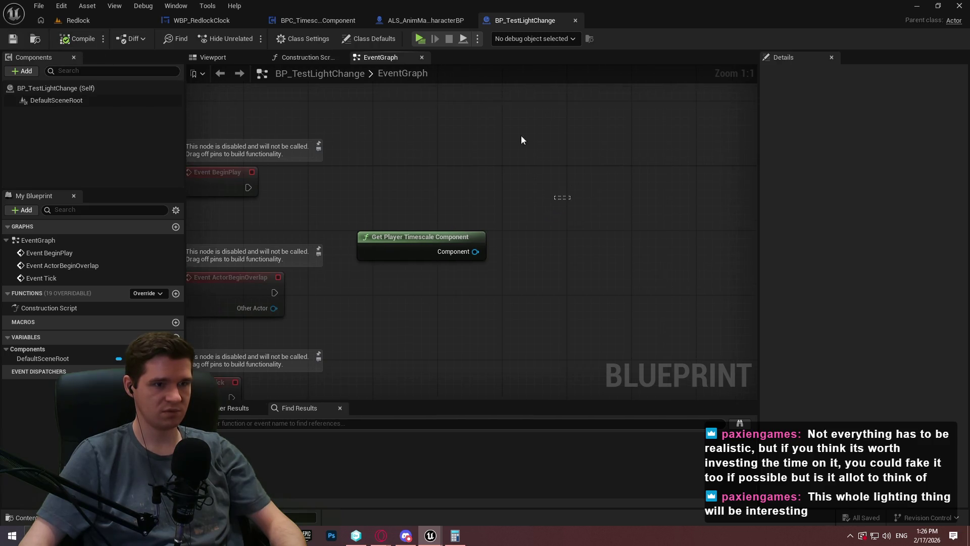
# Return to the BPC_TimescaleComponent graph around the Get Game Time and SET nodes
pyautogui.click(313, 23)
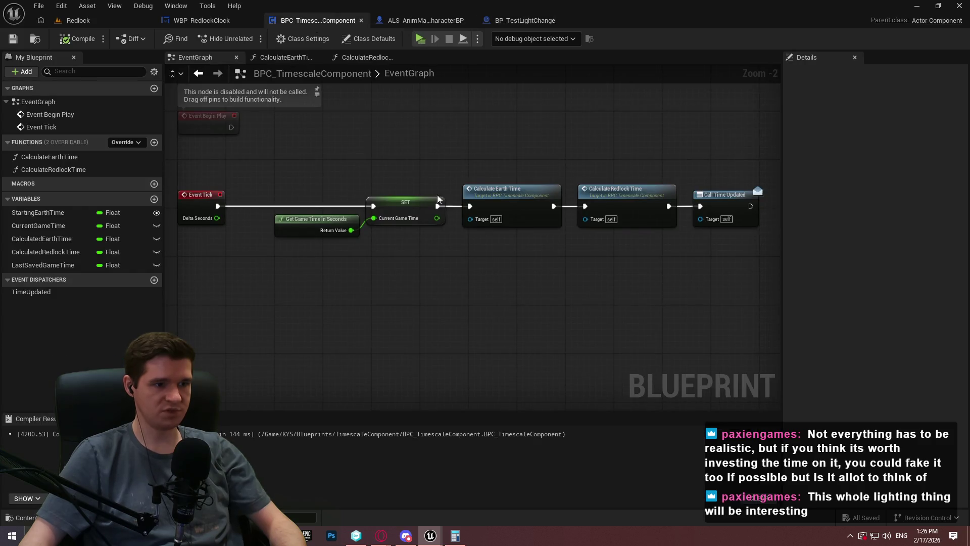
pyautogui.scroll(2, 450, 191)
pyautogui.scroll(-2, 416, 270)
pyautogui.moveTo(388, 276)
pyautogui.mouseDown()
pyautogui.moveTo(514, 268)
pyautogui.moveTo(399, 259)
pyautogui.mouseUp()
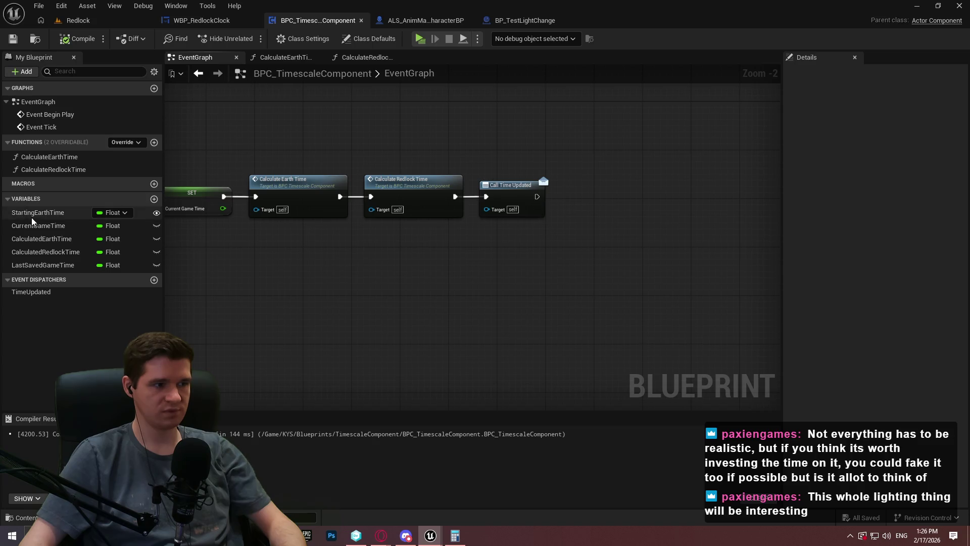
# Add a new event dispatcher named DayPassed to BPC_TimescaleComponent
pyautogui.click(154, 279)
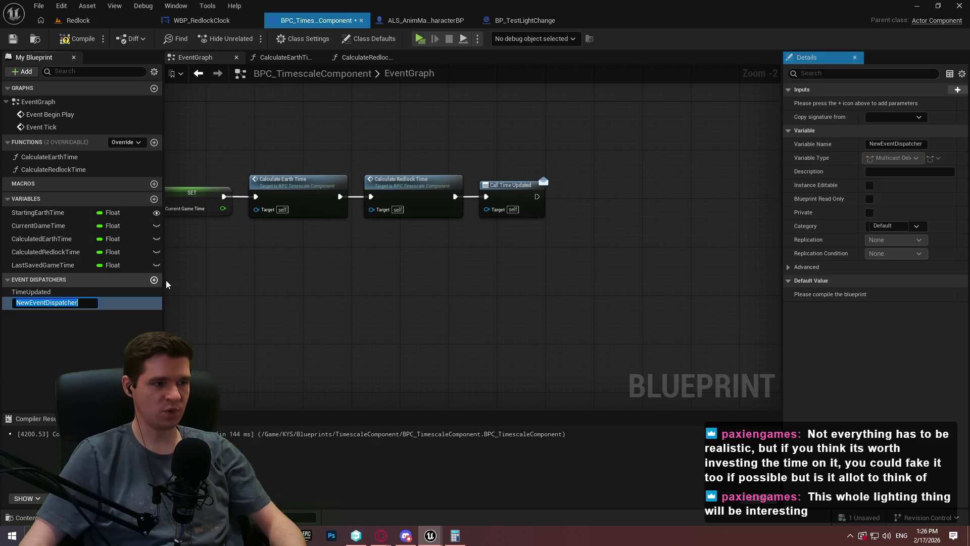
pyautogui.write('D')
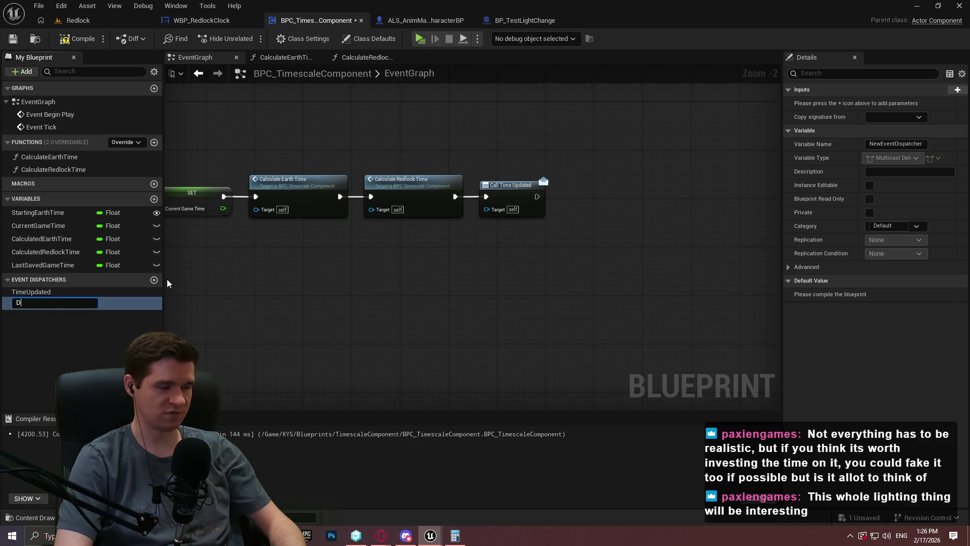
pyautogui.write('ay')
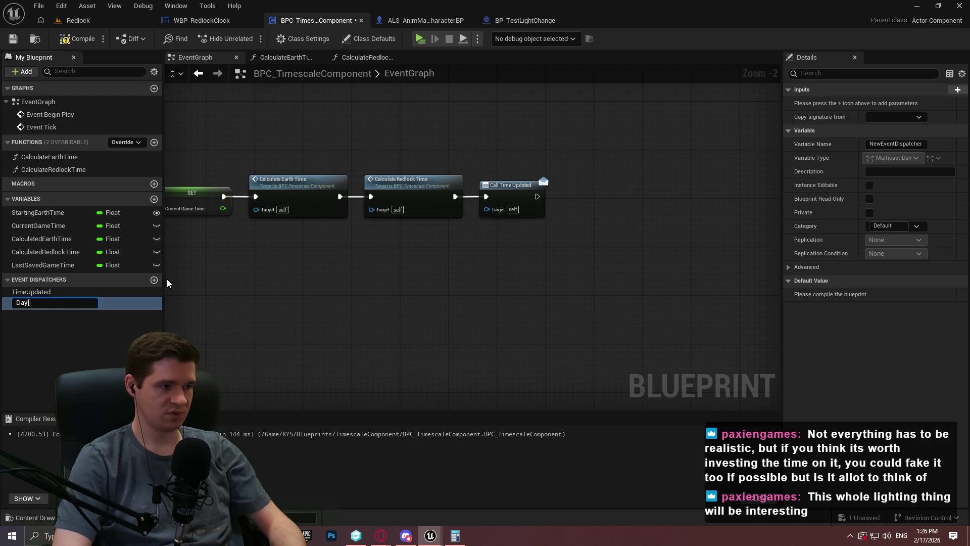
pyautogui.write('Passed')
pyautogui.press('Return')
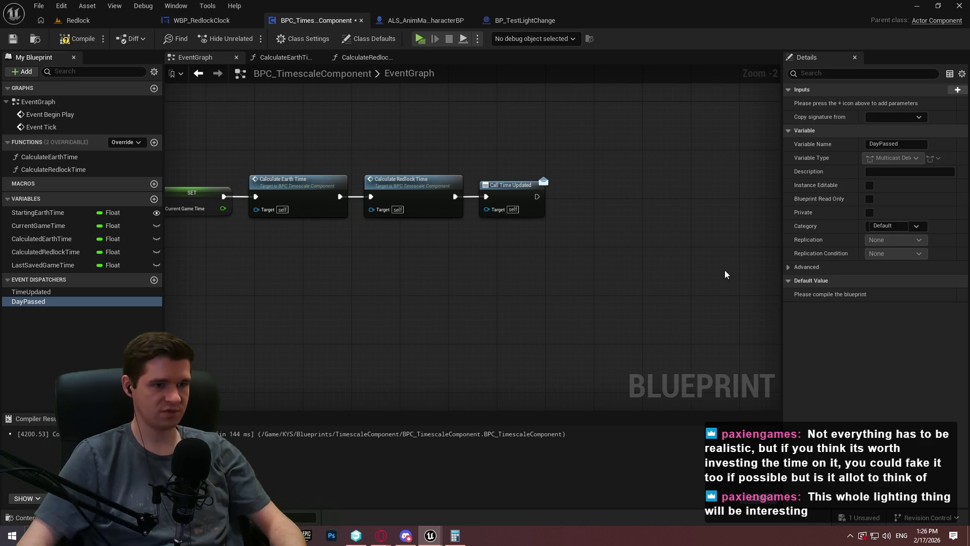
pyautogui.moveTo(302, 233); pyautogui.dragTo(376, 234)
pyautogui.moveTo(243, 174)
pyautogui.mouseDown()
pyautogui.moveTo(226, 181)
pyautogui.moveTo(334, 188)
pyautogui.moveTo(246, 203)
pyautogui.mouseUp()
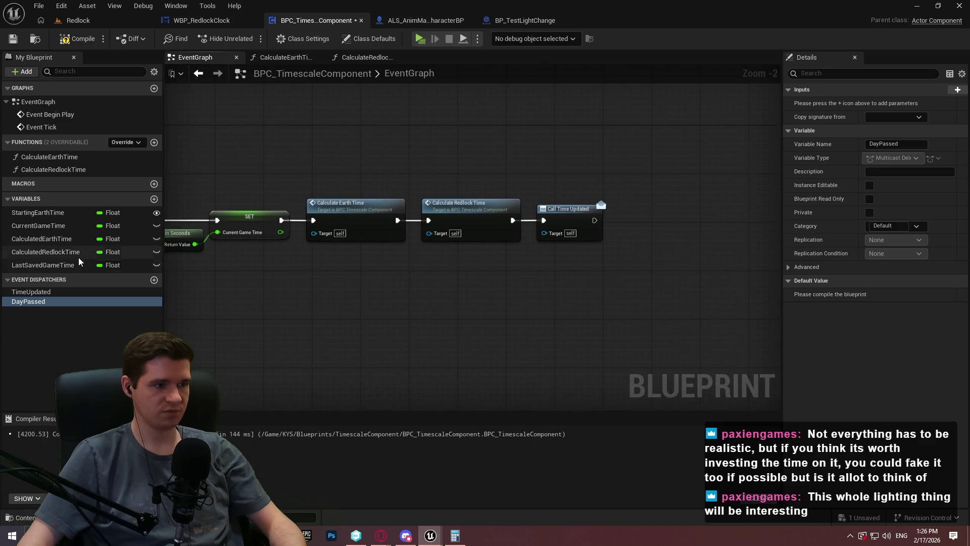
# Add a Calculated Earth Time getter feeding an == comparison, followed by a Do Once node
pyautogui.moveTo(42, 238)
pyautogui.mouseDown()
pyautogui.moveTo(618, 290)
pyautogui.moveTo(571, 275)
pyautogui.mouseUp()
pyautogui.click(617, 282)
pyautogui.moveTo(645, 271)
pyautogui.mouseDown()
pyautogui.moveTo(517, 276)
pyautogui.moveTo(553, 269)
pyautogui.moveTo(531, 283)
pyautogui.moveTo(643, 239)
pyautogui.moveTo(465, 208)
pyautogui.moveTo(460, 218)
pyautogui.mouseUp()
pyautogui.scroll(1, 517, 277)
pyautogui.write('=')
pyautogui.press('Return')
pyautogui.write('do once')
pyautogui.press('Return')
# Add a Call Day Passed node, arrange the new nodes, and wire Do Once Completed into it
pyautogui.click(28, 301)
pyautogui.moveTo(28, 302); pyautogui.dragTo(647, 258)
pyautogui.click(666, 278)
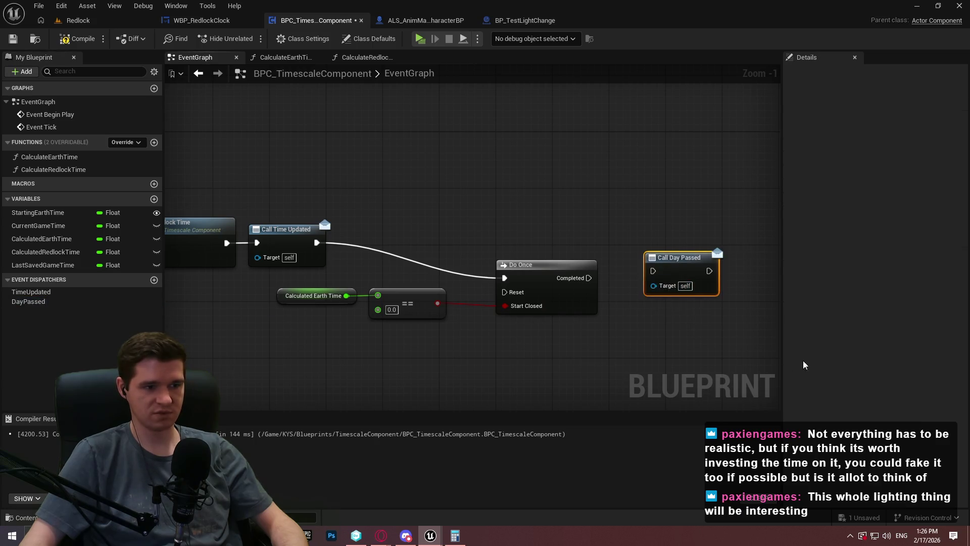
pyautogui.moveTo(707, 354)
pyautogui.mouseDown()
pyautogui.moveTo(368, 225)
pyautogui.moveTo(362, 241)
pyautogui.mouseUp()
pyautogui.moveTo(706, 345)
pyautogui.mouseDown()
pyautogui.moveTo(332, 229)
pyautogui.moveTo(343, 227)
pyautogui.mouseUp()
pyautogui.moveTo(329, 295)
pyautogui.mouseDown()
pyautogui.moveTo(457, 344)
pyautogui.moveTo(411, 327)
pyautogui.mouseUp()
pyautogui.scroll(1, 487, 239)
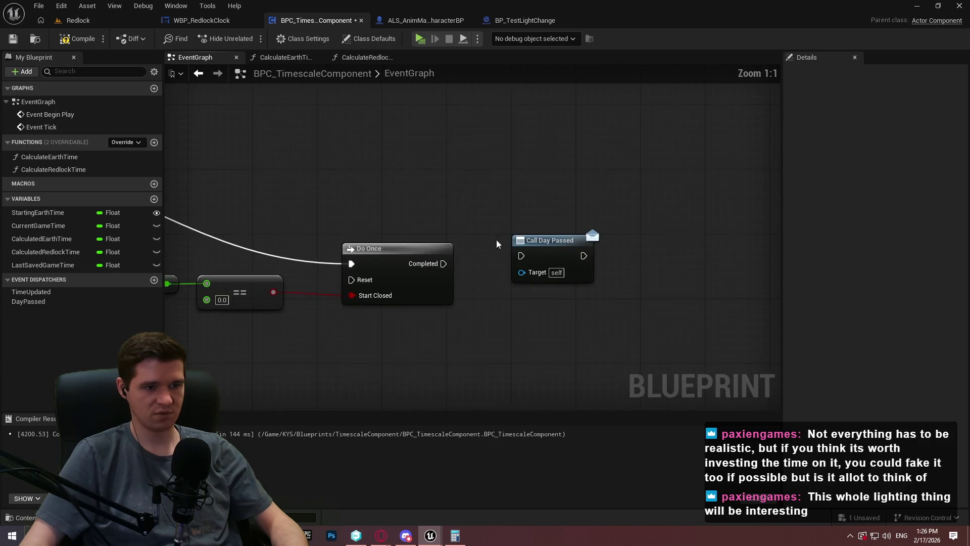
pyautogui.moveTo(523, 255)
pyautogui.mouseDown()
pyautogui.moveTo(435, 264)
pyautogui.moveTo(444, 263)
pyautogui.mouseUp()
pyautogui.moveTo(564, 251)
pyautogui.mouseDown()
pyautogui.moveTo(512, 259)
pyautogui.moveTo(536, 274)
pyautogui.mouseUp()
pyautogui.moveTo(475, 249); pyautogui.dragTo(498, 250)
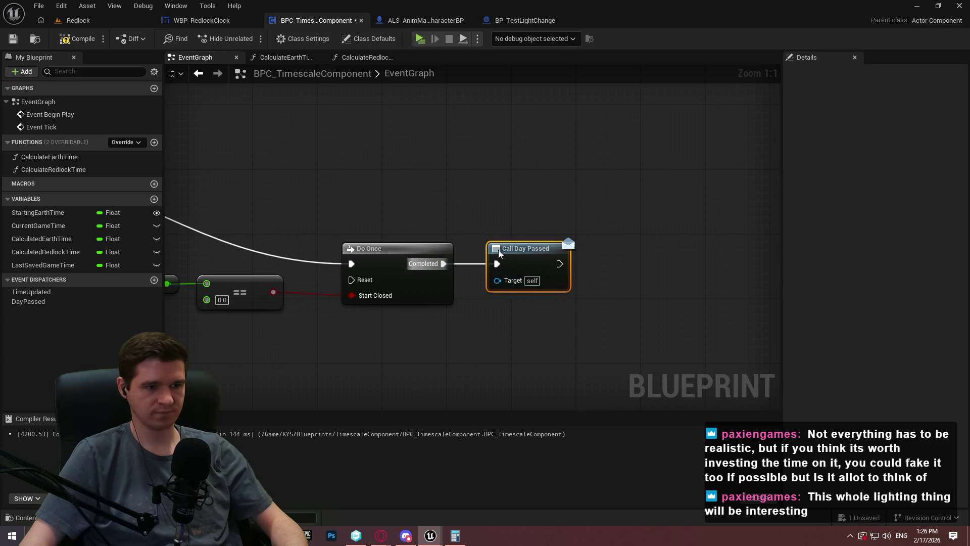
pyautogui.moveTo(559, 318); pyautogui.dragTo(645, 287)
pyautogui.click(523, 20)
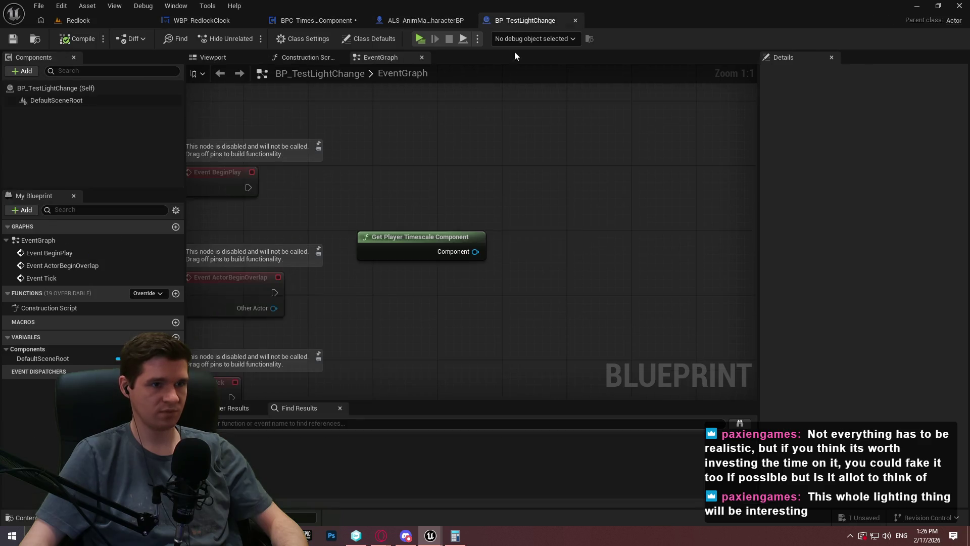
# Add Bind Event to Day Passed on the timescale component, driven by Event BeginPlay
pyautogui.moveTo(455, 238); pyautogui.dragTo(563, 230)
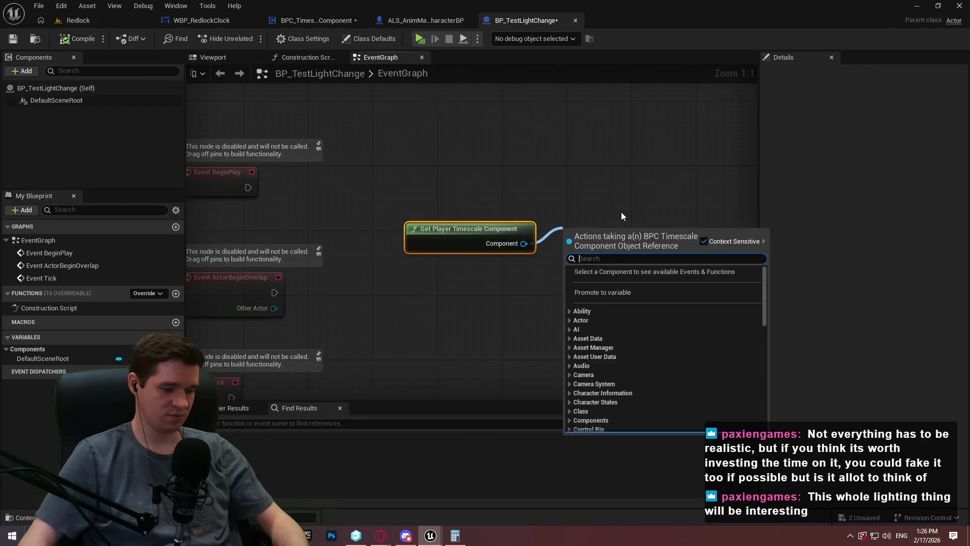
pyautogui.write('bind event')
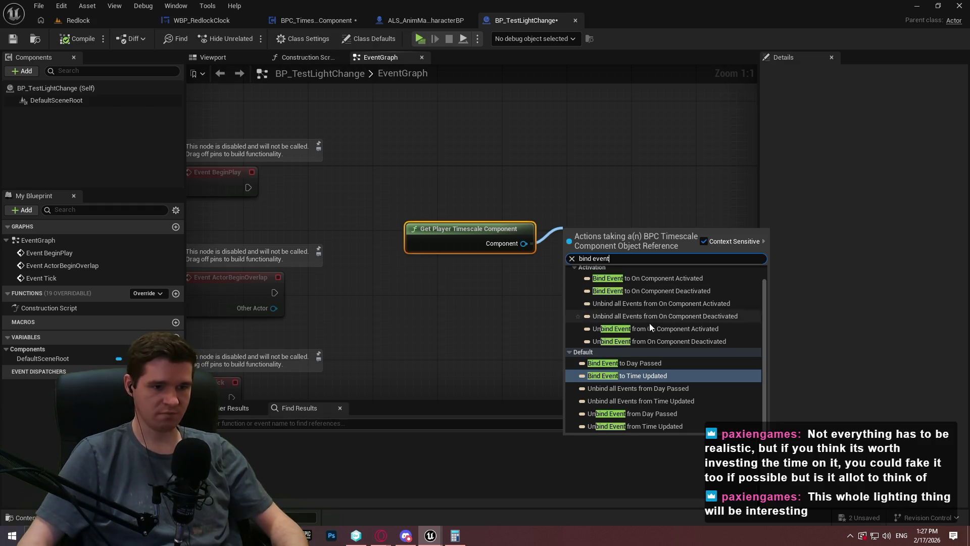
pyautogui.click(658, 364)
pyautogui.moveTo(568, 244); pyautogui.dragTo(247, 188)
pyautogui.moveTo(580, 210)
pyautogui.mouseDown()
pyautogui.moveTo(689, 138)
pyautogui.moveTo(685, 152)
pyautogui.mouseUp()
pyautogui.moveTo(466, 202); pyautogui.dragTo(579, 179)
pyautogui.click(659, 242)
pyautogui.moveTo(660, 241); pyautogui.dragTo(545, 225)
# Compile with F7 and inspect the graph after the unconnected Event pin error
pyautogui.press('F7')
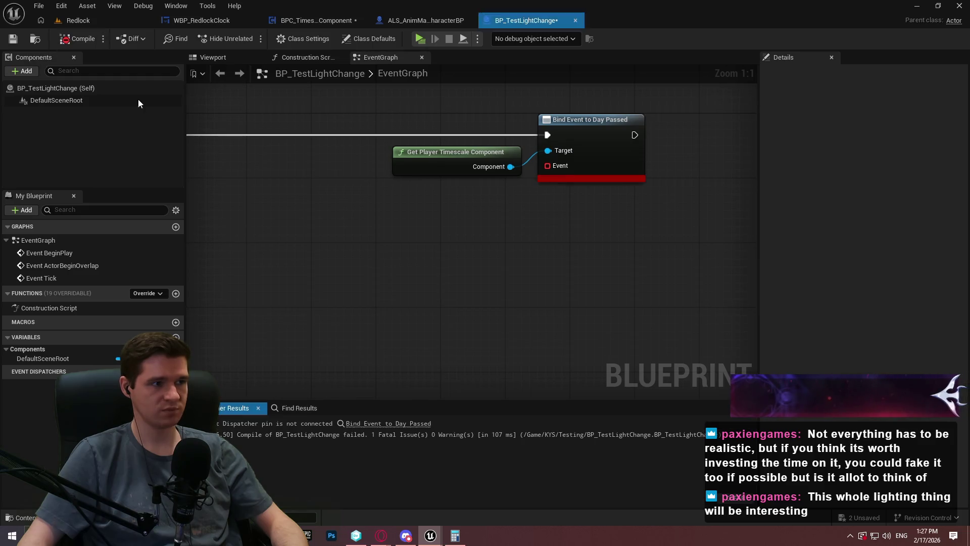
pyautogui.moveTo(390, 329)
pyautogui.mouseDown()
pyautogui.moveTo(612, 226)
pyautogui.moveTo(547, 257)
pyautogui.mouseUp()
pyautogui.scroll(-1, 548, 257)
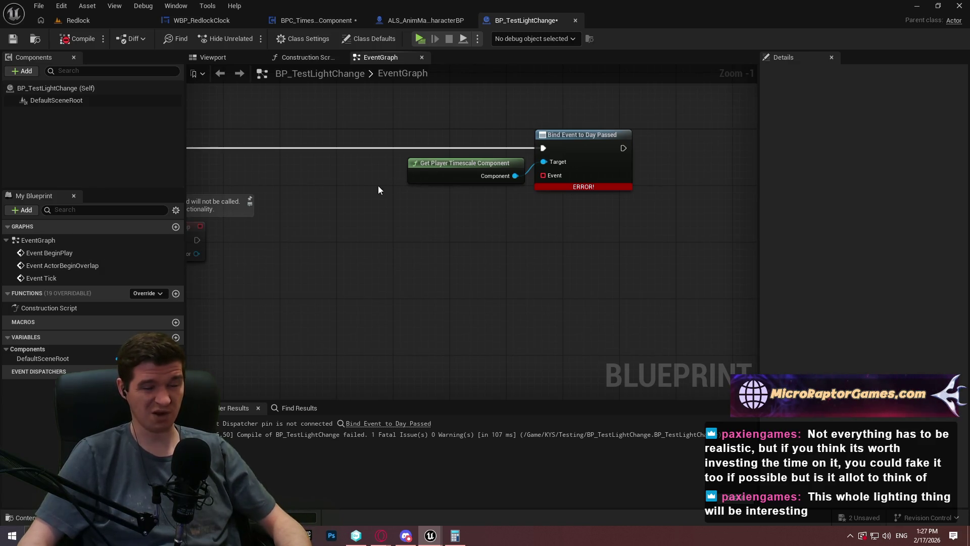
pyautogui.moveTo(365, 181)
pyautogui.mouseDown()
pyautogui.moveTo(515, 101)
pyautogui.moveTo(420, 225)
pyautogui.moveTo(450, 188)
pyautogui.moveTo(546, 151)
pyautogui.mouseUp()
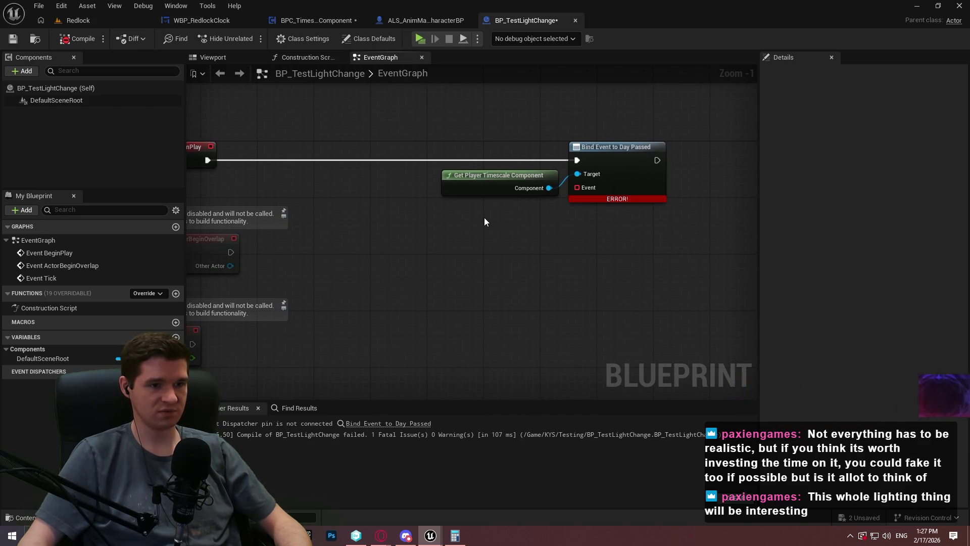
pyautogui.moveTo(480, 219)
pyautogui.mouseDown()
pyautogui.moveTo(581, 148)
pyautogui.moveTo(480, 191)
pyautogui.moveTo(503, 277)
pyautogui.mouseUp()
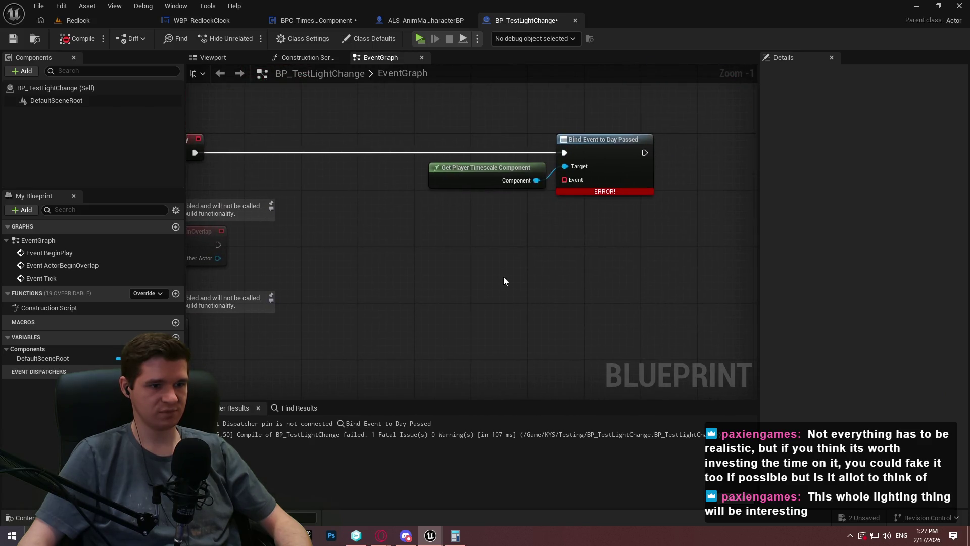
# Replace a mistaken Add Timeline Component node with a Timeline node named Timeline, and open it
pyautogui.rightClick(504, 277)
pyautogui.write('timeline')
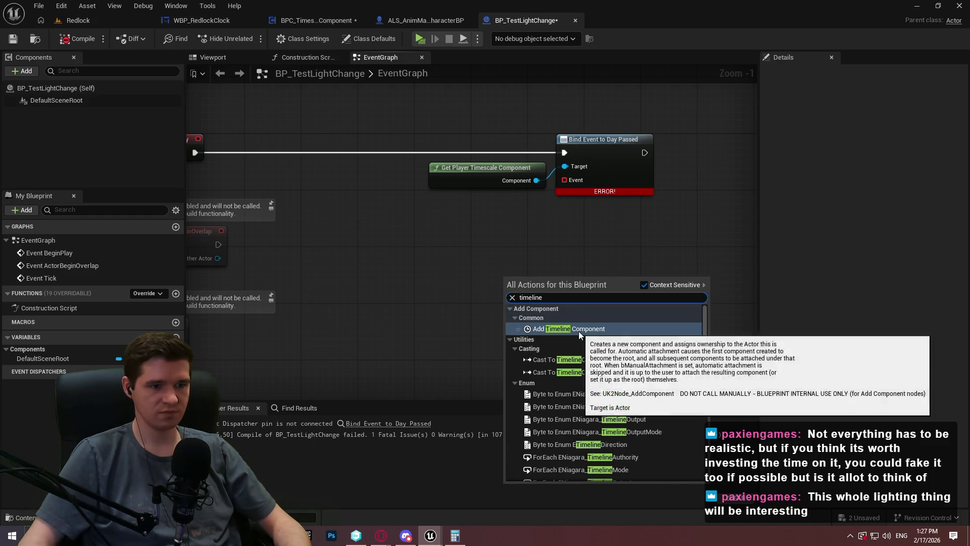
pyautogui.click(578, 331)
pyautogui.press('Delete')
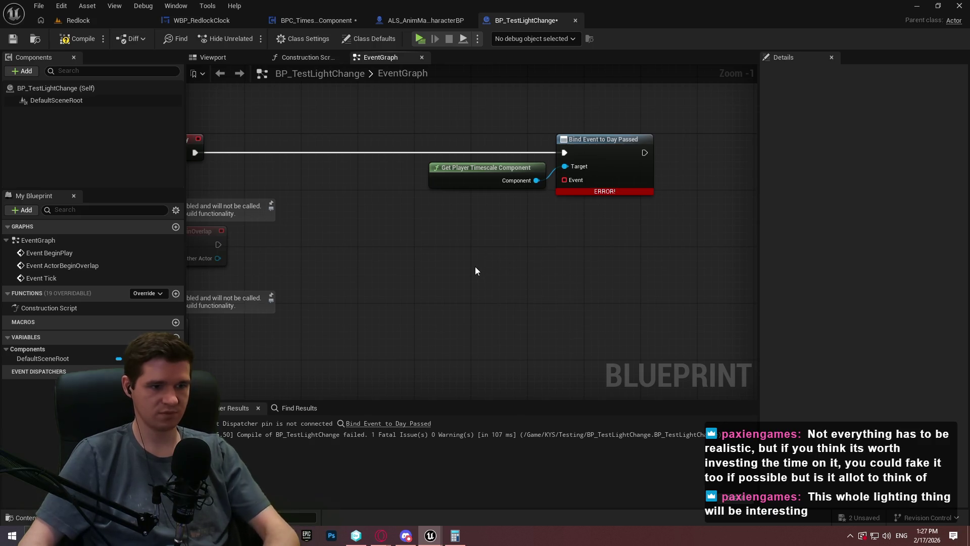
pyautogui.rightClick(475, 266)
pyautogui.write('timeline')
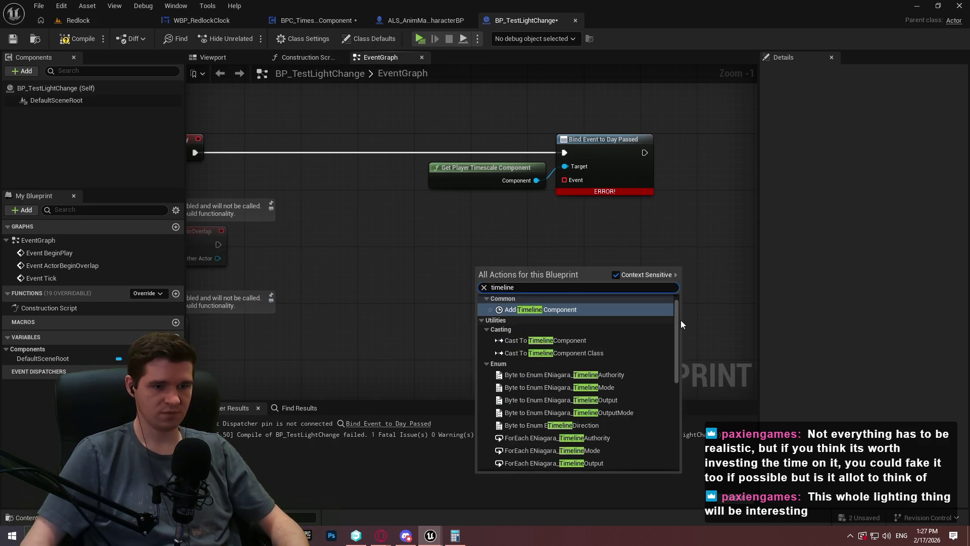
pyautogui.scroll(-3, 657, 443)
pyautogui.click(590, 464)
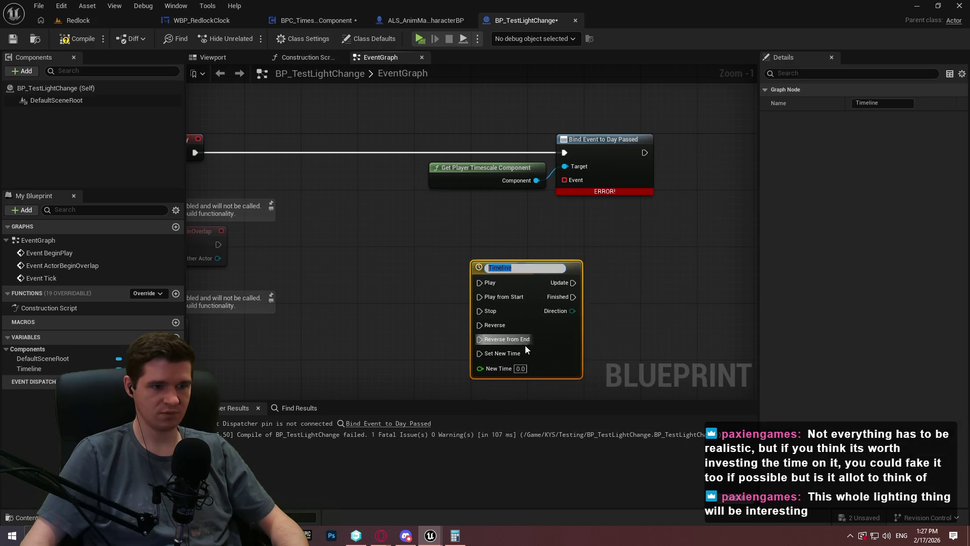
pyautogui.press('Return')
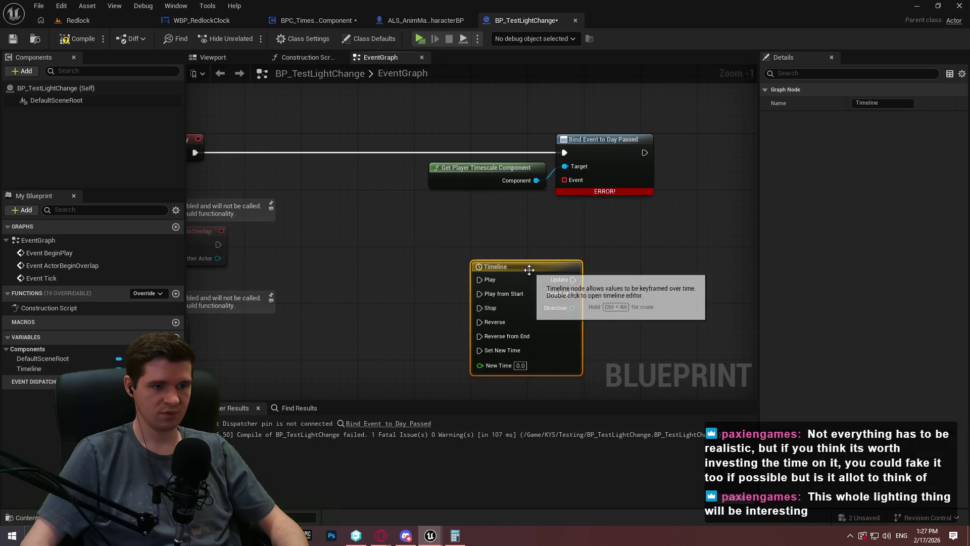
pyautogui.doubleClick(535, 264)
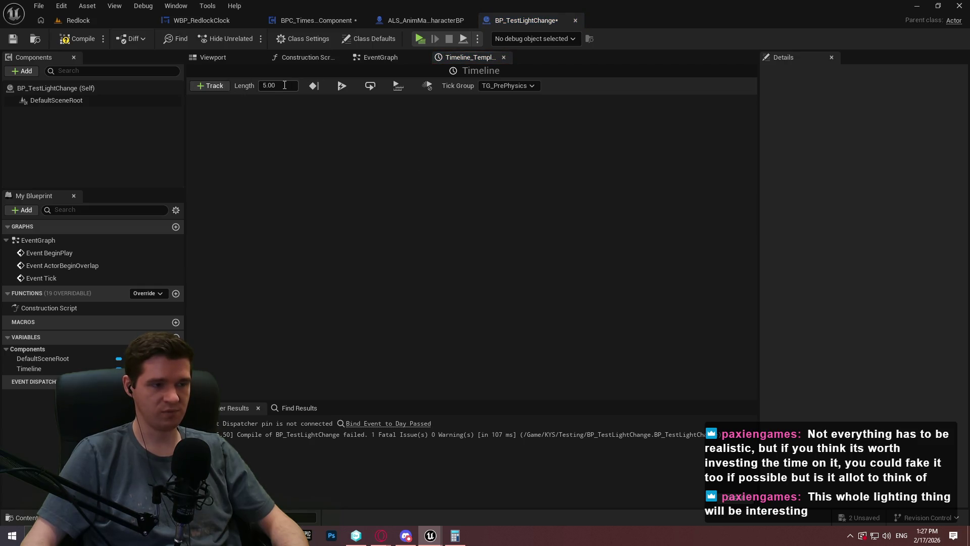
# Set the Timeline length to 3 and add a float track named NewTrack_0
pyautogui.hotkey('ctrl', 'a')
pyautogui.write('3')
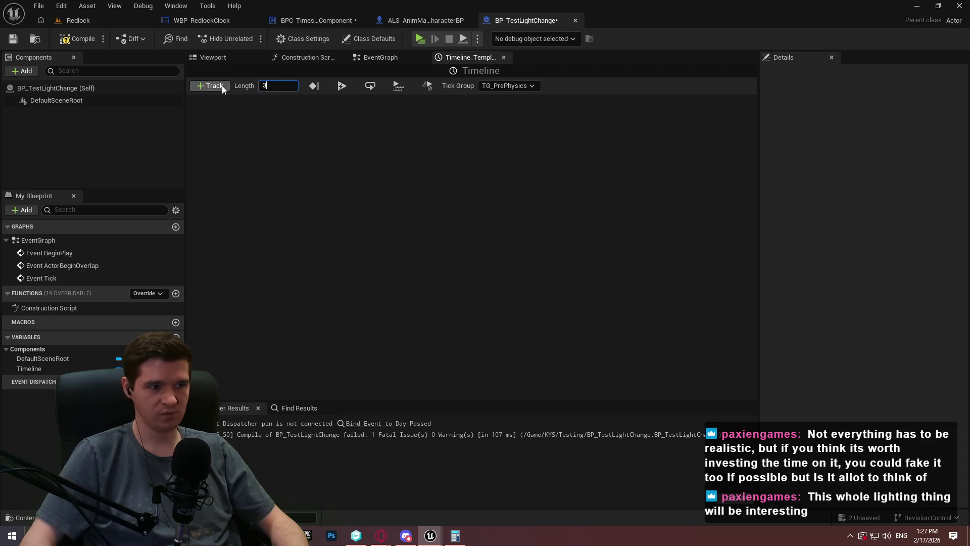
pyautogui.press('Return')
pyautogui.click(206, 89)
pyautogui.click(242, 101)
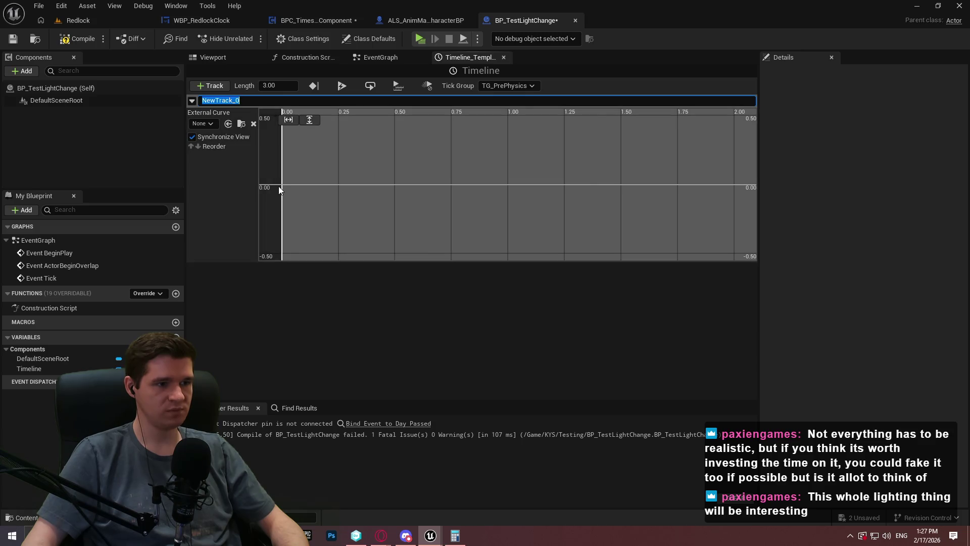
pyautogui.click(301, 194)
# Add the first curve key at time 0 with value 0
pyautogui.rightClick(290, 178)
pyautogui.click(317, 204)
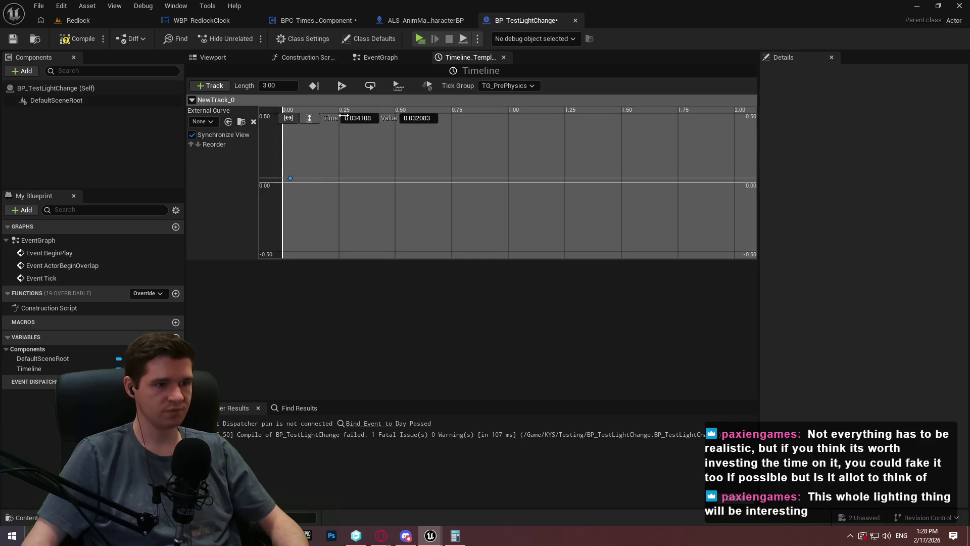
pyautogui.click(354, 119)
pyautogui.write('0')
pyautogui.press('Return')
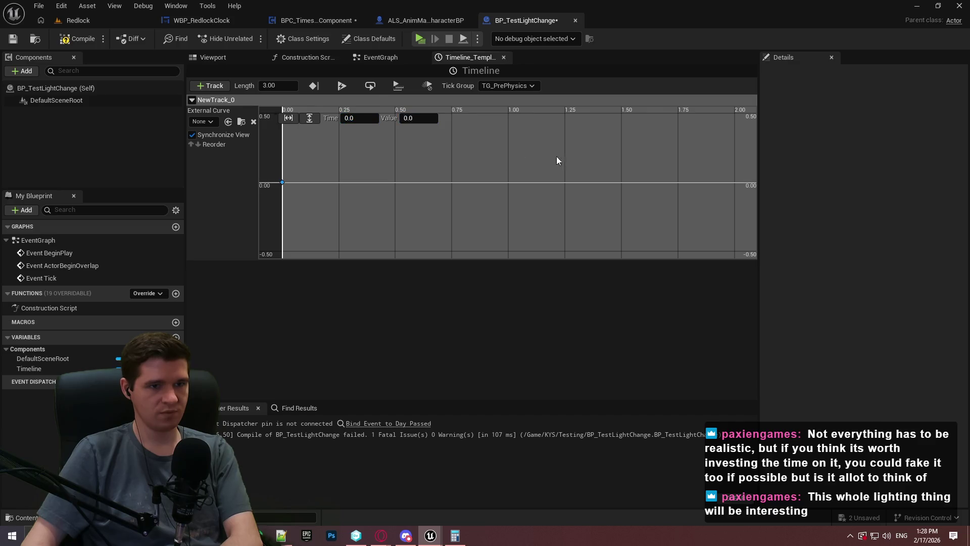
pyautogui.click(545, 161)
# Add a second key at time 3.00 with value 1, then compile and save
pyautogui.scroll(-4, 576, 160)
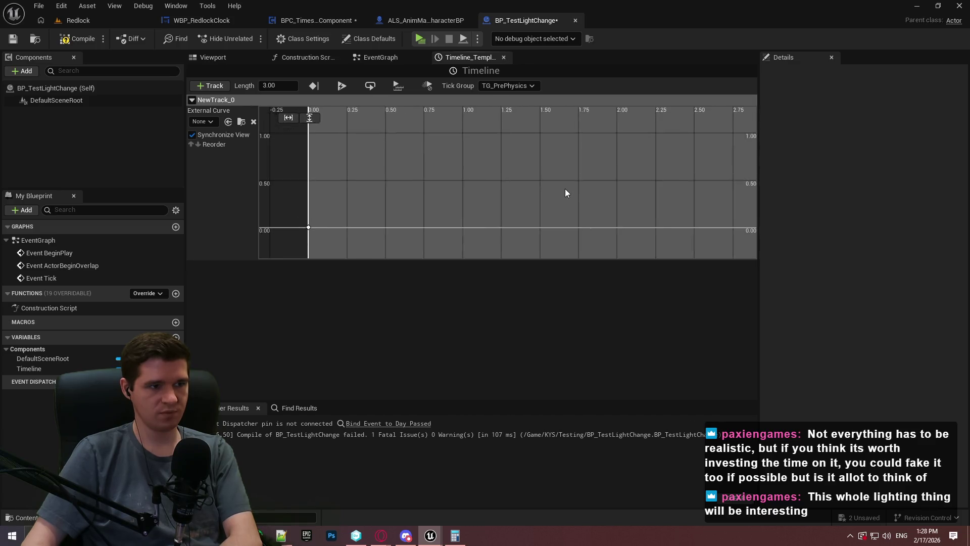
pyautogui.scroll(-2, 564, 194)
pyautogui.rightClick(688, 149)
pyautogui.click(705, 170)
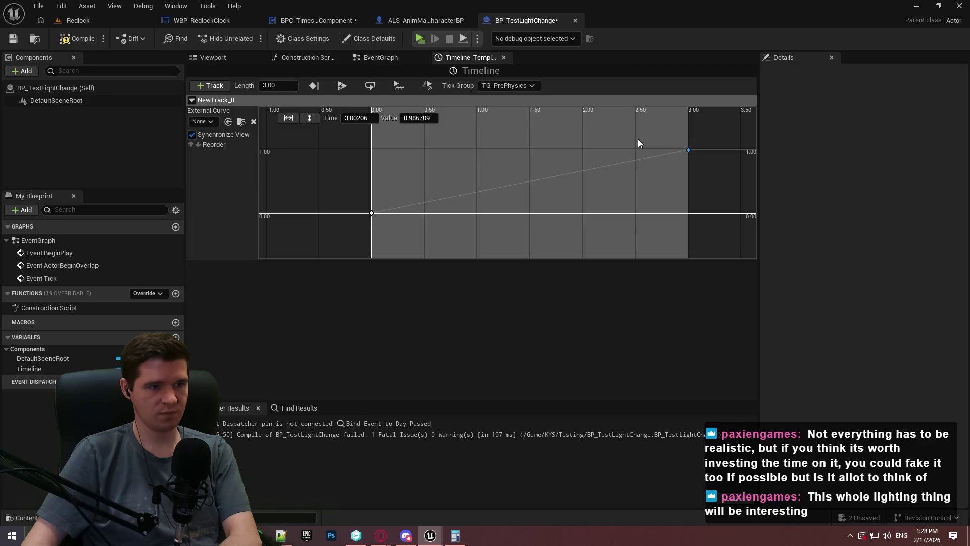
pyautogui.click(429, 126)
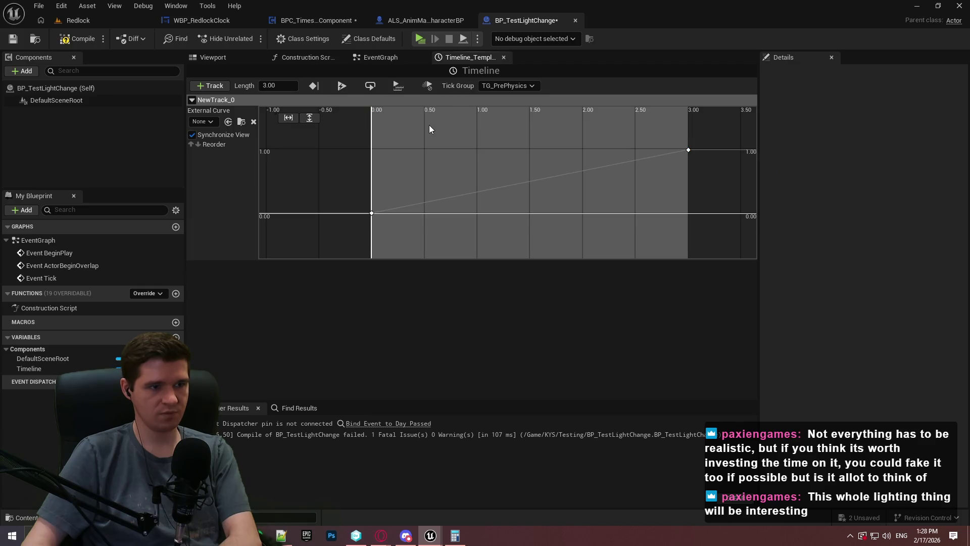
pyautogui.click(689, 151)
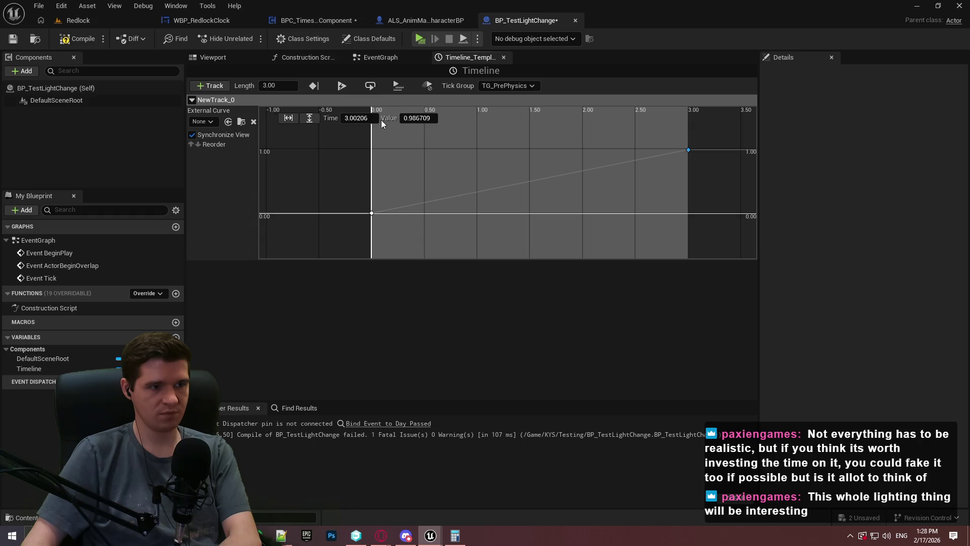
pyautogui.write('31')
pyautogui.press('Return')
pyautogui.click(681, 161)
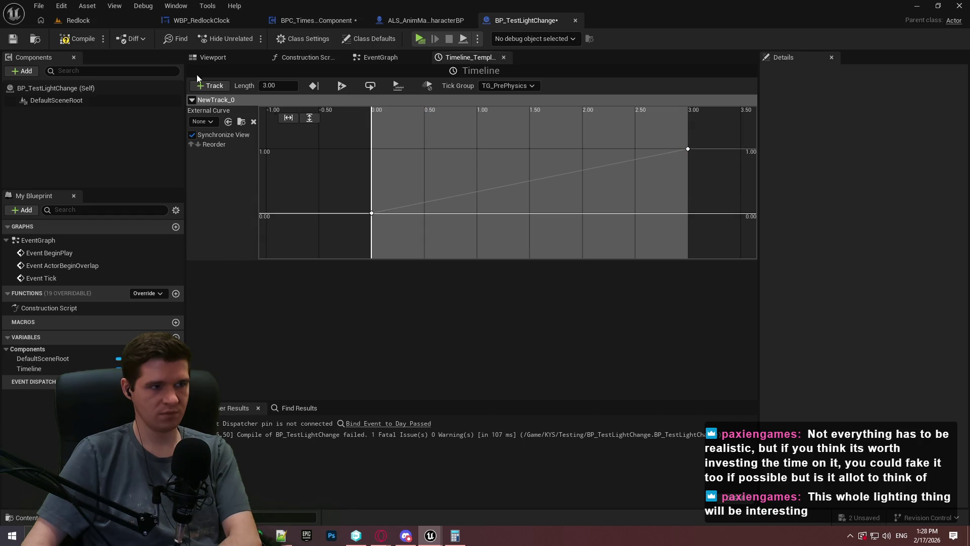
pyautogui.click(77, 38)
pyautogui.click(12, 40)
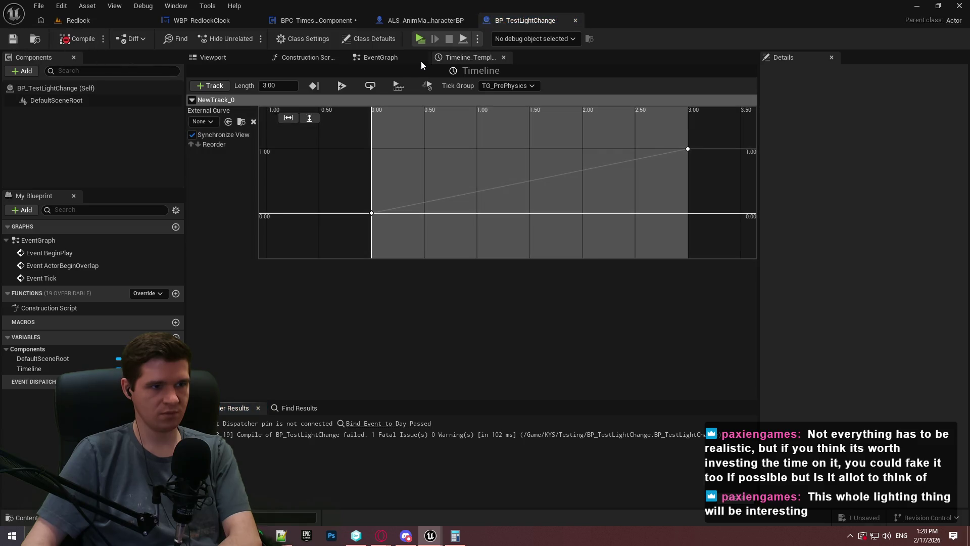
# Add a Custom Event named ChangeLights in the EventGraph
pyautogui.click(417, 58)
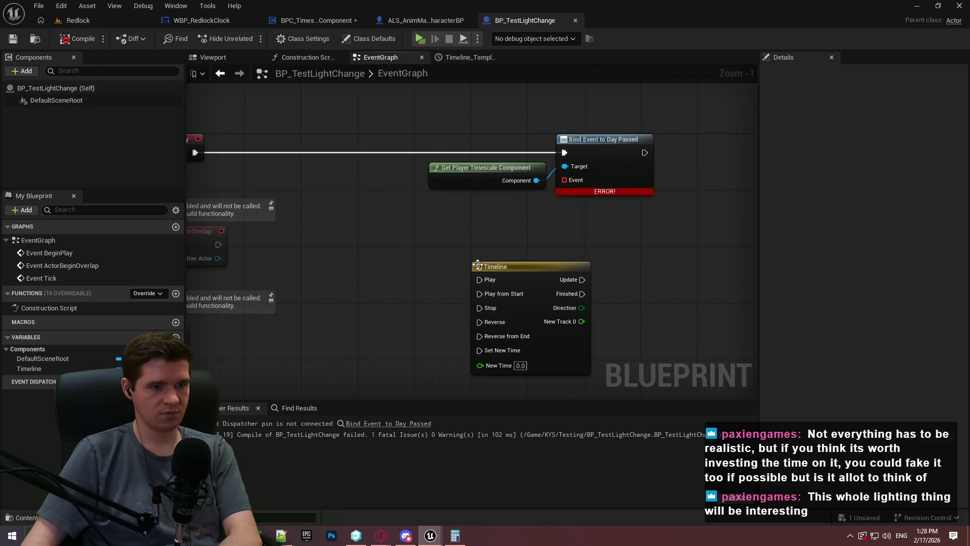
pyautogui.rightClick(391, 254)
pyautogui.write('custom e')
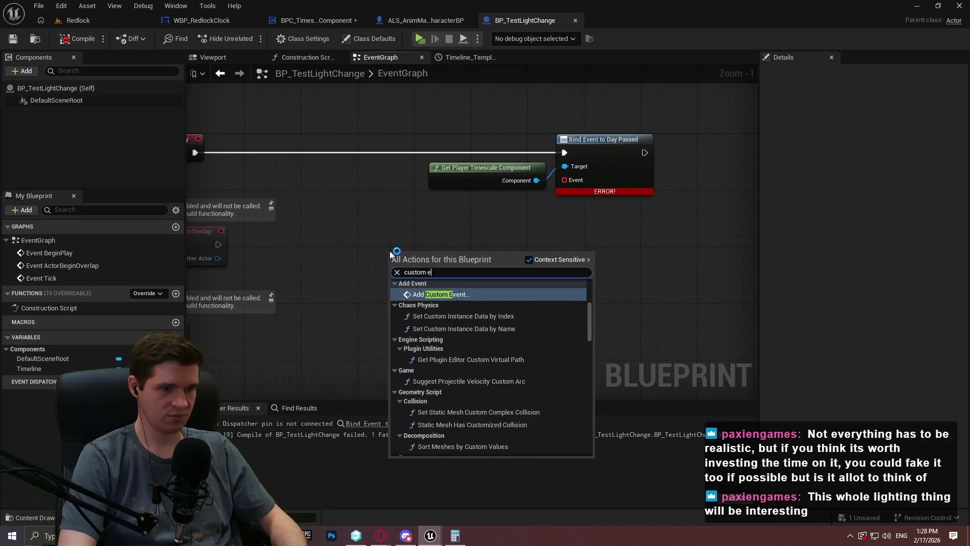
pyautogui.press('Return')
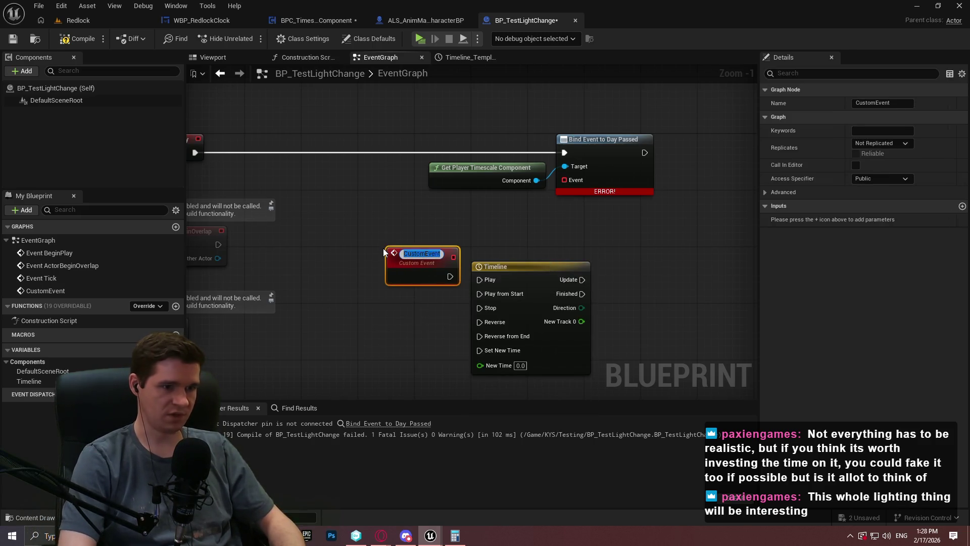
pyautogui.write('ChangeLight')
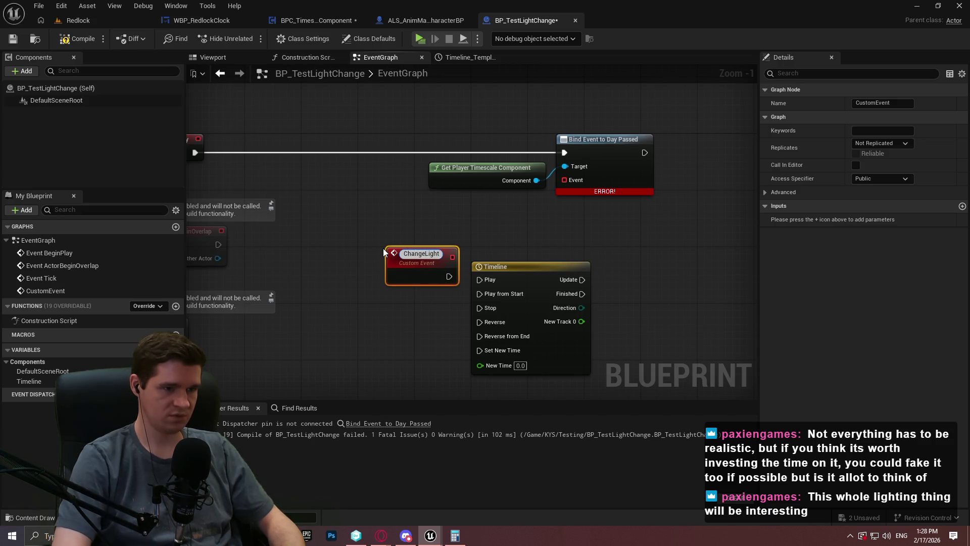
pyautogui.write('s')
pyautogui.press('Return')
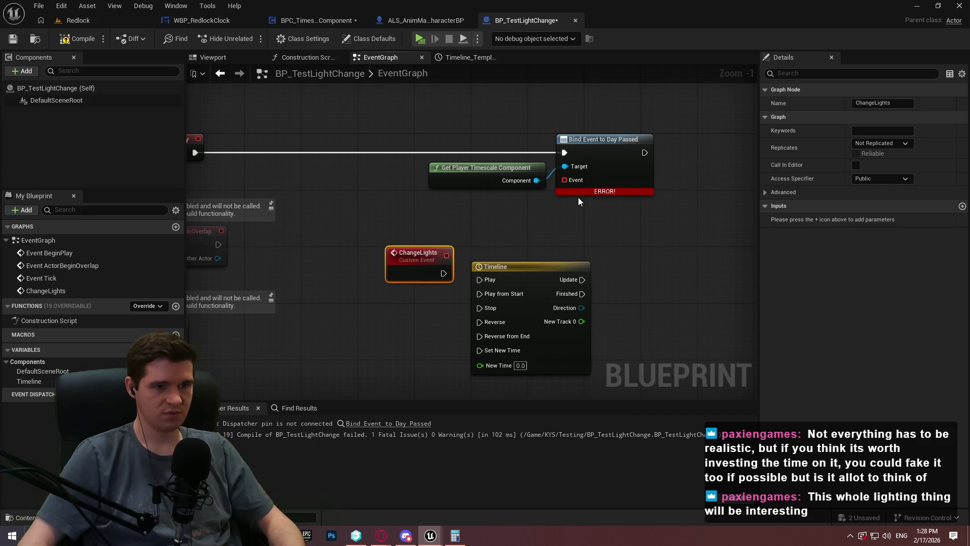
# Connect a Create Event node to the Day Passed bind node's Event pin and list its functions
pyautogui.moveTo(567, 183); pyautogui.dragTo(537, 230)
pyautogui.write('cfr')
pyautogui.press('BackSpace')
pyautogui.press('BackSpace')
pyautogui.press('BackSpace')
pyautogui.write('reate')
pyautogui.click(575, 286)
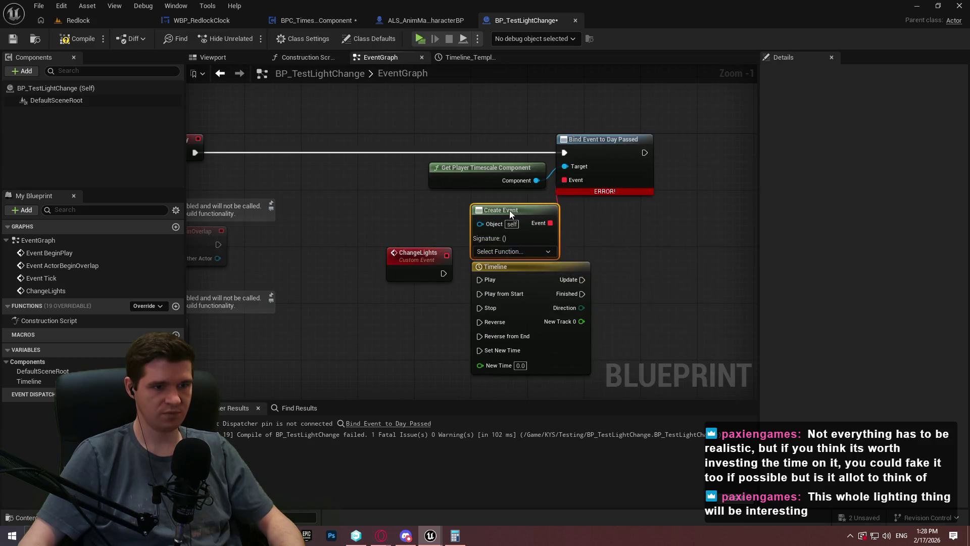
pyautogui.moveTo(510, 210); pyautogui.dragTo(496, 203)
pyautogui.click(496, 245)
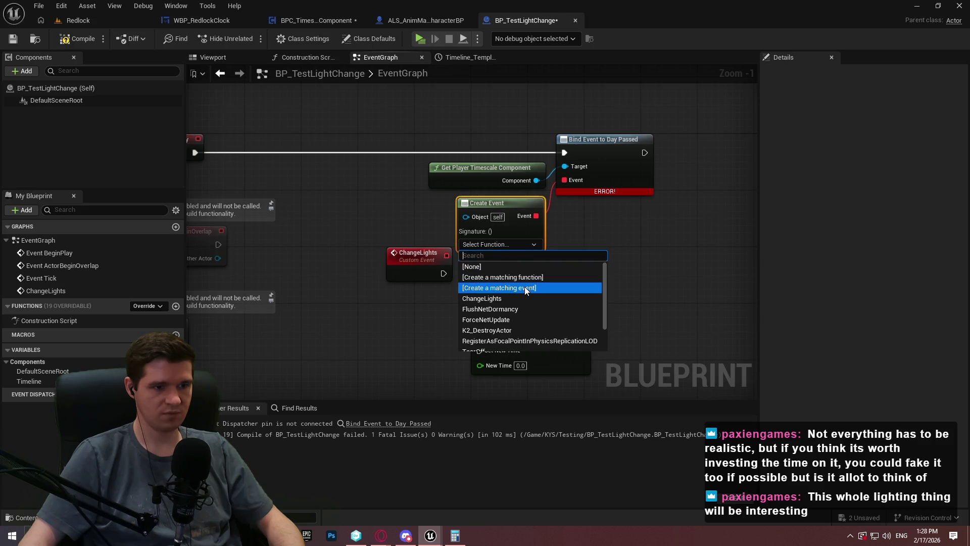
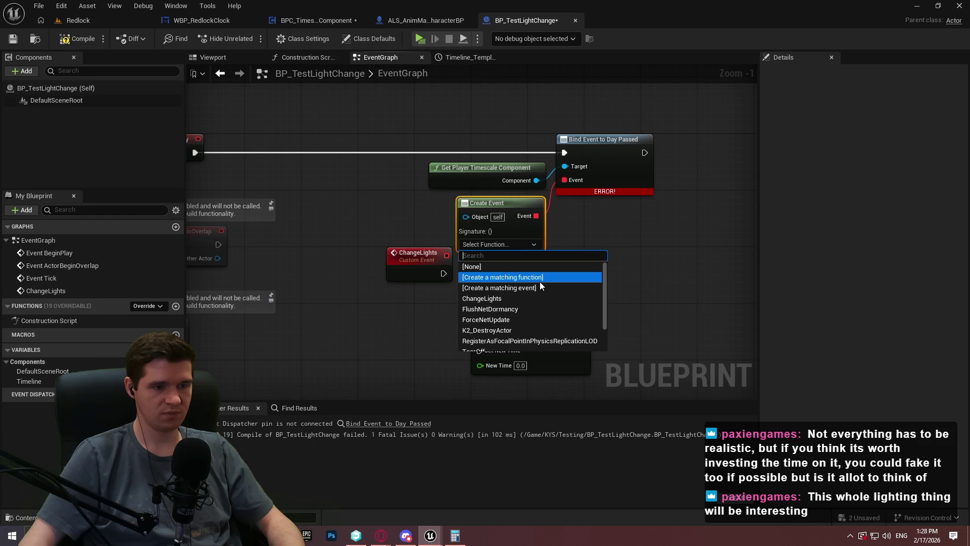
# Bind Create Event to ChangeLights and make ChangeLights play the Timeline from start
pyautogui.click(530, 299)
pyautogui.moveTo(442, 273)
pyautogui.mouseDown()
pyautogui.moveTo(499, 278)
pyautogui.moveTo(480, 294)
pyautogui.mouseUp()
pyautogui.click(412, 278)
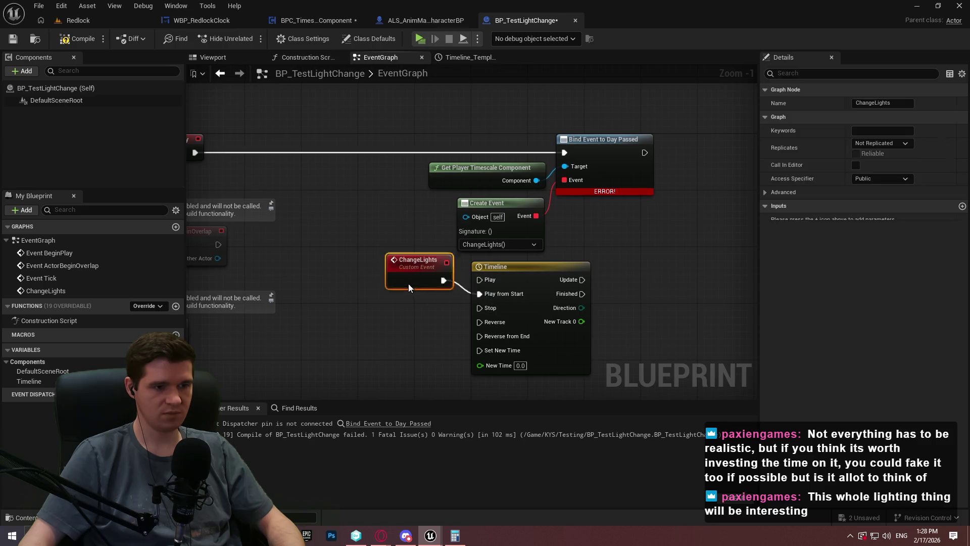
pyautogui.moveTo(638, 283); pyautogui.dragTo(612, 215)
pyautogui.moveTo(378, 166)
pyautogui.mouseDown()
pyautogui.moveTo(316, 352)
pyautogui.moveTo(351, 302)
pyautogui.mouseUp()
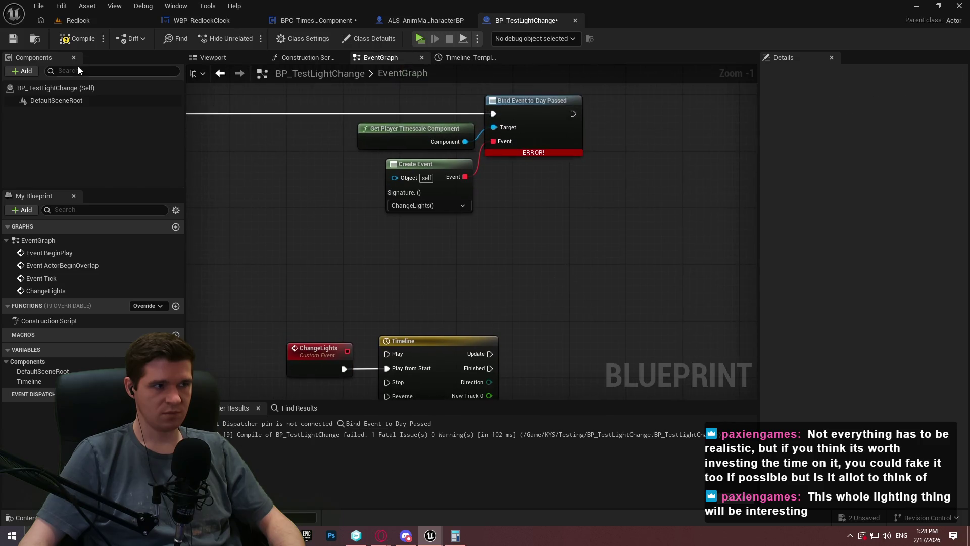
# Compile the blueprint and add a Lerp node fed by the Timeline's New Track 0
pyautogui.click(81, 41)
pyautogui.moveTo(588, 296)
pyautogui.mouseDown()
pyautogui.moveTo(475, 190)
pyautogui.moveTo(446, 223)
pyautogui.moveTo(511, 213)
pyautogui.mouseUp()
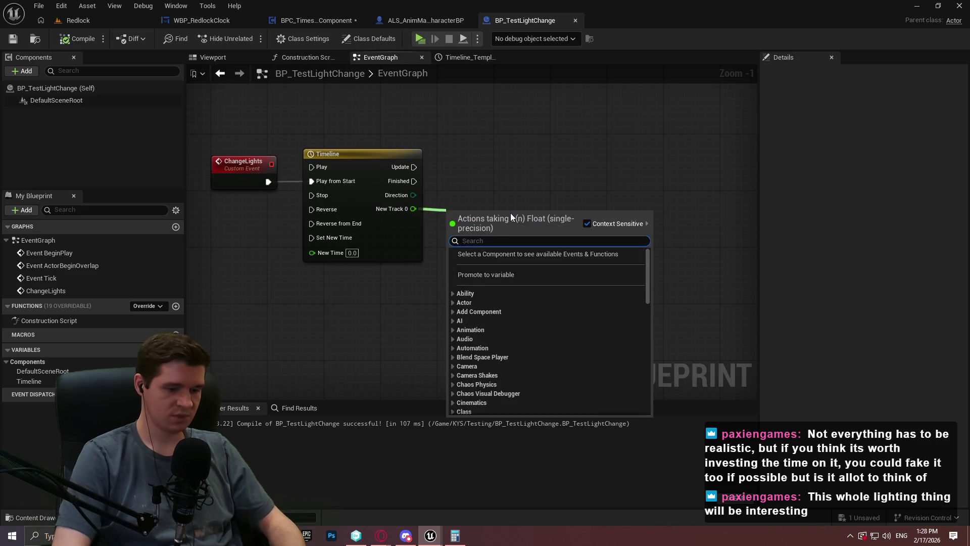
pyautogui.write('lerp')
pyautogui.press('Return')
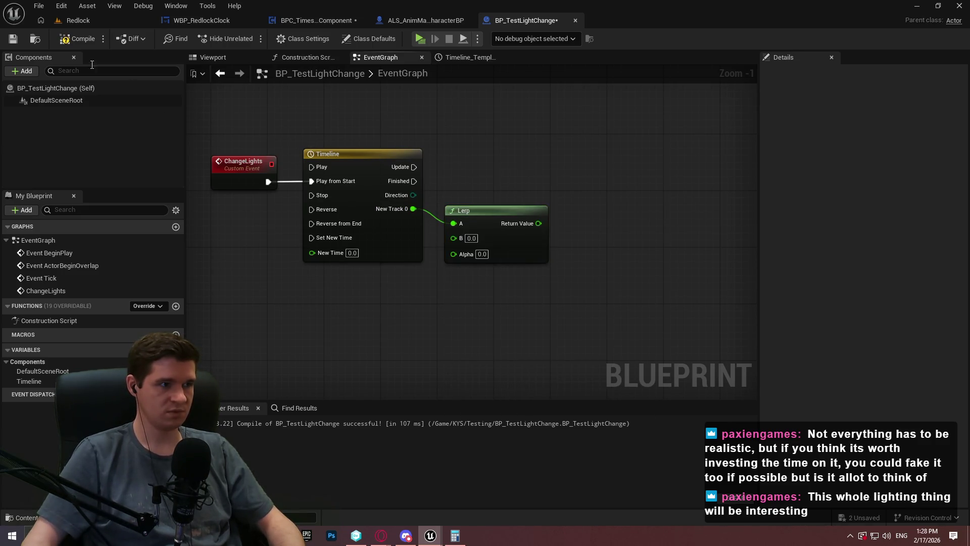
pyautogui.click(23, 71)
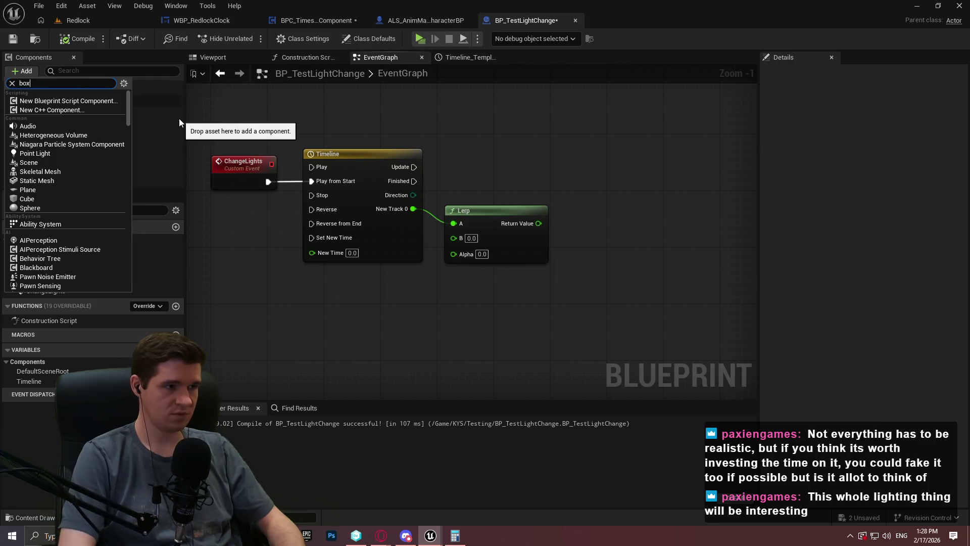
# Add a PointLight component under DefaultSceneRoot and place its reference node beside the Lerp
pyautogui.write('box l')
pyautogui.press('BackSpace')
pyautogui.press('BackSpace')
pyautogui.press('BackSpace')
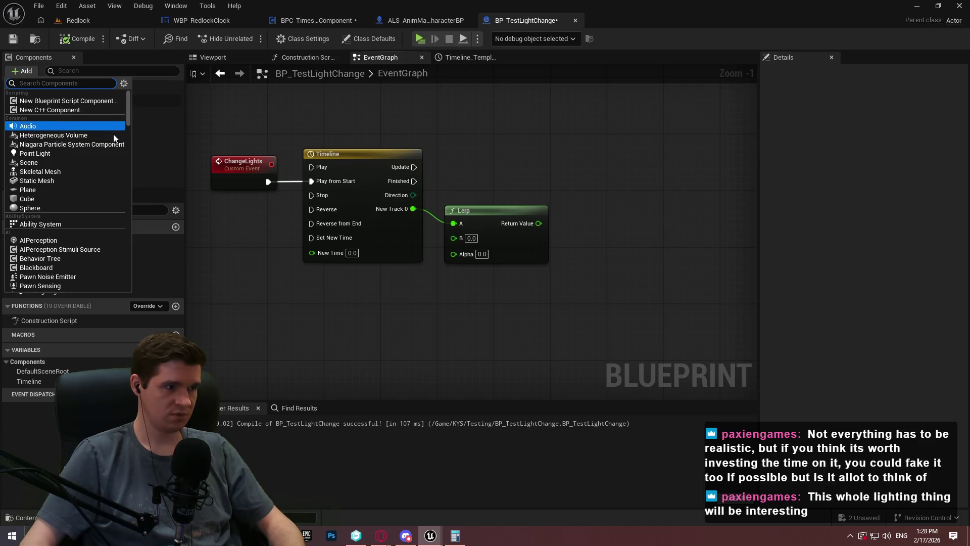
pyautogui.scroll(-2, 114, 132)
pyautogui.scroll(-2, 91, 162)
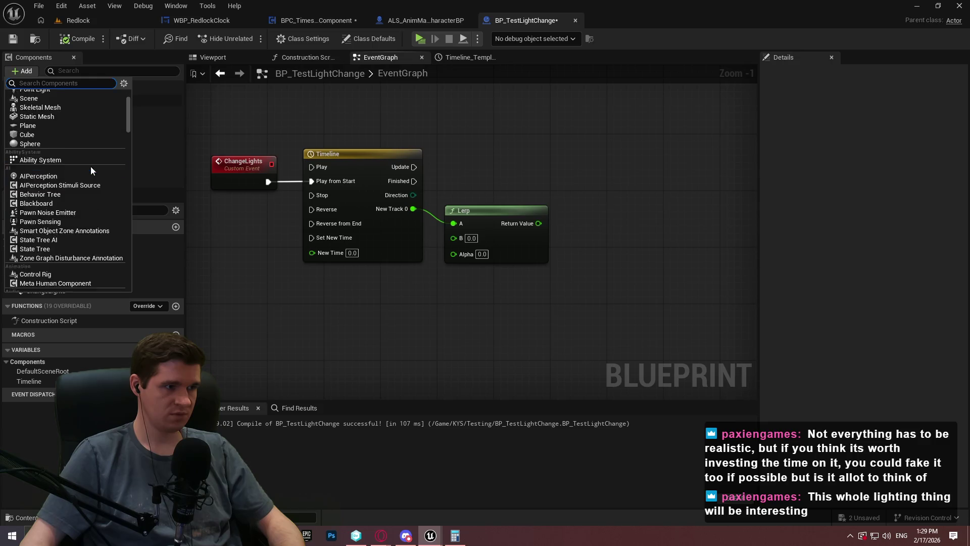
pyautogui.scroll(-3, 93, 165)
pyautogui.scroll(-3, 95, 165)
pyautogui.scroll(-3, 94, 167)
pyautogui.scroll(-3, 93, 169)
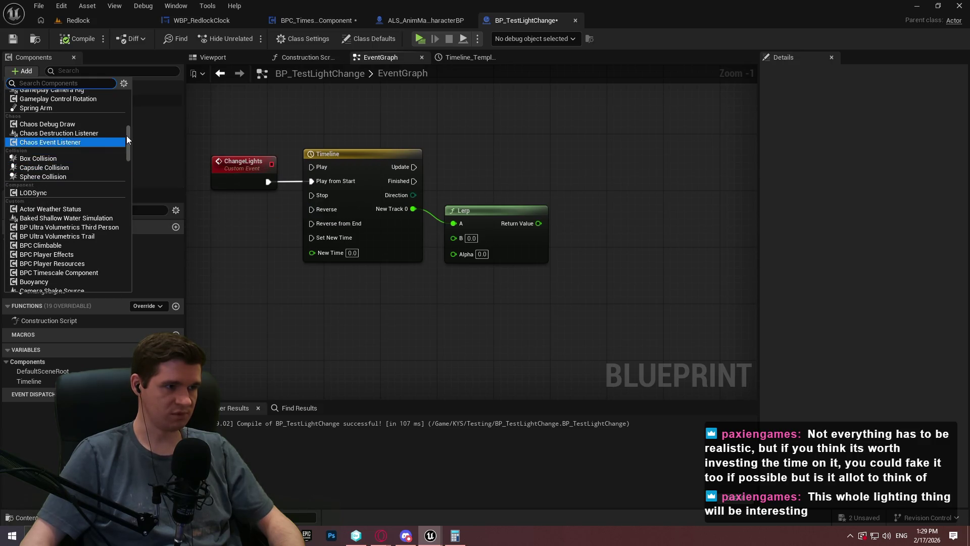
pyautogui.moveTo(128, 134); pyautogui.dragTo(127, 93)
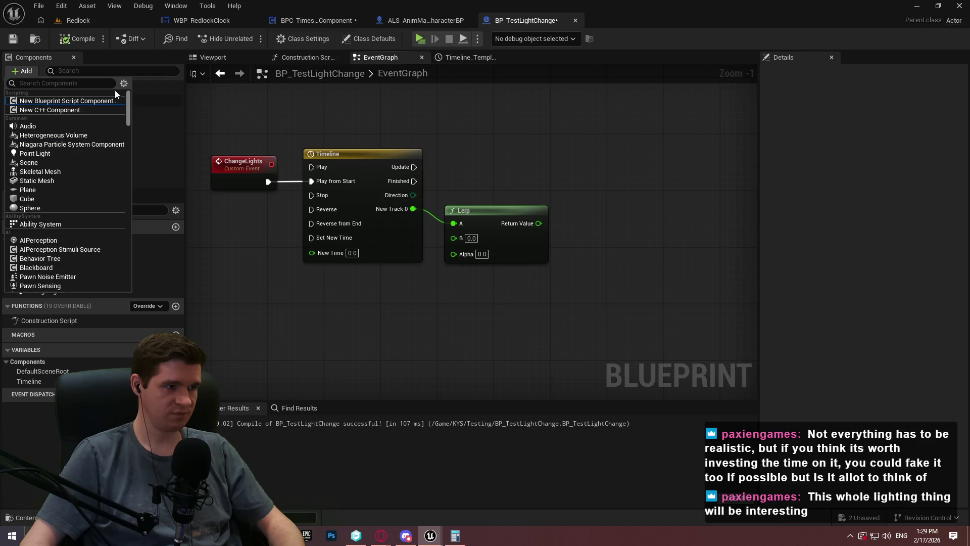
pyautogui.click(40, 154)
pyautogui.click(87, 122)
pyautogui.moveTo(60, 113); pyautogui.dragTo(609, 238)
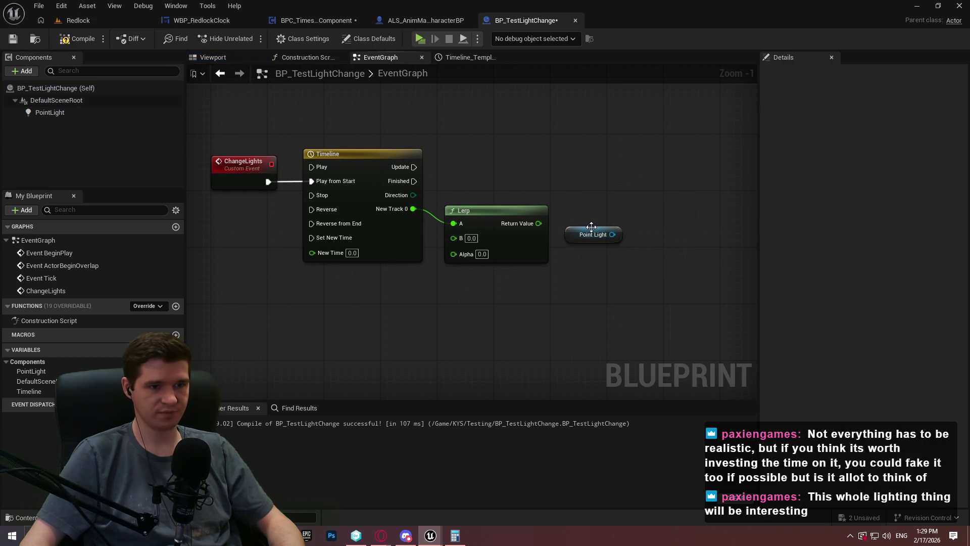
# Change the PointLight's Light Color from white to a pale cyan in the Color Picker
pyautogui.click(50, 112)
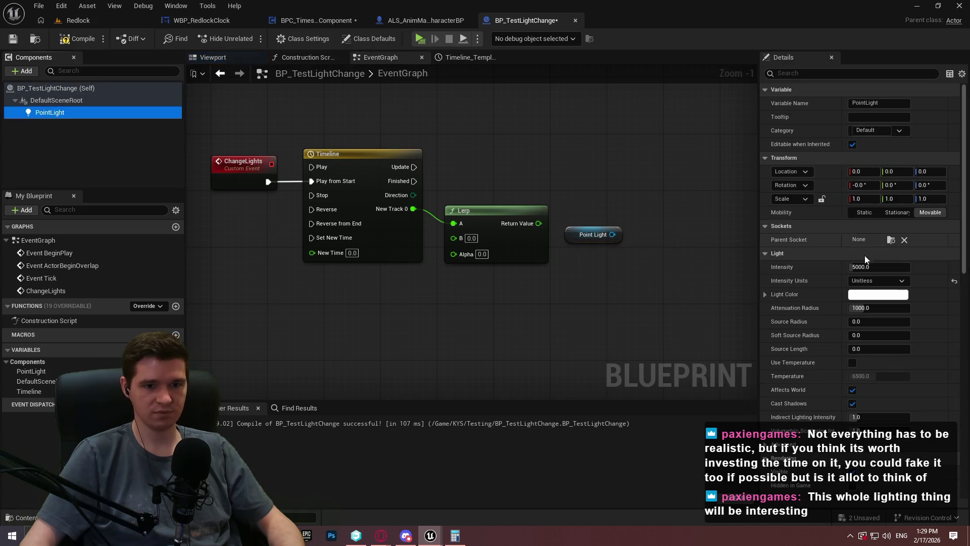
pyautogui.click(884, 294)
pyautogui.moveTo(709, 323); pyautogui.dragTo(724, 337)
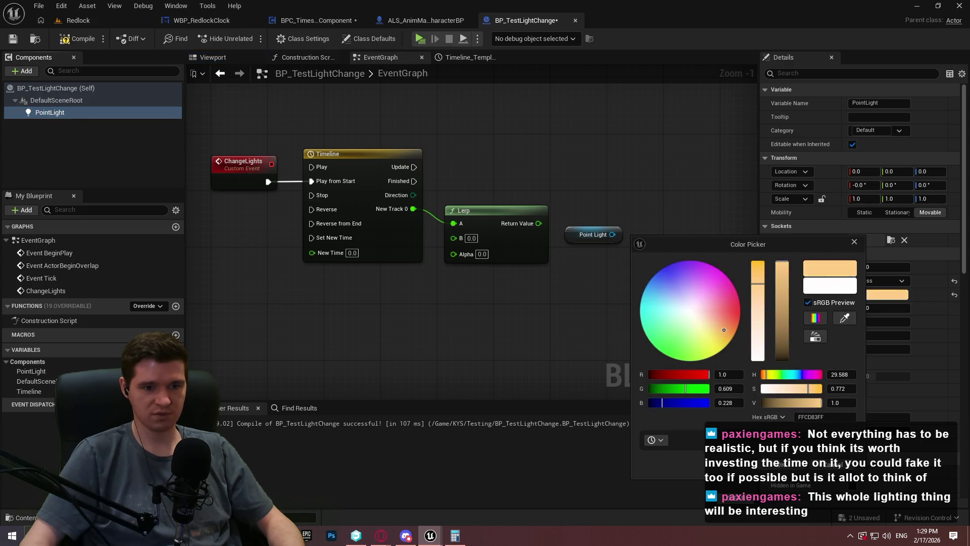
pyautogui.moveTo(723, 329)
pyautogui.mouseDown()
pyautogui.moveTo(648, 284)
pyautogui.moveTo(642, 294)
pyautogui.mouseUp()
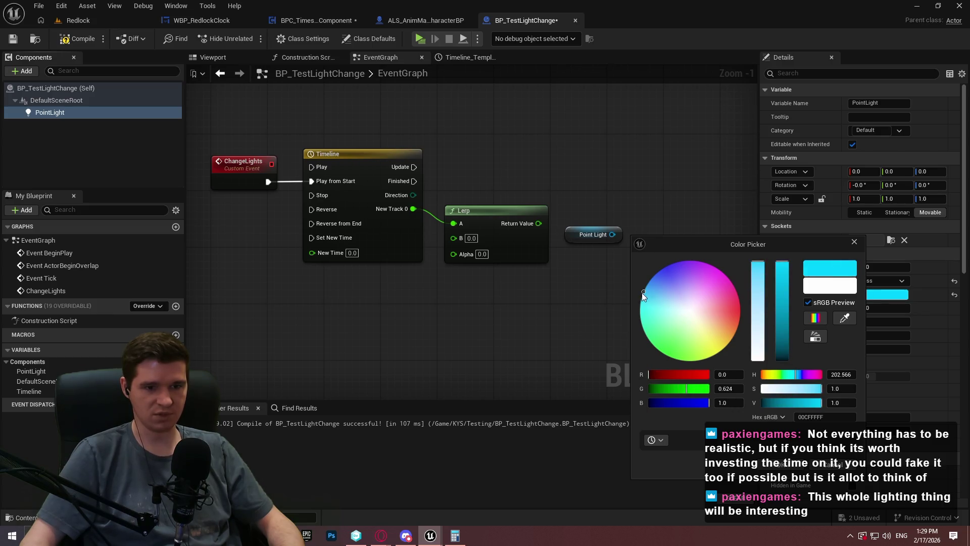
pyautogui.click(775, 466)
pyautogui.click(868, 295)
pyautogui.click(674, 305)
pyautogui.moveTo(662, 304)
pyautogui.mouseDown()
pyautogui.moveTo(645, 299)
pyautogui.moveTo(667, 306)
pyautogui.mouseUp()
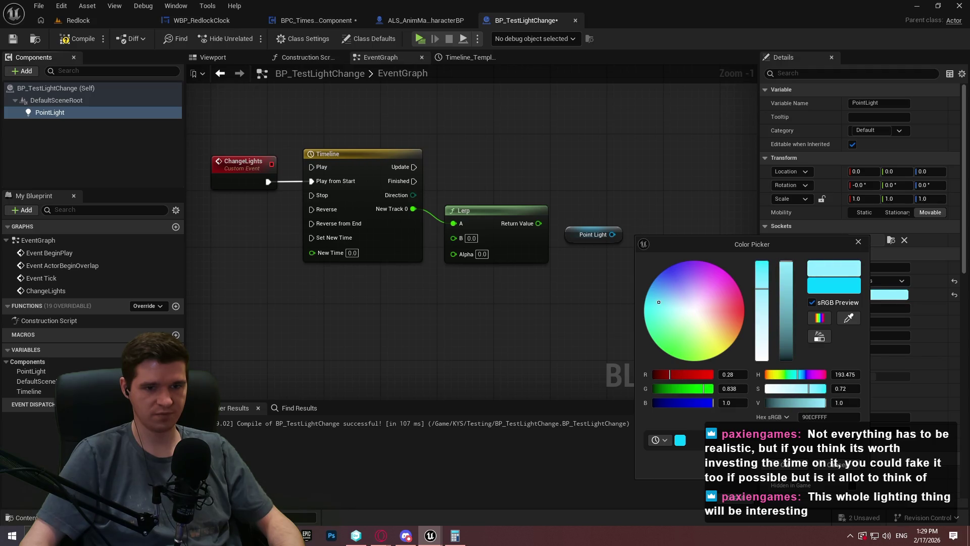
pyautogui.moveTo(653, 306); pyautogui.dragTo(653, 302)
pyautogui.click(784, 464)
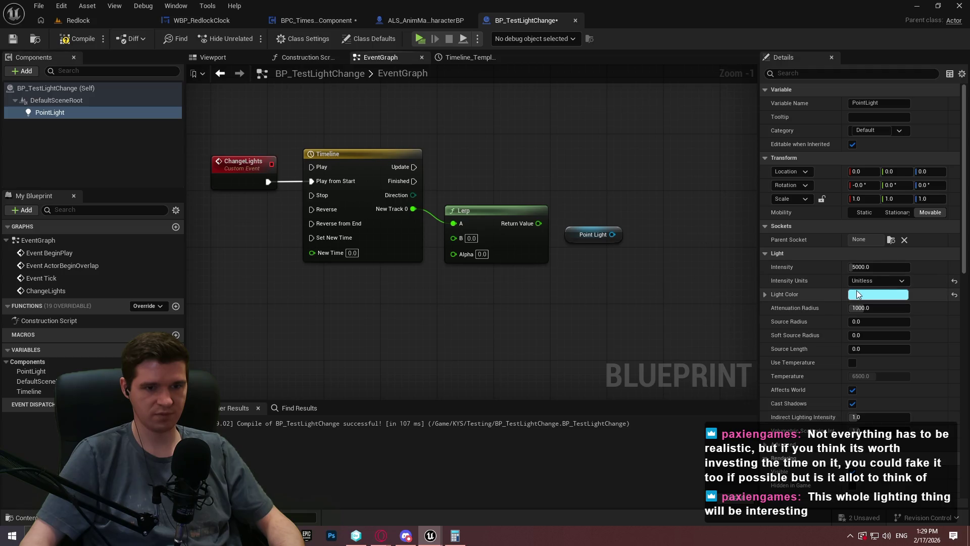
# Add a Set Light Color node targeting the Point Light, removing the extra Point Light node
pyautogui.click(765, 294)
pyautogui.click(765, 294)
pyautogui.moveTo(612, 235); pyautogui.dragTo(668, 217)
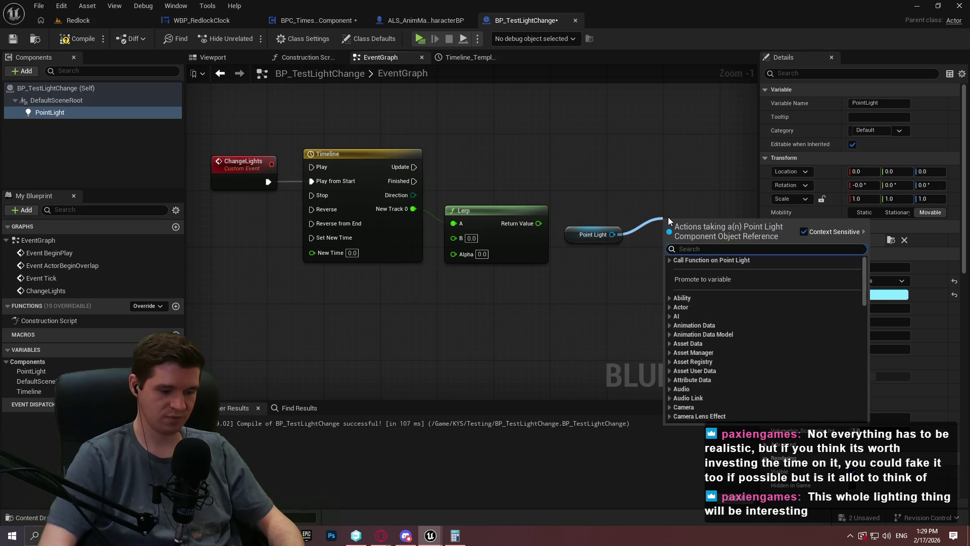
pyautogui.write('set light')
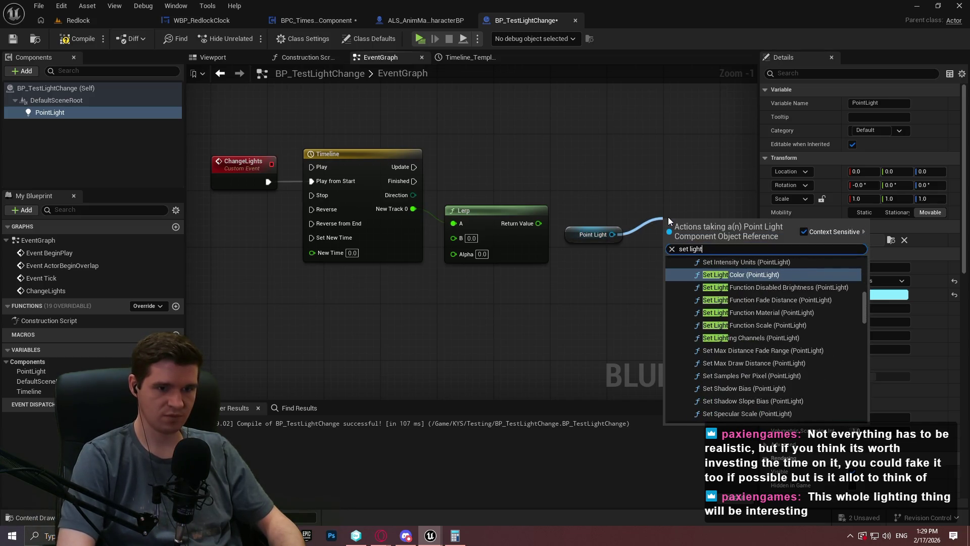
pyautogui.press('Return')
pyautogui.click(594, 249)
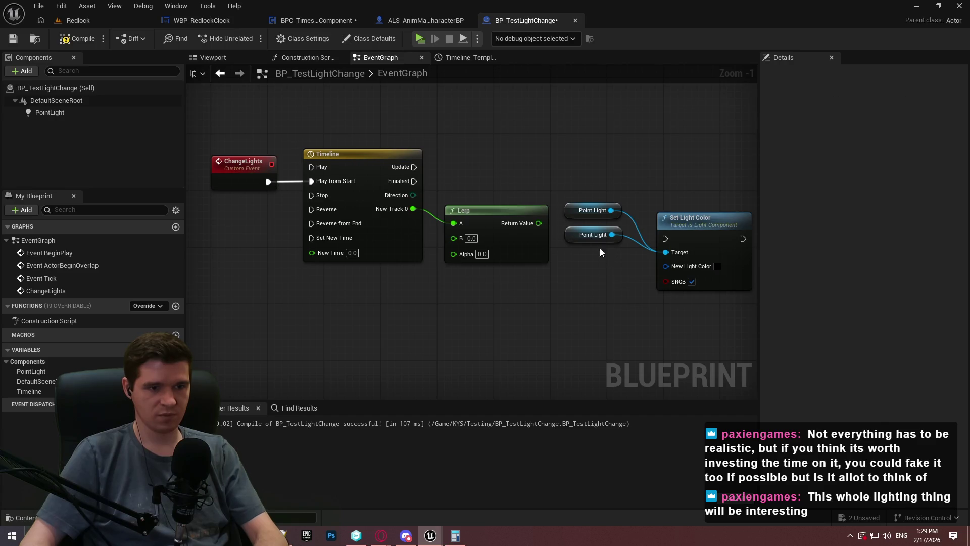
pyautogui.press('Delete')
pyautogui.moveTo(659, 218); pyautogui.dragTo(694, 176)
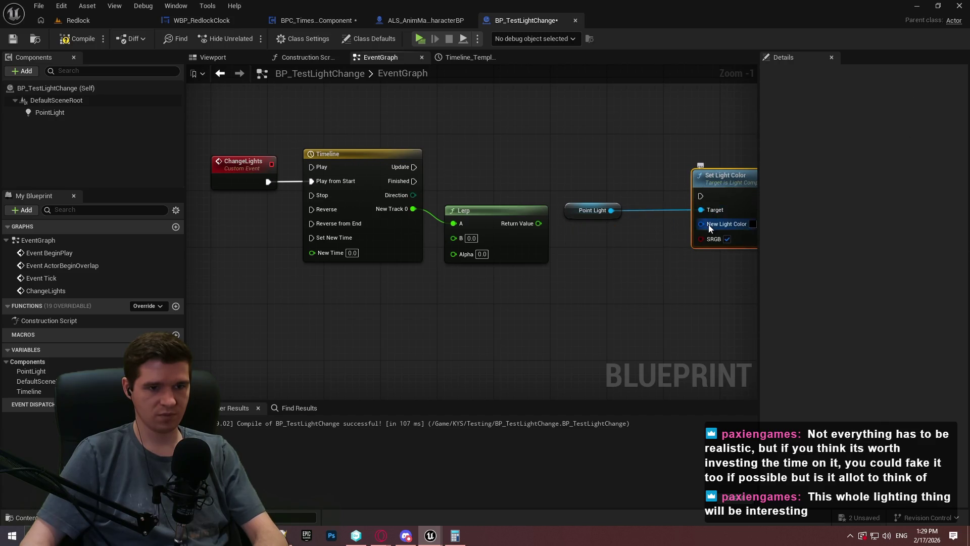
# Feed New Light Color from a Lerp (LinearColor) whose Alpha is the float Lerp result
pyautogui.moveTo(710, 229); pyautogui.dragTo(652, 258)
pyautogui.write('lerp')
pyautogui.press('Return')
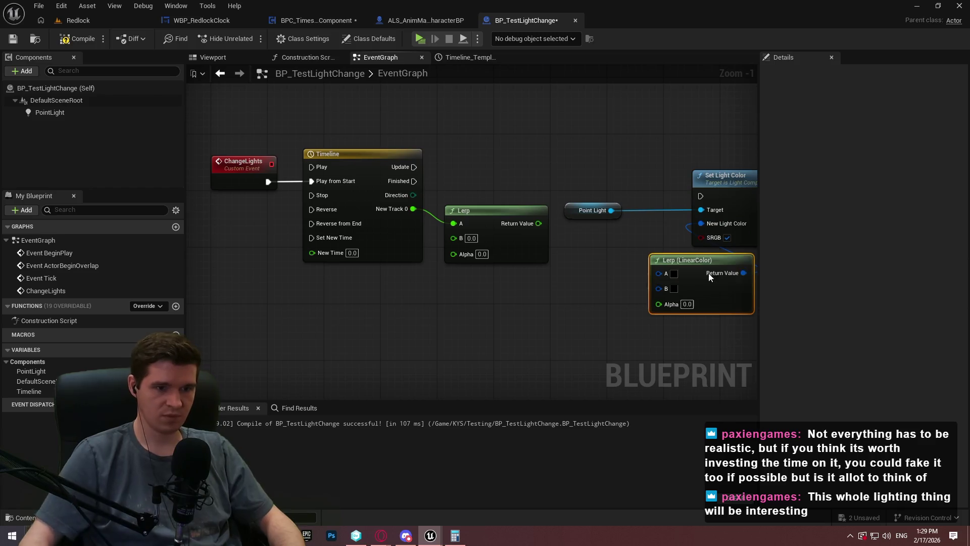
pyautogui.scroll(1, 701, 275)
pyautogui.moveTo(659, 306); pyautogui.dragTo(520, 215)
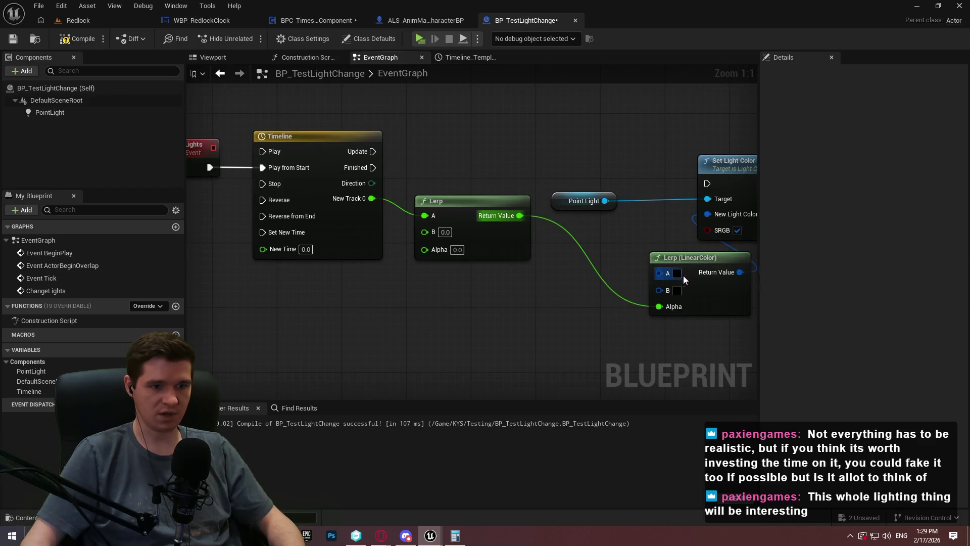
# Set the colour Lerp's A to light cyan and B to pale orange
pyautogui.click(677, 273)
pyautogui.moveTo(728, 283); pyautogui.dragTo(712, 301)
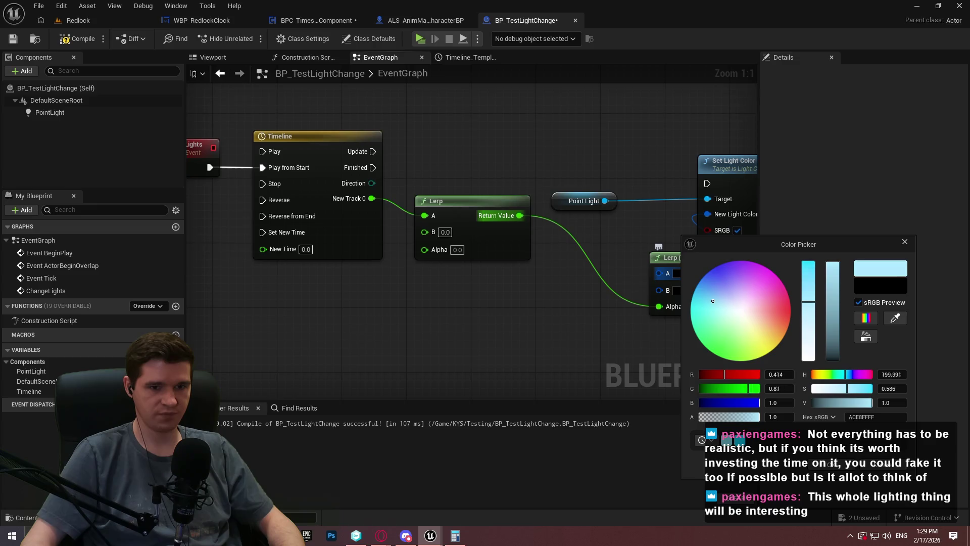
pyautogui.click(829, 465)
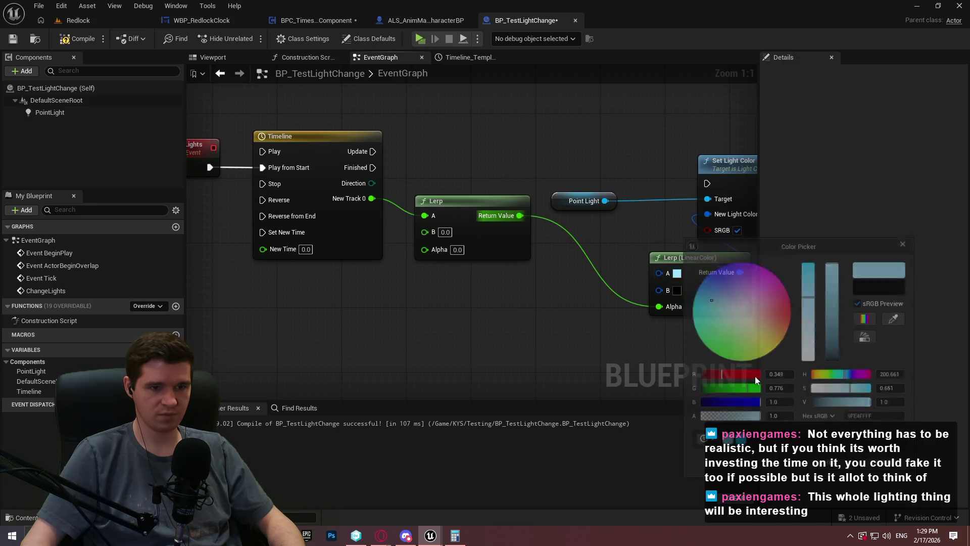
pyautogui.click(677, 291)
pyautogui.moveTo(759, 324)
pyautogui.mouseDown()
pyautogui.moveTo(749, 329)
pyautogui.moveTo(771, 327)
pyautogui.mouseUp()
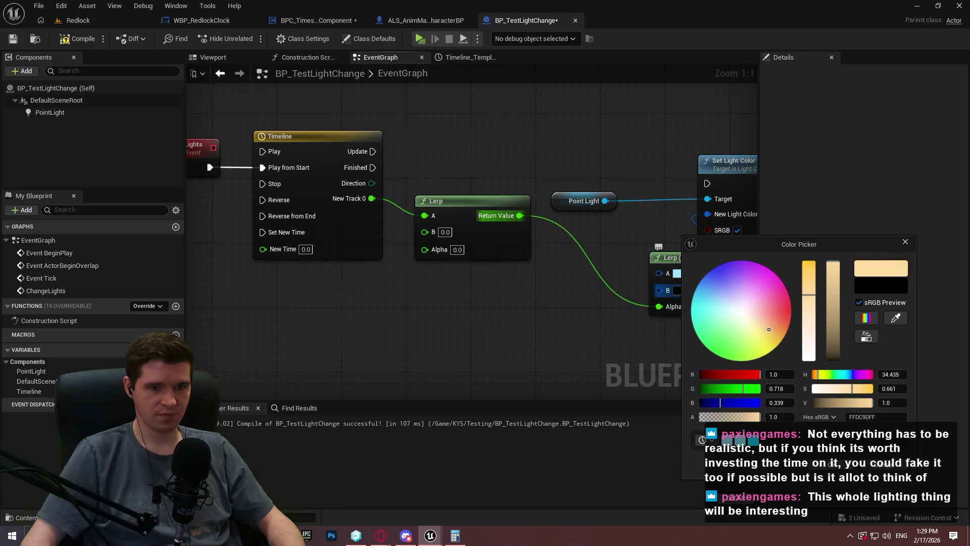
pyautogui.click(845, 465)
# Drive Set Light Color from Timeline Update, tidy the light nodes, then compile and save
pyautogui.moveTo(647, 201); pyautogui.dragTo(525, 229)
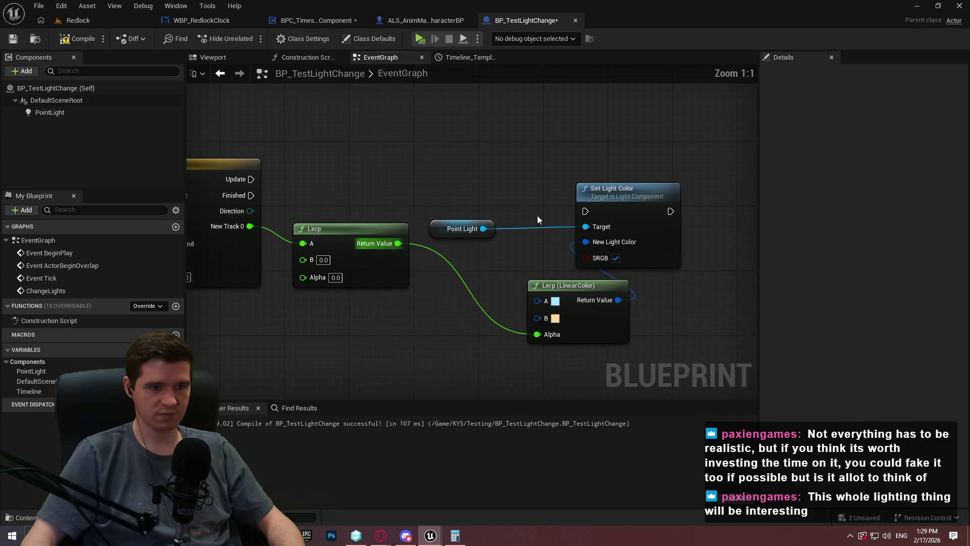
pyautogui.moveTo(587, 211)
pyautogui.mouseDown()
pyautogui.moveTo(253, 189)
pyautogui.moveTo(251, 180)
pyautogui.mouseUp()
pyautogui.moveTo(613, 201)
pyautogui.mouseDown()
pyautogui.moveTo(686, 184)
pyautogui.moveTo(685, 174)
pyautogui.mouseUp()
pyautogui.moveTo(579, 282); pyautogui.dragTo(560, 225)
pyautogui.moveTo(488, 223)
pyautogui.mouseDown()
pyautogui.moveTo(606, 191)
pyautogui.moveTo(595, 228)
pyautogui.mouseUp()
pyautogui.keyDown('ctrl'); pyautogui.click(571, 230); pyautogui.keyUp('ctrl')
pyautogui.keyDown('ctrl'); pyautogui.click(688, 179); pyautogui.keyUp('ctrl')
pyautogui.moveTo(689, 179); pyautogui.dragTo(598, 176)
pyautogui.click(539, 325)
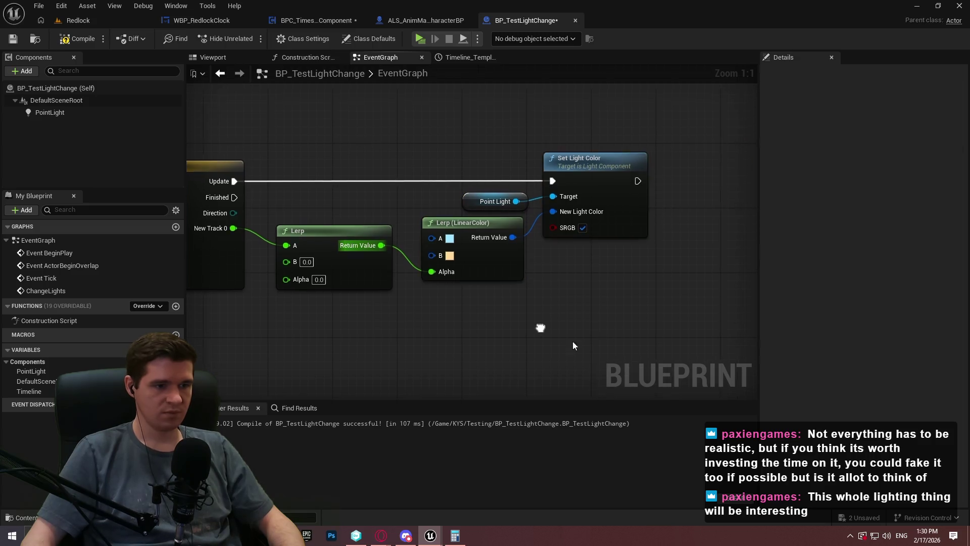
pyautogui.click(87, 39)
pyautogui.click(13, 39)
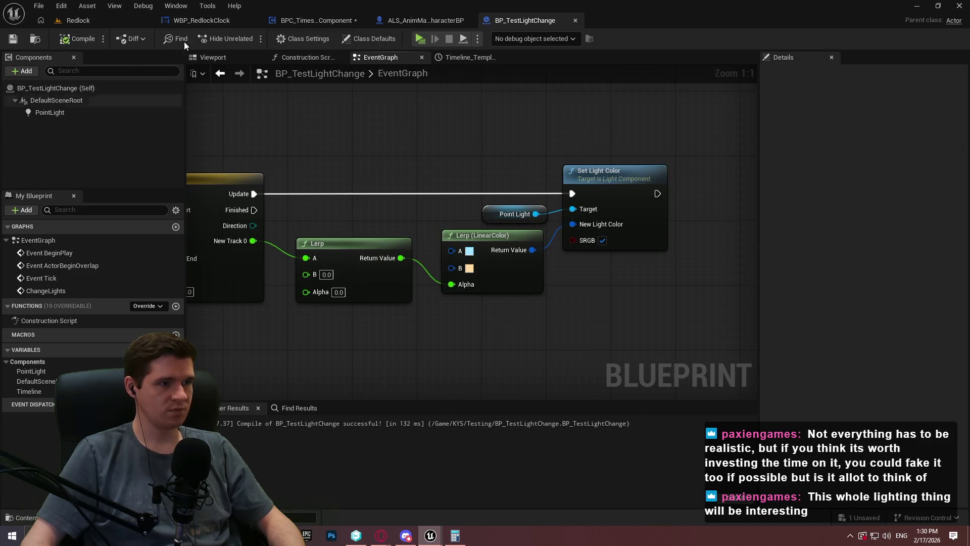
# Set the PointLight's Attenuation Radius to 4000 and recompile the blueprint
pyautogui.click(210, 57)
pyautogui.click(50, 112)
pyautogui.scroll(3, 472, 240)
pyautogui.click(861, 308)
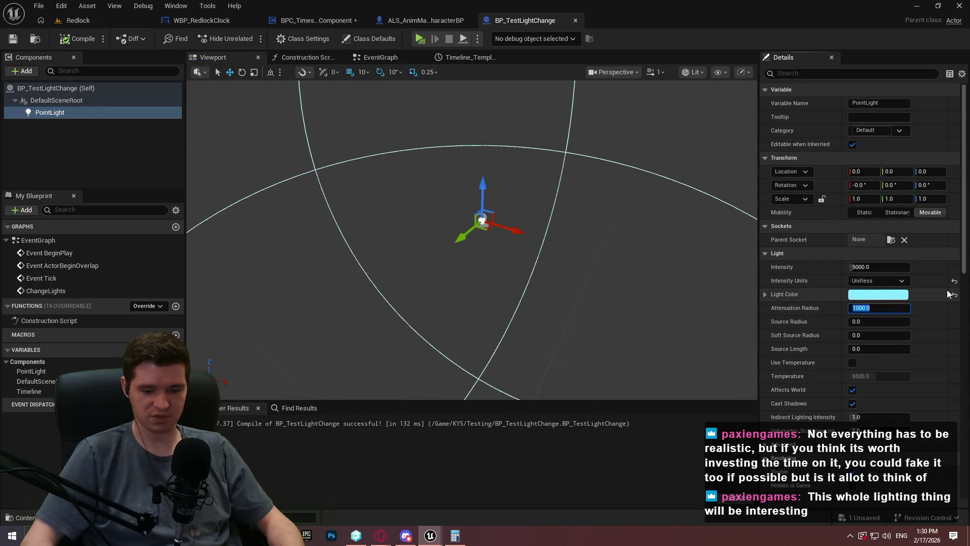
pyautogui.write('4000')
pyautogui.press('Return')
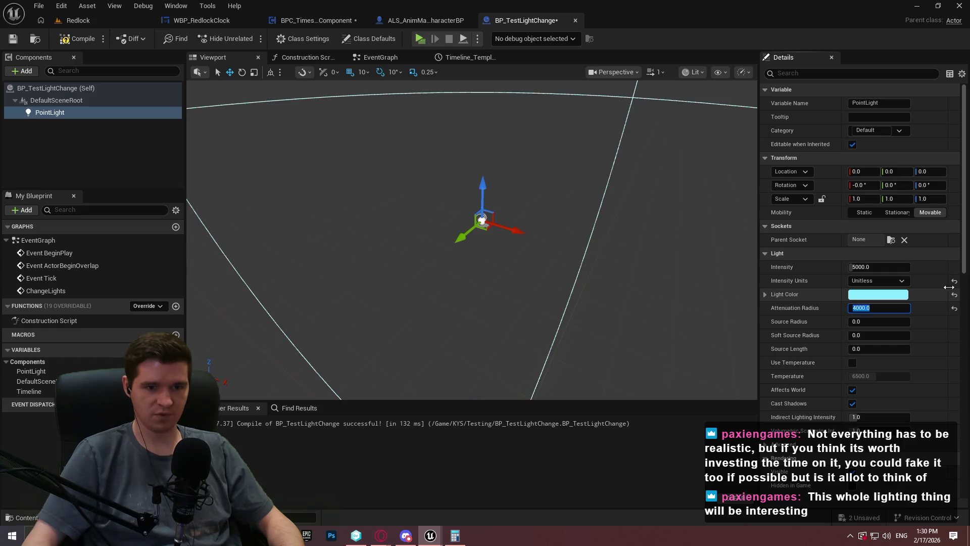
pyautogui.click(74, 40)
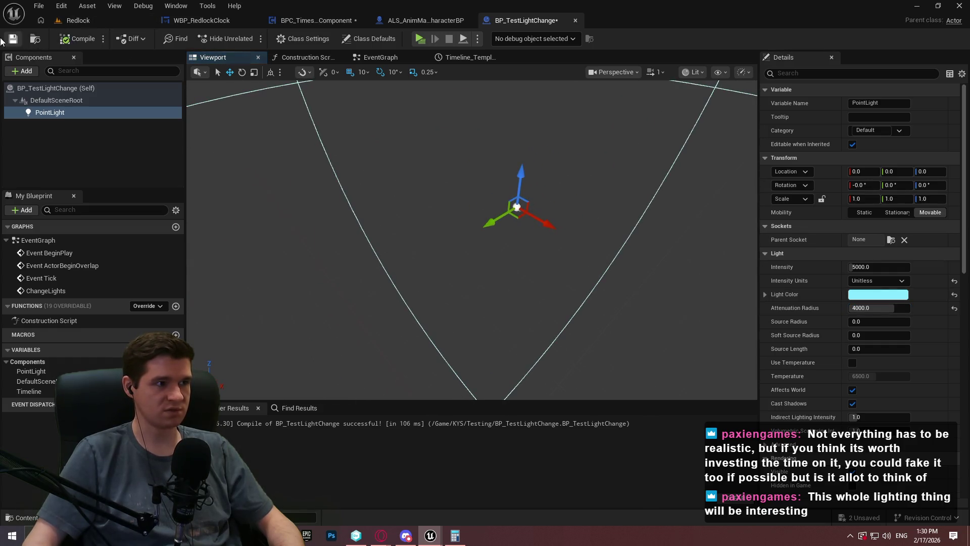
# Return to the Redlock level and raise the viewport camera speed
pyautogui.click(76, 21)
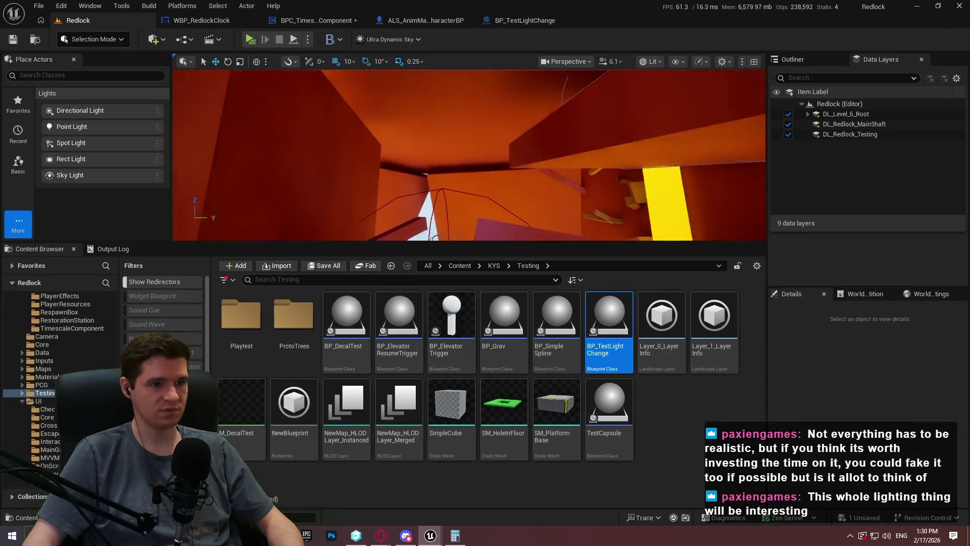
pyautogui.scroll(3, 469, 155)
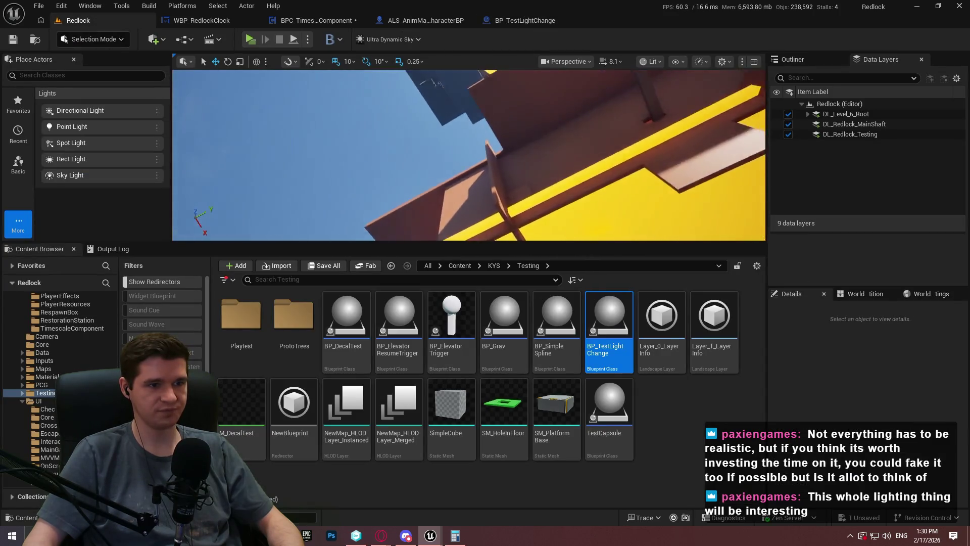
pyautogui.scroll(2, 469, 155)
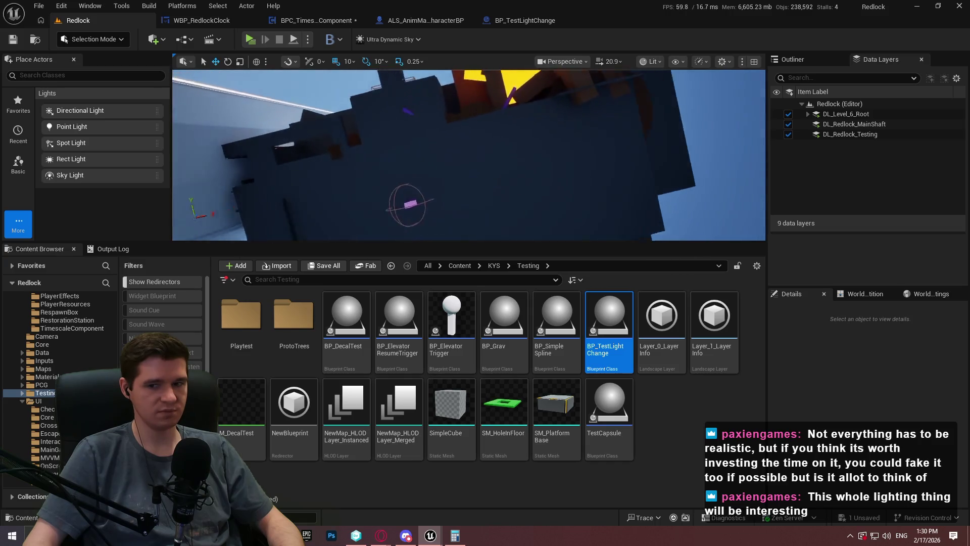
# Set BPC_TimescaleComponent's StartingEarthTime default to 86390.0, recompile with F7 and save
pyautogui.click(334, 20)
pyautogui.click(210, 20)
pyautogui.click(315, 20)
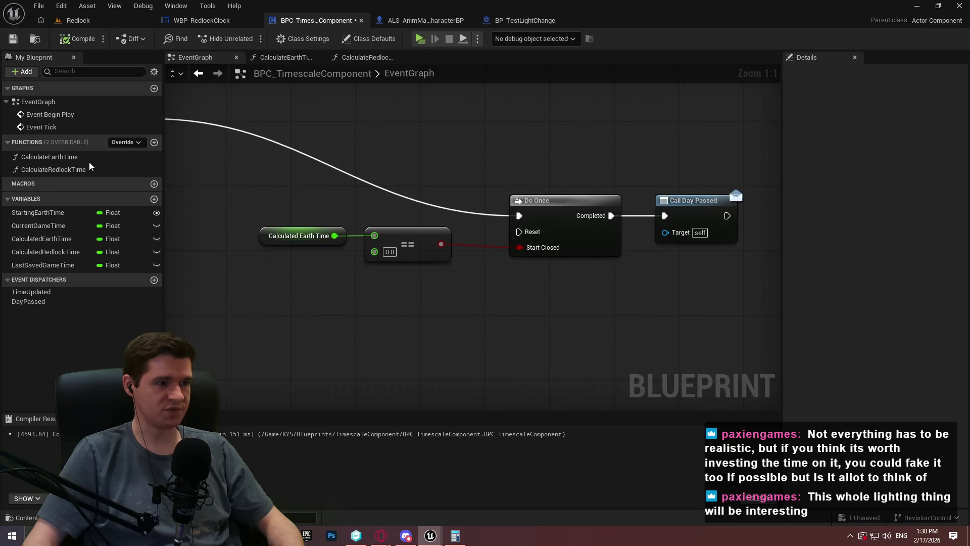
pyautogui.click(38, 212)
pyautogui.click(900, 320)
pyautogui.write('86380')
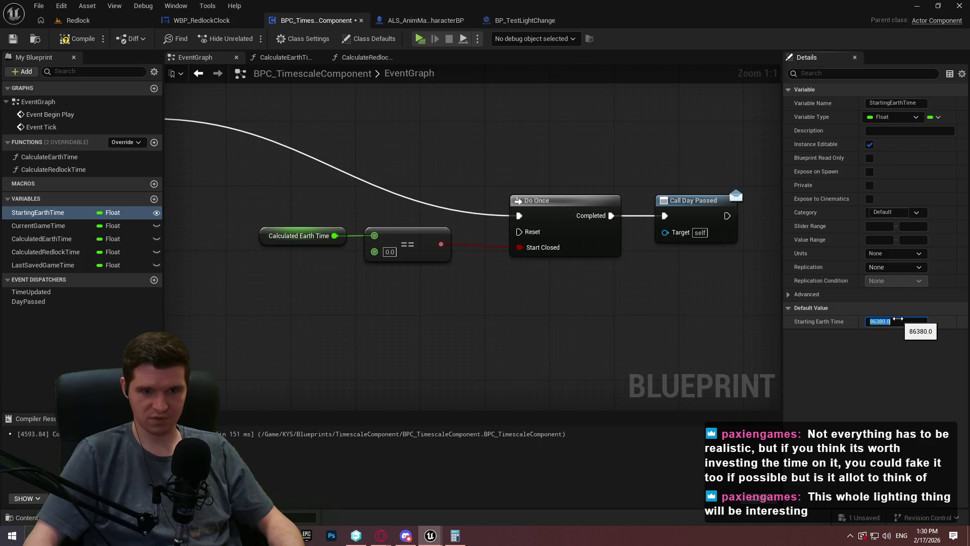
pyautogui.press('Return')
pyautogui.press('F7')
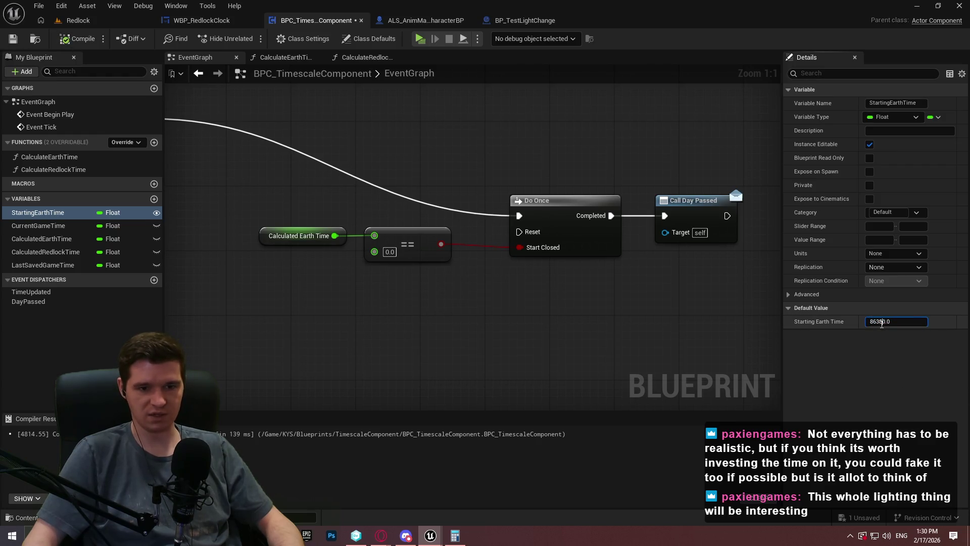
pyautogui.write('9')
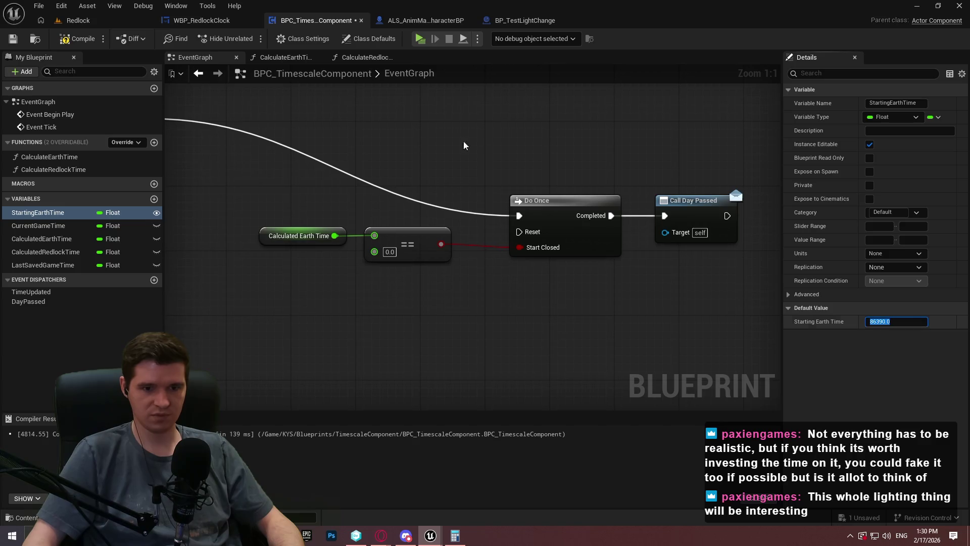
pyautogui.press('Return')
pyautogui.press('F7')
pyautogui.click(13, 39)
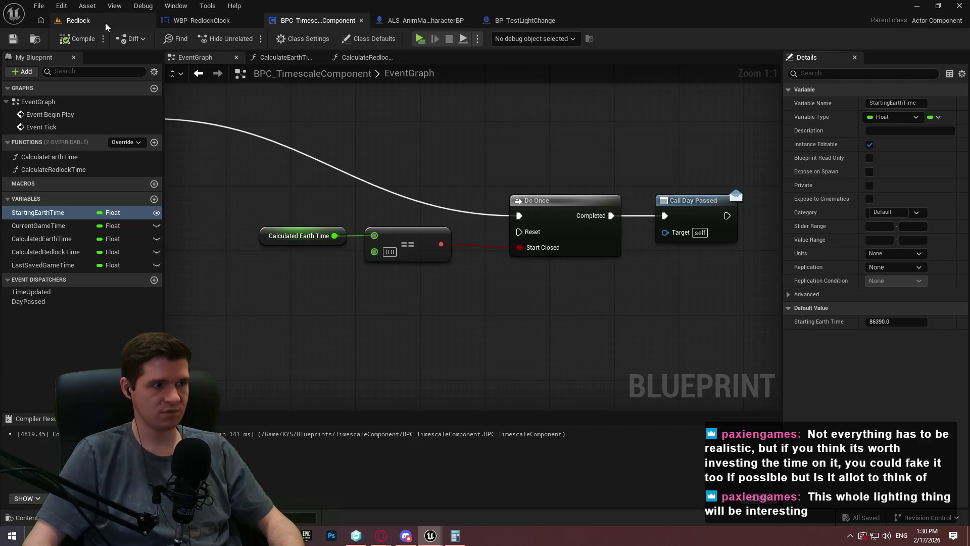
pyautogui.click(105, 22)
# Multi-select four glowing ceiling light panels and delete them
pyautogui.moveTo(606, 238); pyautogui.dragTo(609, 347)
pyautogui.moveTo(543, 121); pyautogui.dragTo(544, 121)
pyautogui.click(544, 121)
pyautogui.click(813, 61)
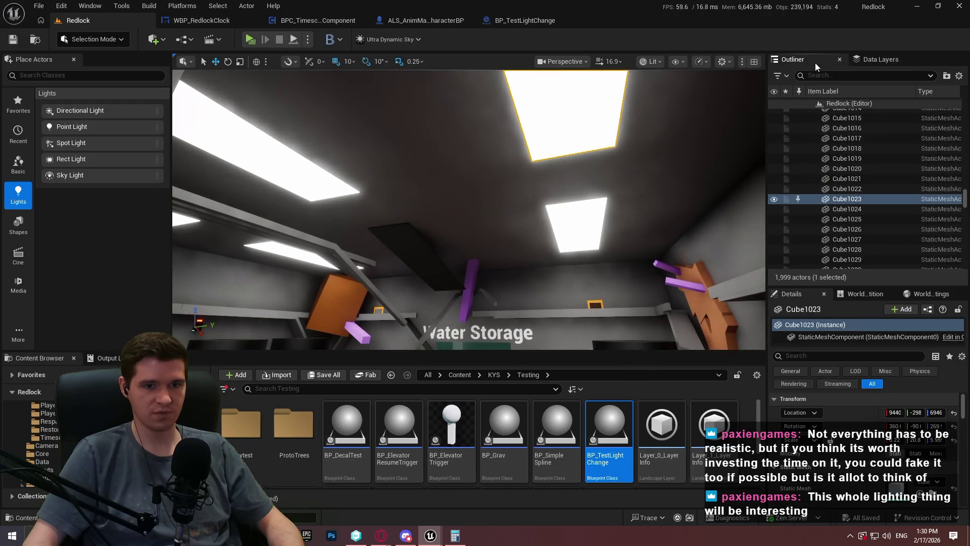
pyautogui.moveTo(613, 202); pyautogui.dragTo(613, 201)
pyautogui.keyDown('ctrl'); pyautogui.click(674, 226); pyautogui.keyUp('ctrl')
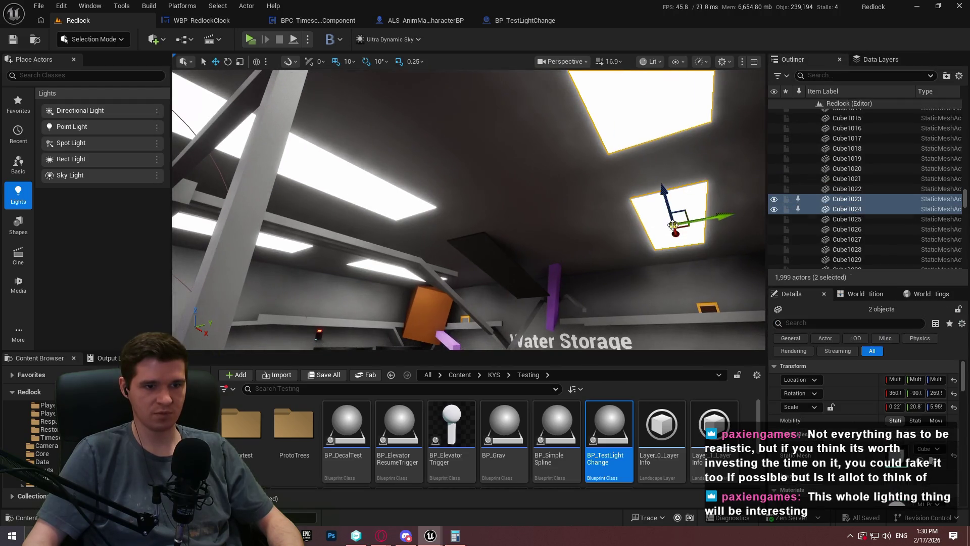
pyautogui.keyDown('ctrl'); pyautogui.click(379, 208); pyautogui.keyUp('ctrl')
pyautogui.keyDown('ctrl'); pyautogui.click(376, 273); pyautogui.keyUp('ctrl')
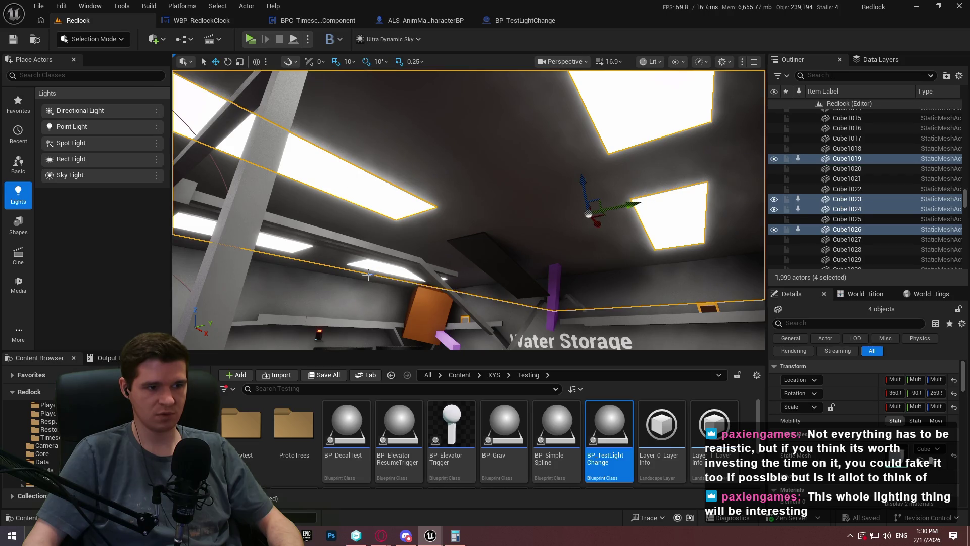
pyautogui.keyDown('ctrl'); pyautogui.click(364, 275); pyautogui.keyUp('ctrl')
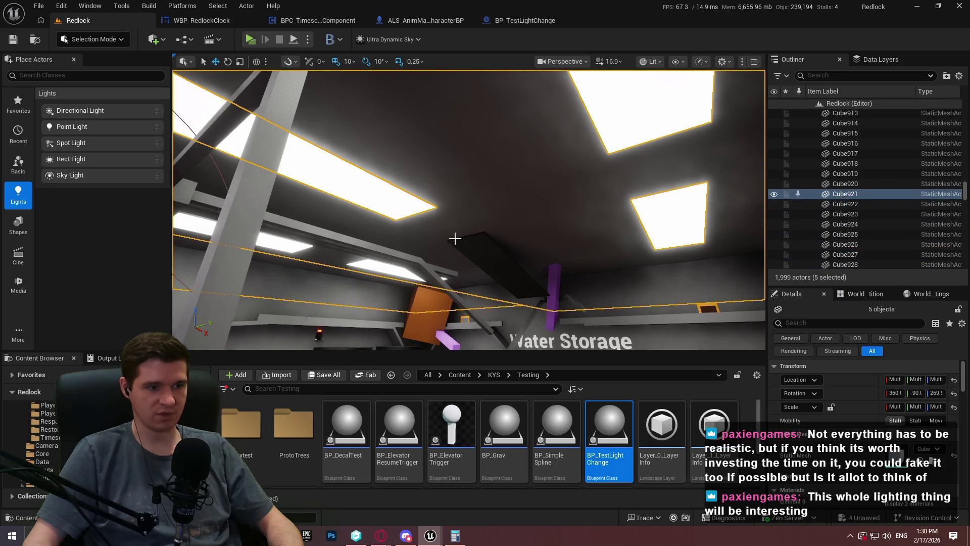
pyautogui.click(661, 227)
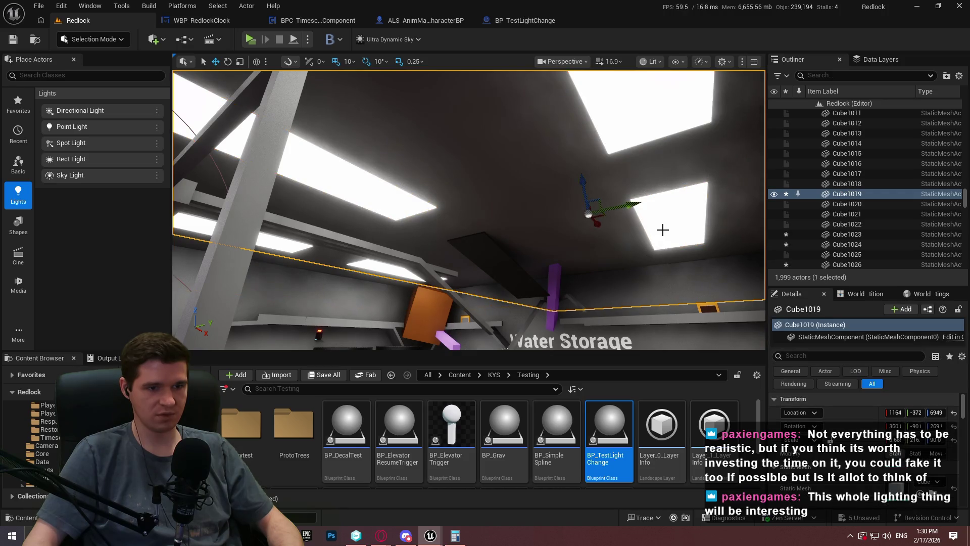
pyautogui.keyDown('ctrl'); pyautogui.click(632, 124); pyautogui.keyUp('ctrl')
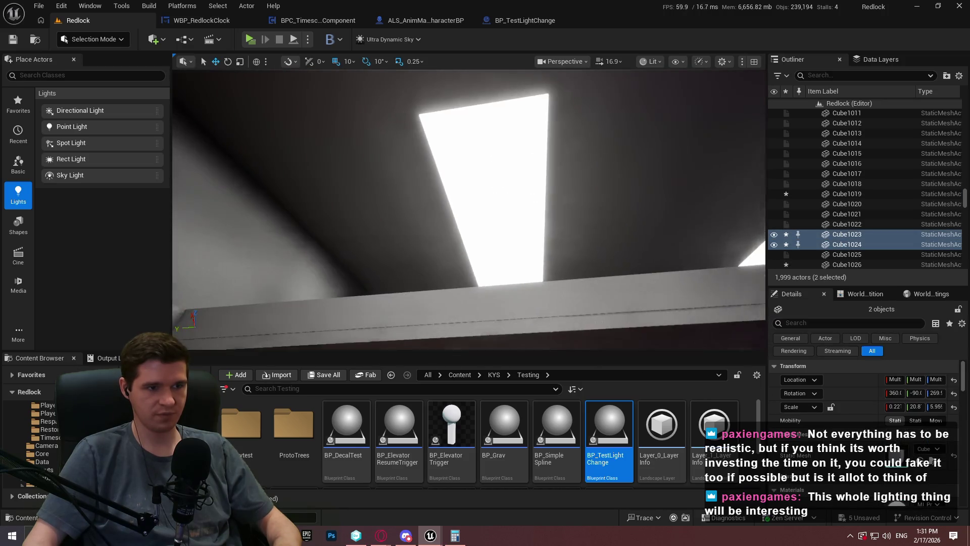
pyautogui.keyDown('ctrl'); pyautogui.click(507, 156); pyautogui.keyUp('ctrl')
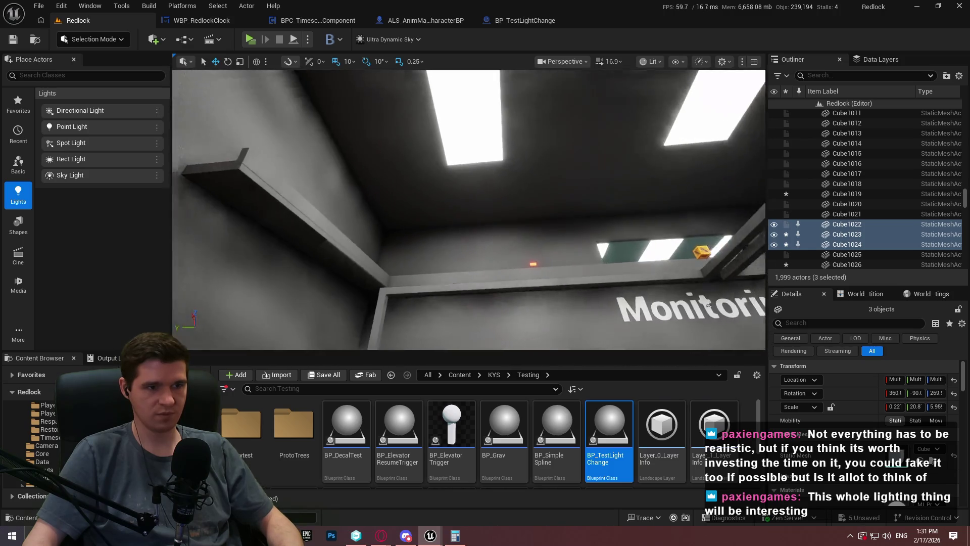
pyautogui.keyDown('ctrl'); pyautogui.click(461, 134); pyautogui.keyUp('ctrl')
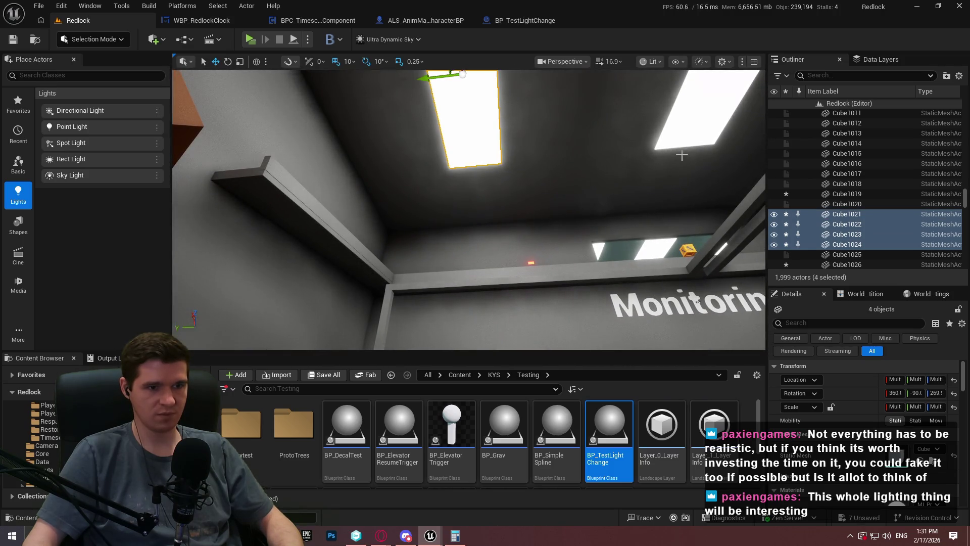
pyautogui.moveTo(682, 155); pyautogui.dragTo(667, 167)
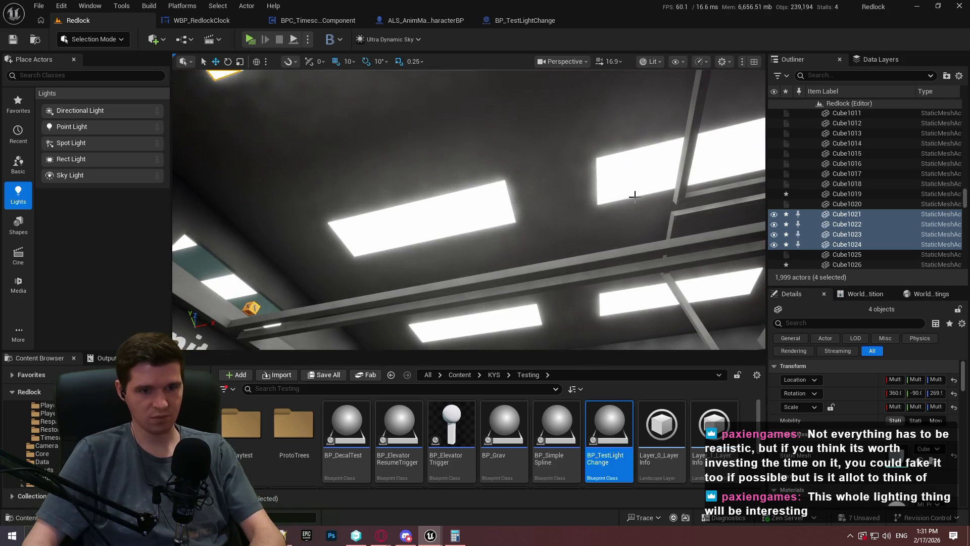
pyautogui.press('Delete')
# Delete four more ceiling panels one at a time, leaving 1,991 actors
pyautogui.click(503, 211)
pyautogui.press('Delete')
pyautogui.click(661, 191)
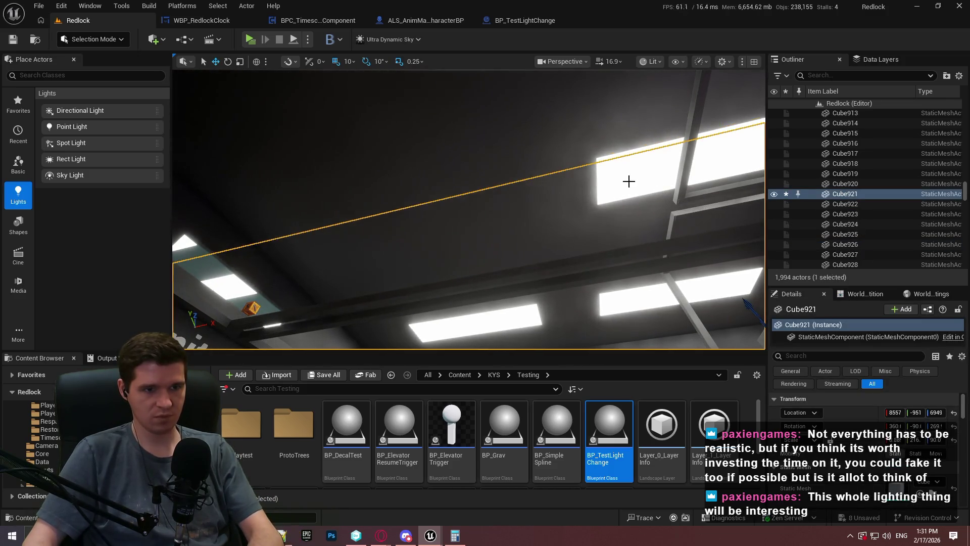
pyautogui.press('Delete')
pyautogui.click(635, 288)
pyautogui.press('Delete')
pyautogui.click(478, 316)
pyautogui.press('Delete')
pyautogui.moveTo(469, 210)
pyautogui.mouseDown()
pyautogui.moveTo(480, 195)
pyautogui.moveTo(469, 260)
pyautogui.moveTo(475, 227)
pyautogui.moveTo(747, 182)
pyautogui.mouseUp()
# Delete three more ceiling panels, including the one in the lit room
pyautogui.scroll(-2, 469, 209)
pyautogui.click(427, 245)
pyautogui.press('Delete')
pyautogui.click(686, 202)
pyautogui.press('Delete')
pyautogui.moveTo(480, 99)
pyautogui.mouseDown()
pyautogui.moveTo(180, 100)
pyautogui.moveTo(313, 207)
pyautogui.moveTo(505, 207)
pyautogui.moveTo(485, 245)
pyautogui.moveTo(546, 238)
pyautogui.moveTo(495, 243)
pyautogui.moveTo(510, 235)
pyautogui.mouseUp()
# In immersive view, reposition the test light near the Monitoring sign along Y and X
pyautogui.click(505, 208)
pyautogui.press('F11')
pyautogui.moveTo(698, 236)
pyautogui.mouseDown()
pyautogui.moveTo(806, 236)
pyautogui.moveTo(482, 222)
pyautogui.moveTo(525, 214)
pyautogui.moveTo(187, 207)
pyautogui.mouseUp()
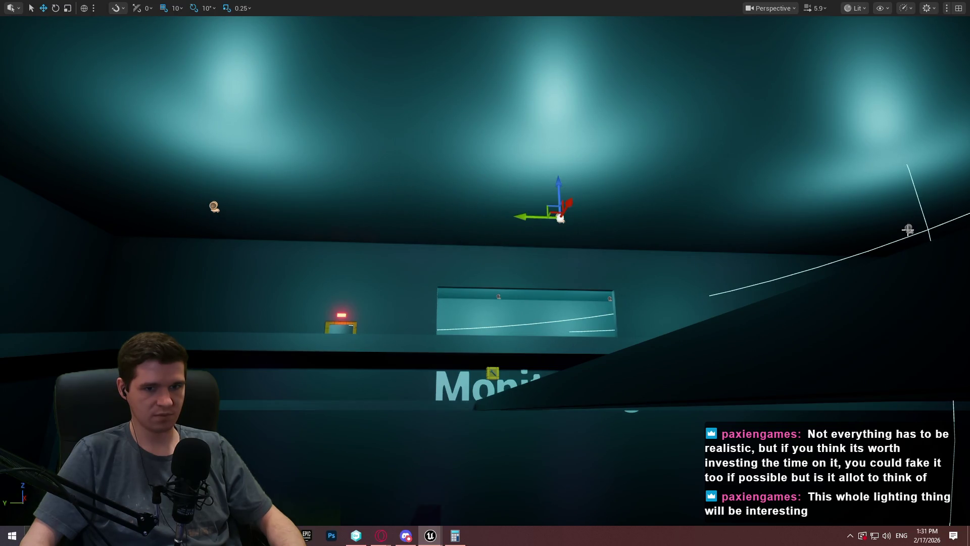
pyautogui.moveTo(908, 228); pyautogui.dragTo(834, 177)
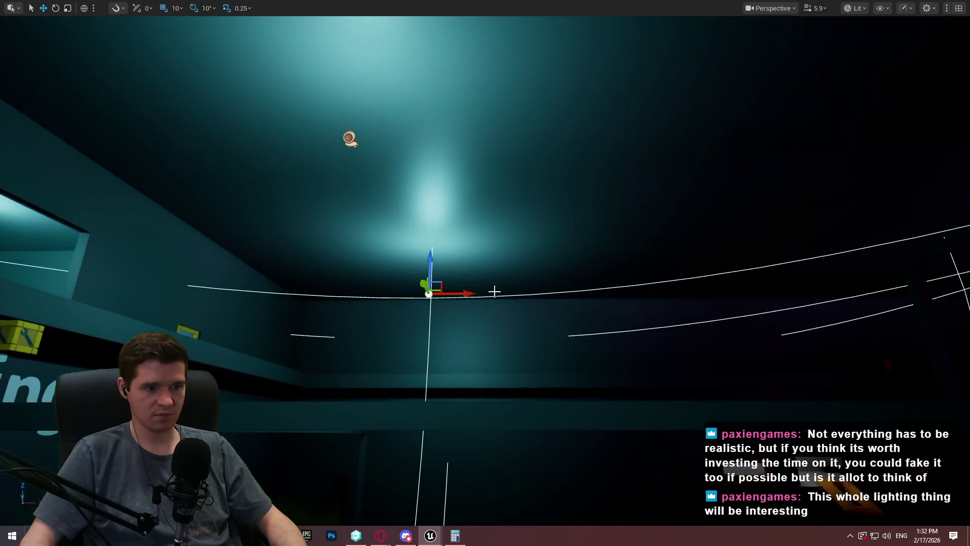
pyautogui.moveTo(494, 288); pyautogui.dragTo(945, 289)
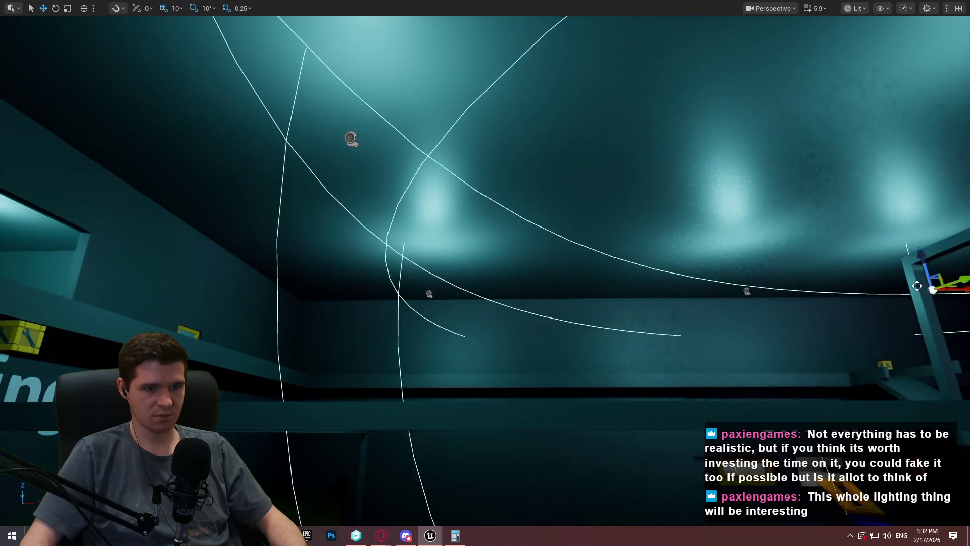
pyautogui.press('f')
pyautogui.moveTo(561, 293); pyautogui.dragTo(649, 281)
pyautogui.moveTo(554, 286); pyautogui.dragTo(859, 276)
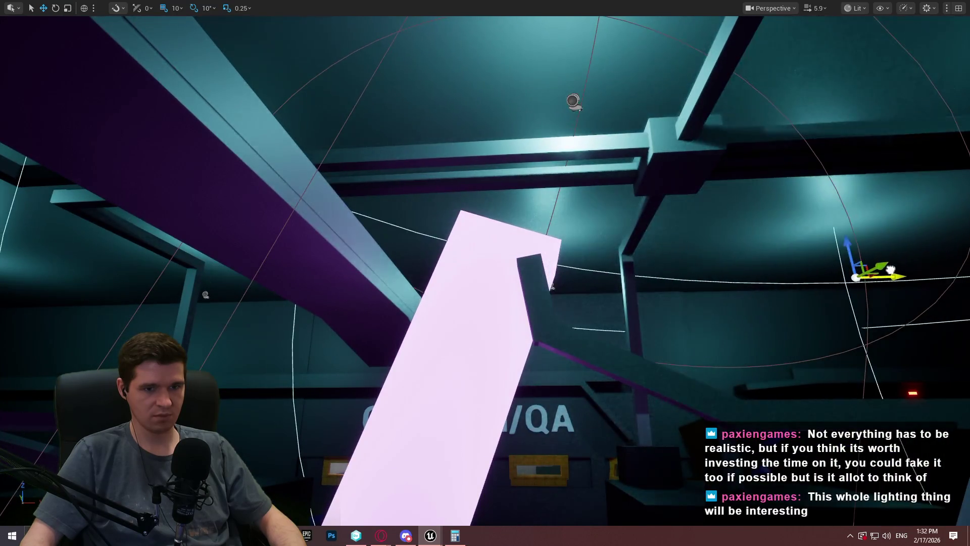
pyautogui.press('f')
pyautogui.moveTo(657, 273); pyautogui.dragTo(929, 267)
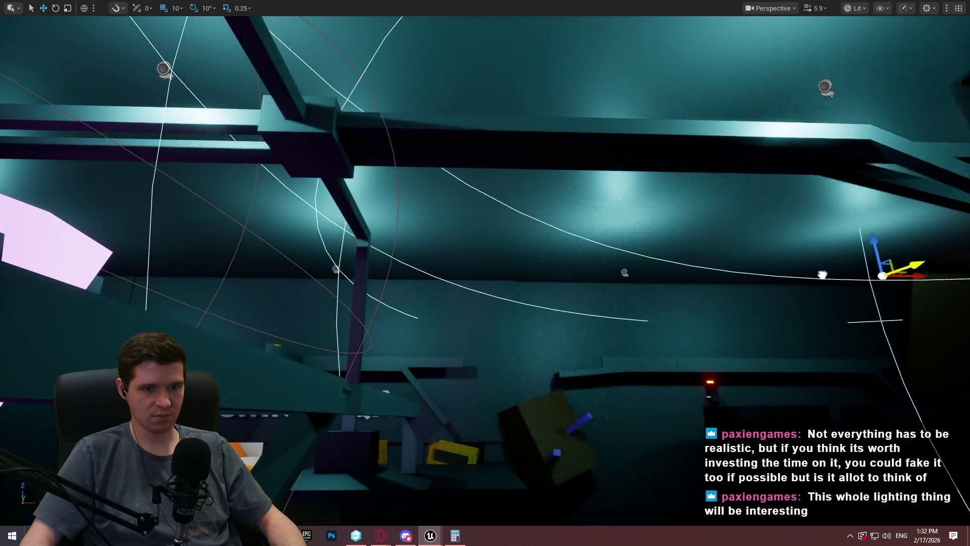
pyautogui.press('f')
pyautogui.moveTo(581, 260); pyautogui.dragTo(651, 257)
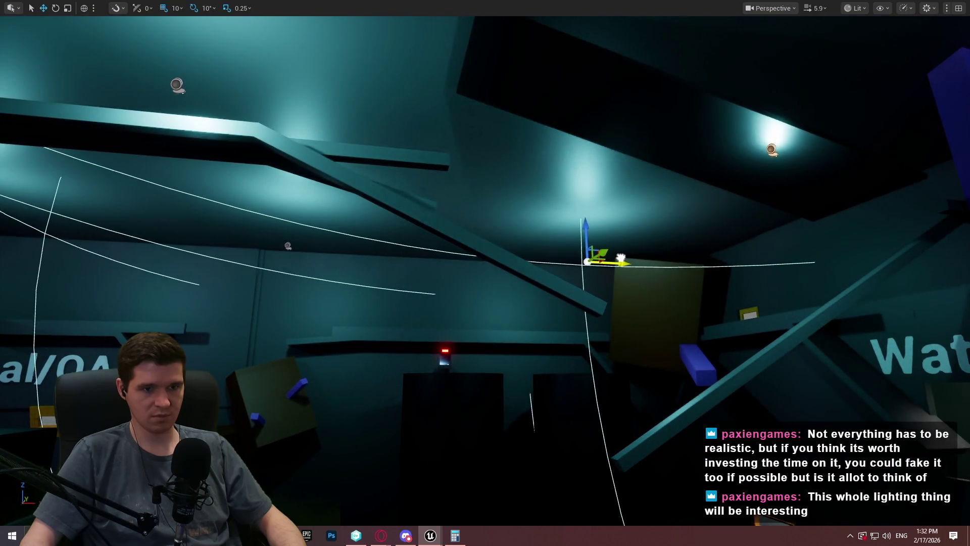
pyautogui.hotkey('ctrl', 'z')
# Lower the upper-right BP_TestLightChange ceiling light slightly
pyautogui.click(748, 148)
pyautogui.moveTo(743, 117); pyautogui.dragTo(752, 165)
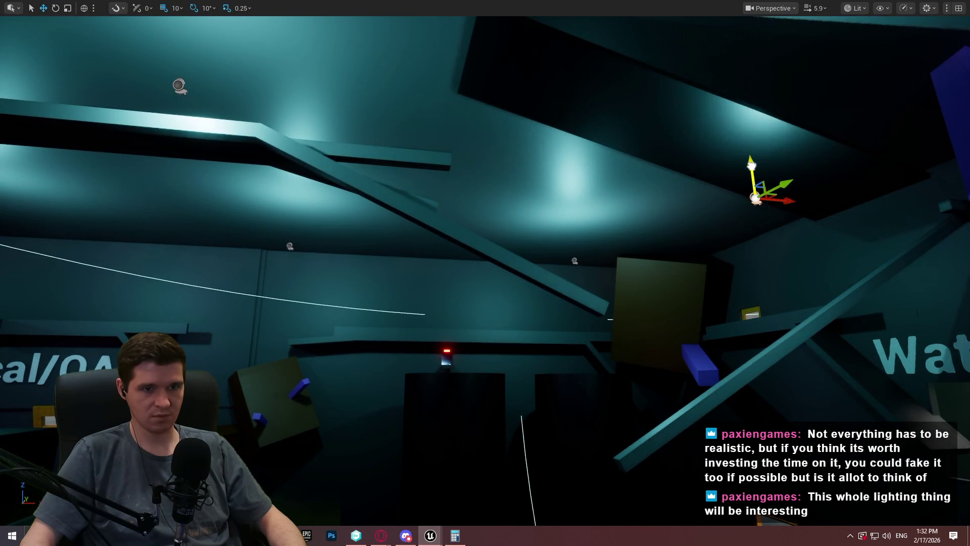
pyautogui.moveTo(486, 272)
pyautogui.mouseDown()
pyautogui.moveTo(94, 65)
pyautogui.moveTo(353, 253)
pyautogui.moveTo(685, 422)
pyautogui.mouseUp()
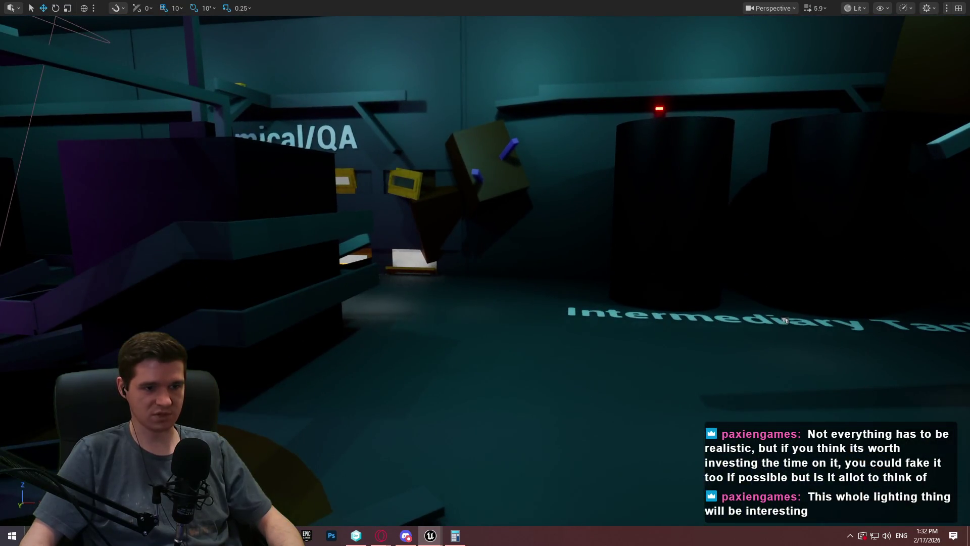
# Playtest with Play From Here on the QA floor, then stop and reopen BP_TestLightChange
pyautogui.rightClick(685, 422)
pyautogui.click(684, 381)
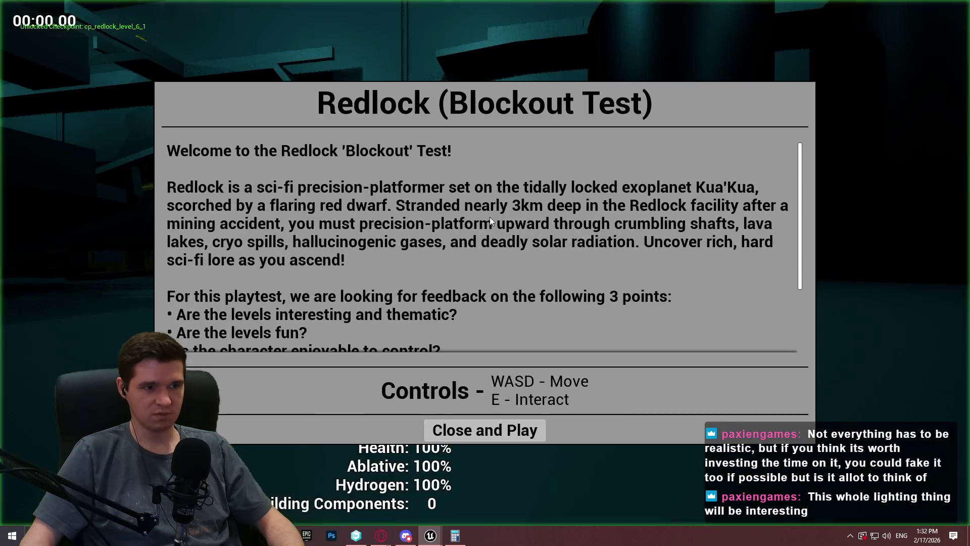
pyautogui.click(505, 430)
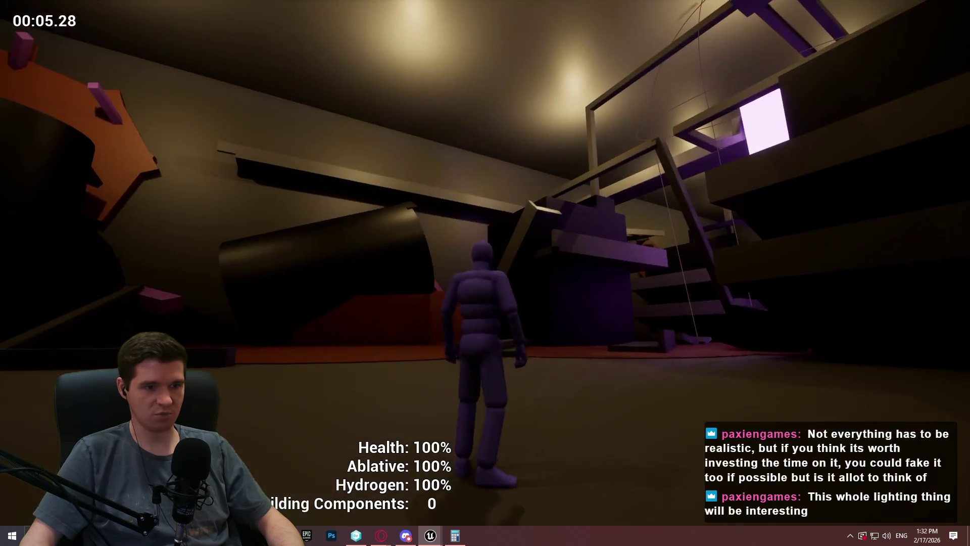
pyautogui.press('Escape')
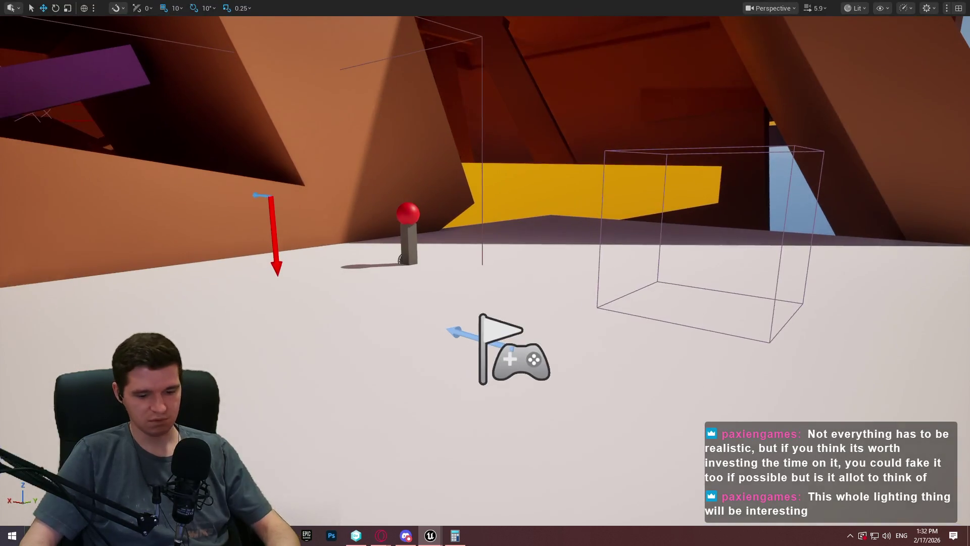
pyautogui.press('F11')
pyautogui.click(493, 20)
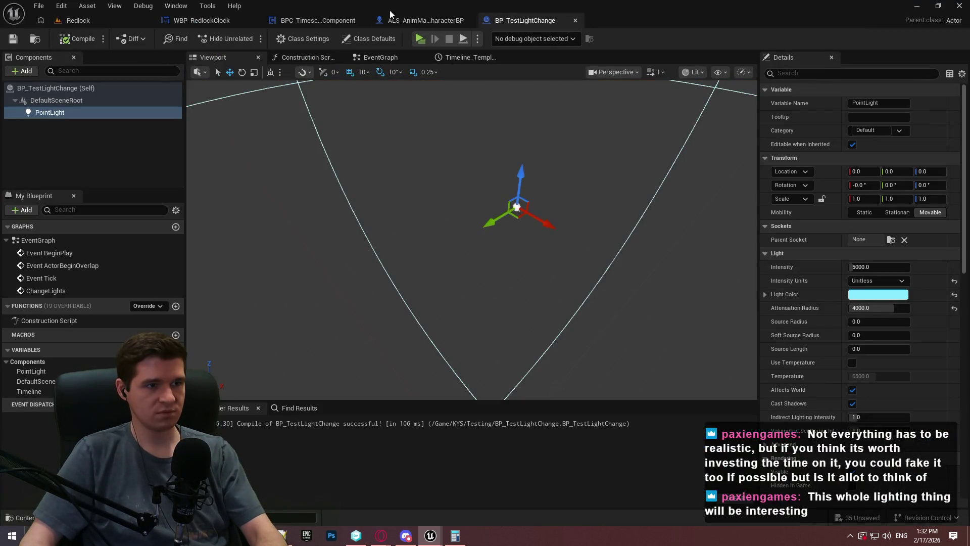
# Switch through the open blueprint tabs to BP_TestLightChange's event graph
pyautogui.click(301, 20)
pyautogui.scroll(-3, 585, 167)
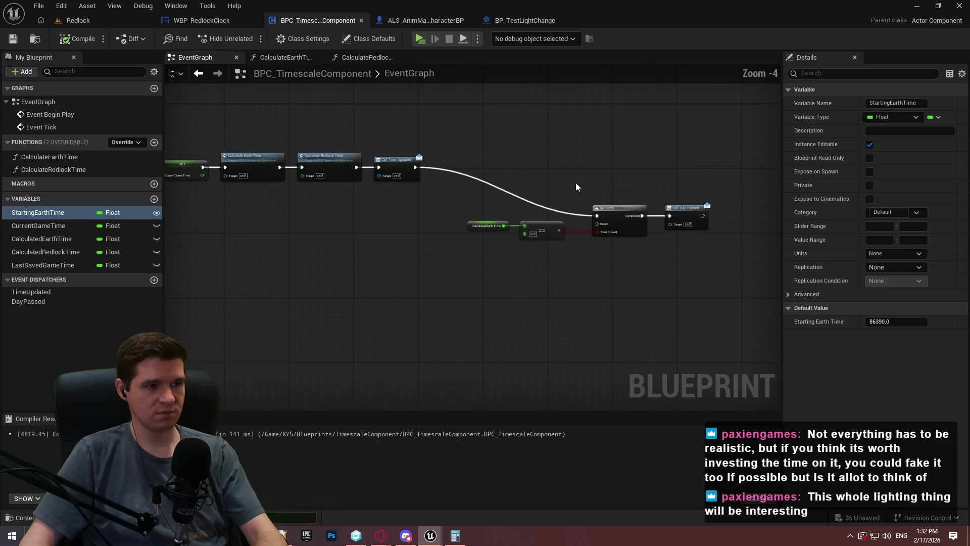
pyautogui.scroll(1, 429, 136)
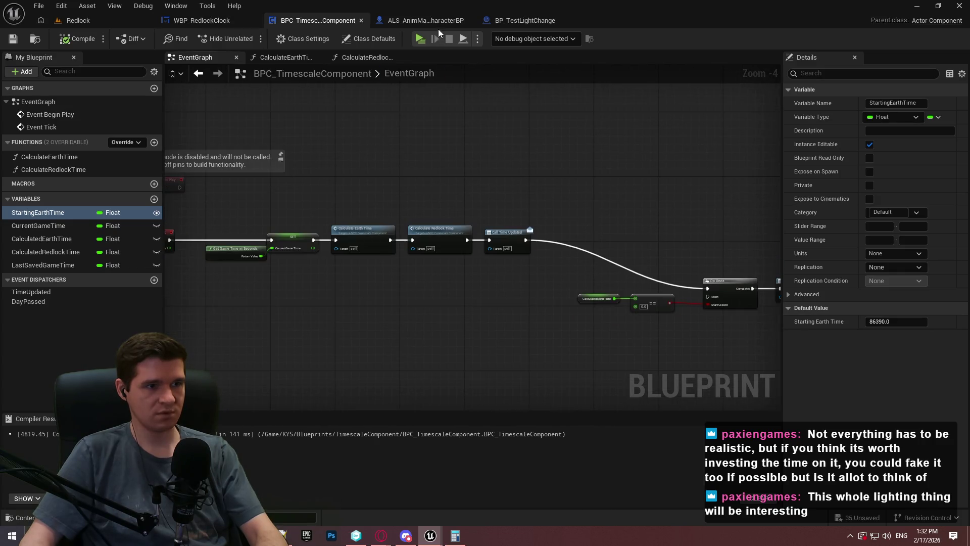
pyautogui.click(432, 20)
pyautogui.click(526, 20)
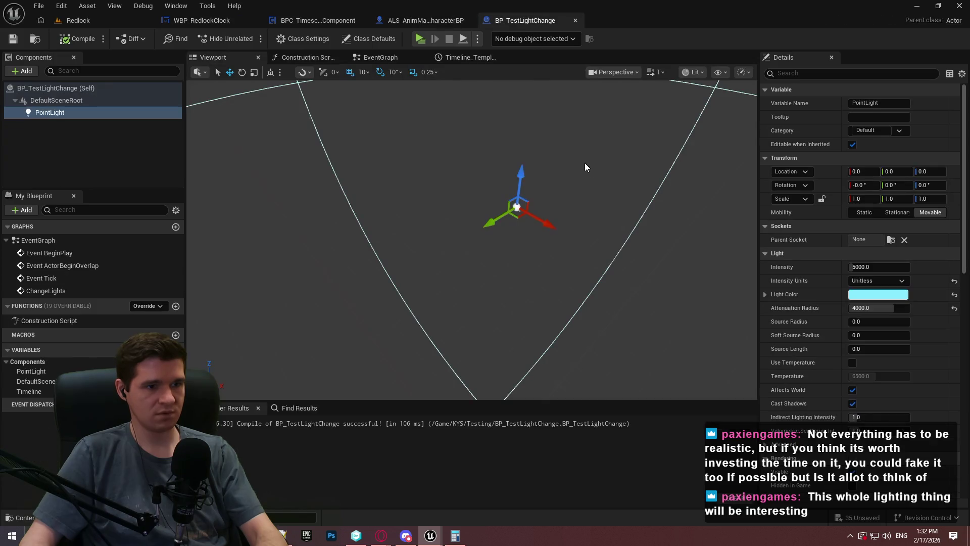
pyautogui.click(454, 57)
pyautogui.click(374, 57)
# Inspect the light-colour Timeline's 3.00-second track, then return to BPC_TimescaleComponent
pyautogui.scroll(-2, 551, 162)
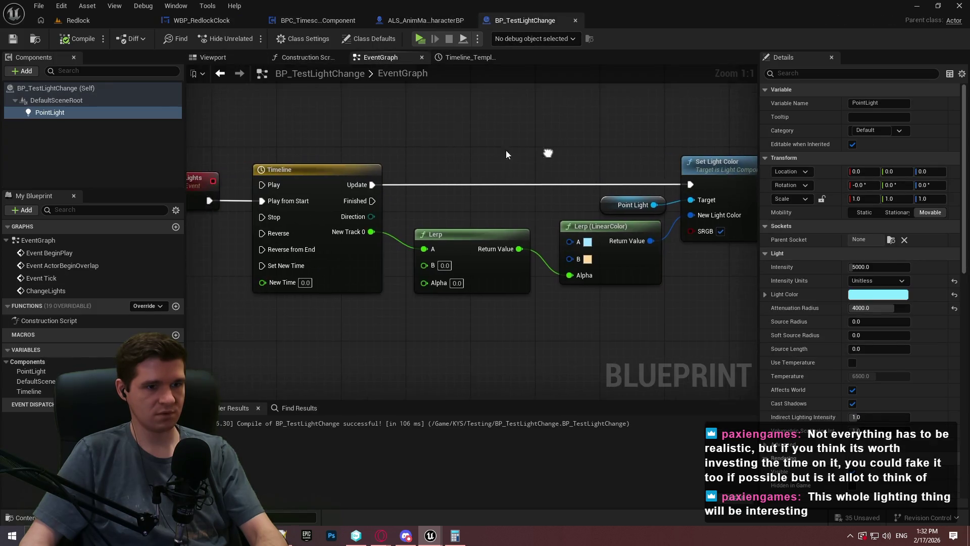
pyautogui.moveTo(493, 139)
pyautogui.mouseDown()
pyautogui.moveTo(453, 320)
pyautogui.moveTo(626, 284)
pyautogui.moveTo(619, 292)
pyautogui.moveTo(585, 226)
pyautogui.moveTo(448, 219)
pyautogui.mouseUp()
pyautogui.doubleClick(335, 265)
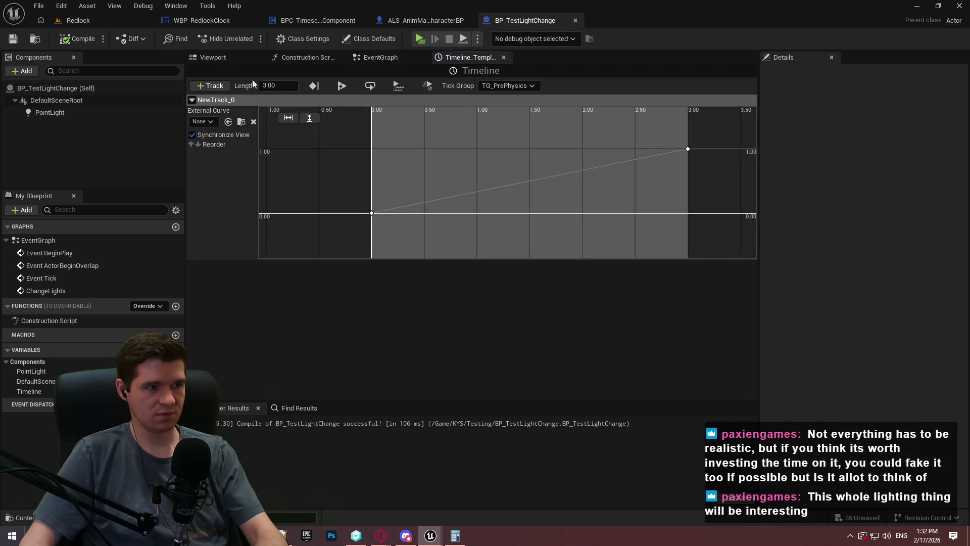
pyautogui.click(438, 21)
pyautogui.click(317, 21)
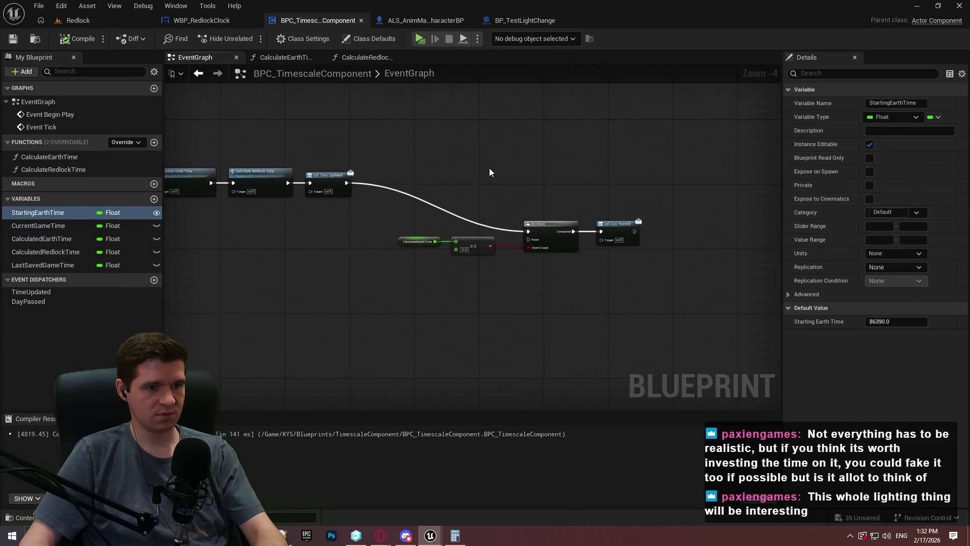
# Add a Branch driven by the == 0.0 check that gates Do Once, routing Call Time Updated through it
pyautogui.scroll(3, 451, 239)
pyautogui.moveTo(452, 227)
pyautogui.mouseDown()
pyautogui.moveTo(679, 238)
pyautogui.moveTo(440, 227)
pyautogui.mouseUp()
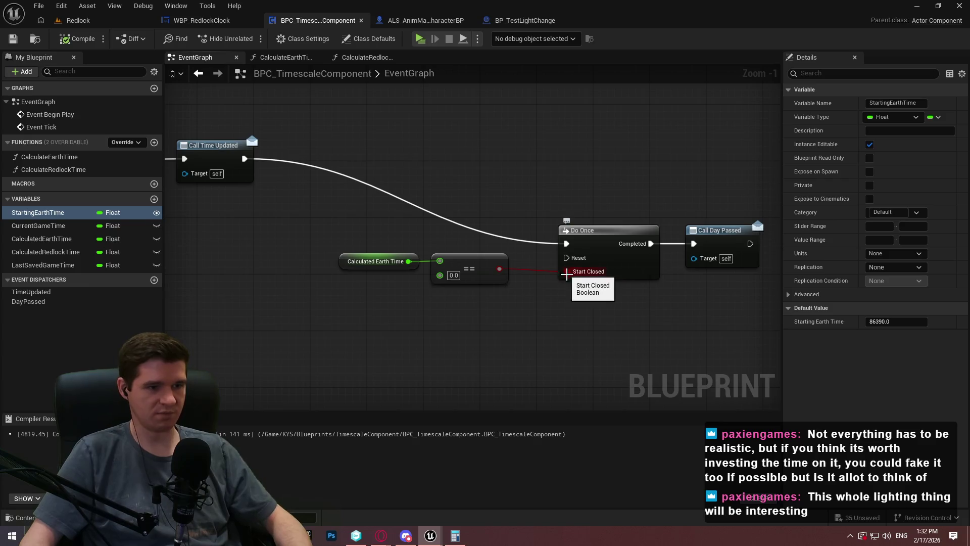
pyautogui.click(521, 320)
pyautogui.moveTo(500, 269); pyautogui.dragTo(528, 351)
pyautogui.moveTo(600, 335); pyautogui.dragTo(567, 244)
pyautogui.moveTo(528, 335)
pyautogui.mouseDown()
pyautogui.moveTo(240, 131)
pyautogui.moveTo(244, 159)
pyautogui.mouseUp()
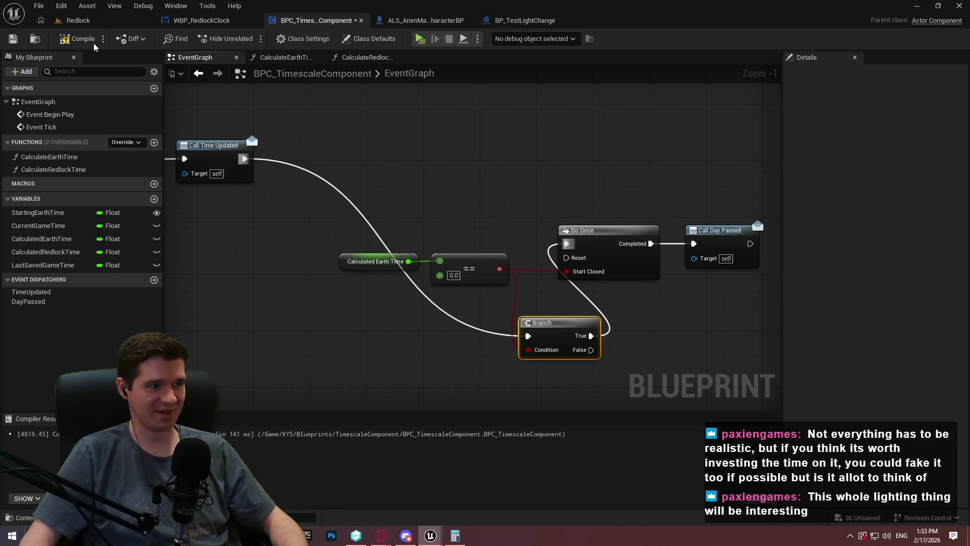
pyautogui.click(78, 21)
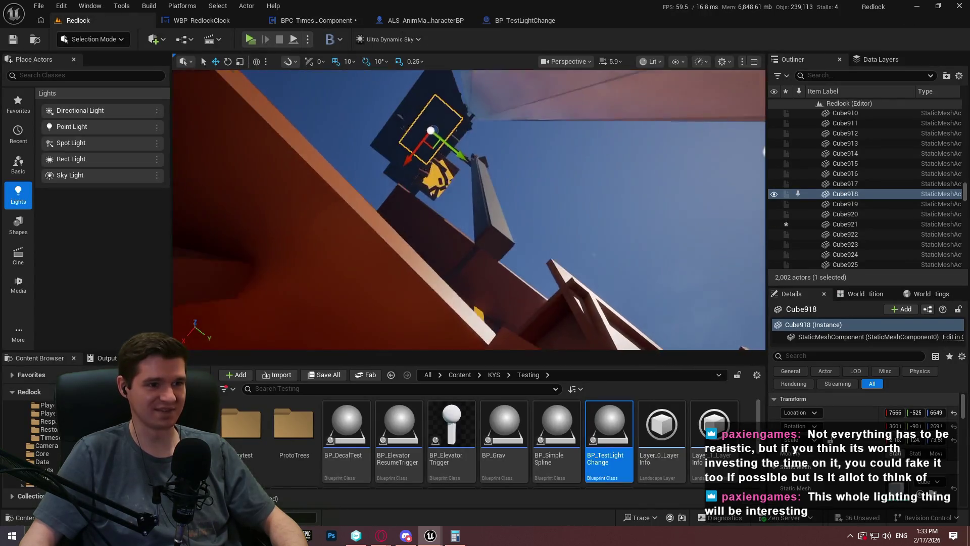
# Start a fullscreen playtest of the Redlock level with the mouse freed
pyautogui.scroll(3, 469, 210)
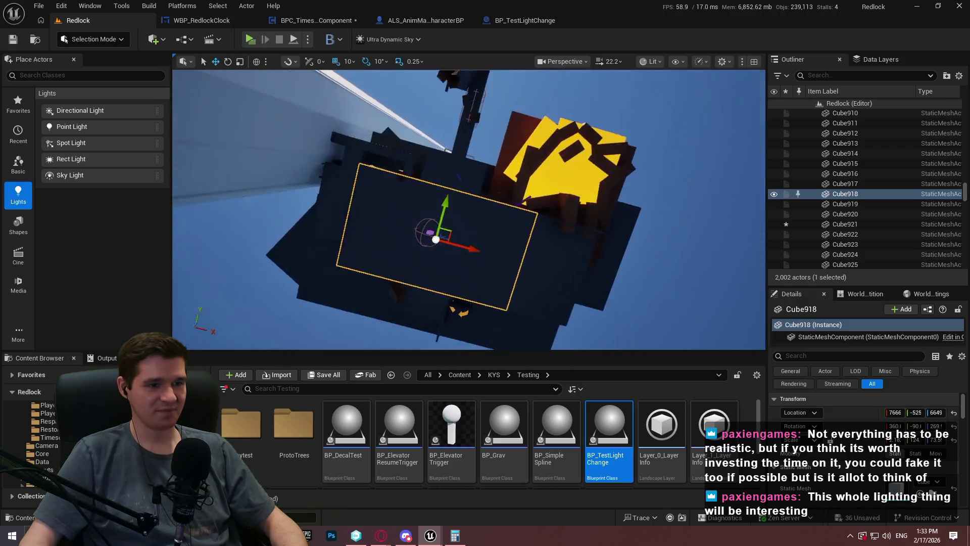
pyautogui.scroll(-2, 419, 230)
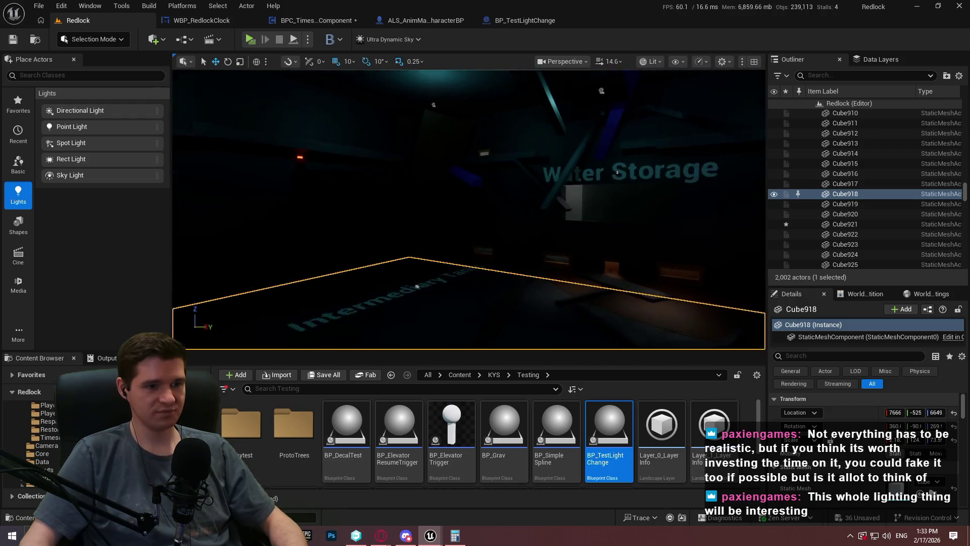
pyautogui.rightClick(493, 233)
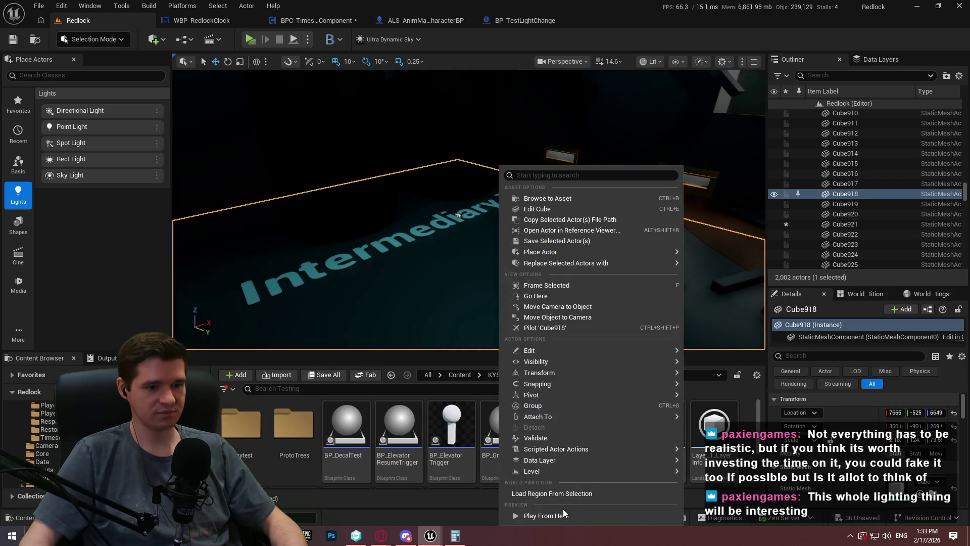
pyautogui.press('Escape')
pyautogui.hotkey('alt', 'p')
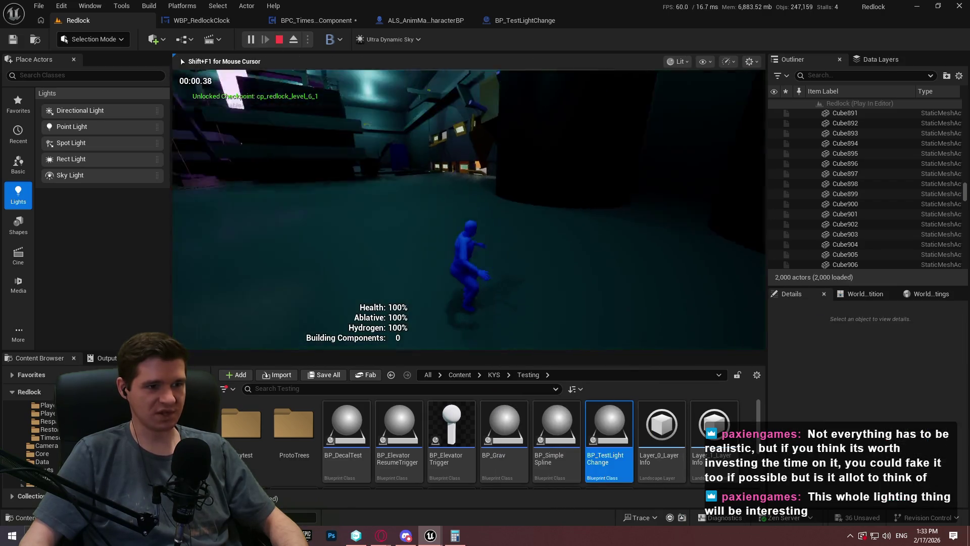
pyautogui.press('F11')
pyautogui.hotkey('shift', 'F1')
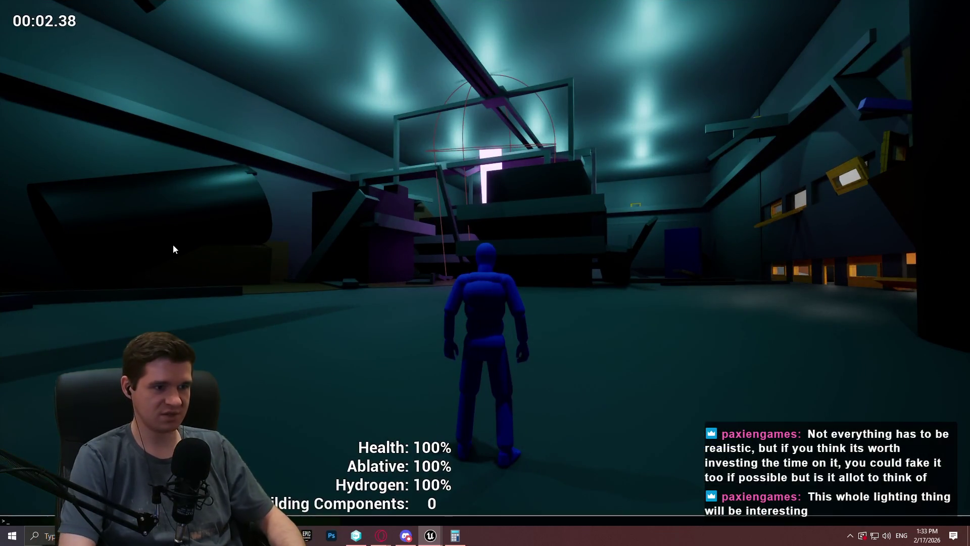
# Run 'stat game' in the console to overlay tick timings, then end the playtest
pyautogui.press('`')
pyautogui.write('stat gam,e')
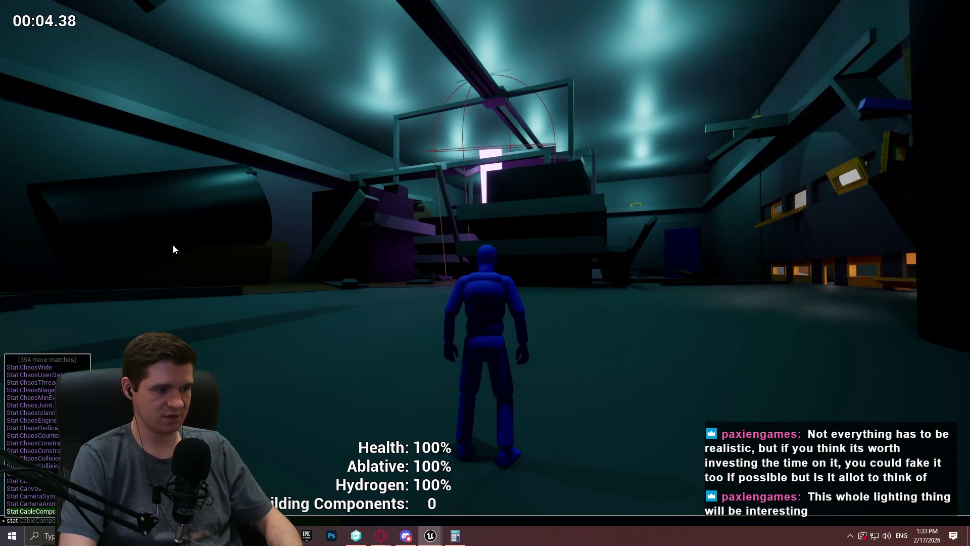
pyautogui.press('BackSpace')
pyautogui.press('BackSpace')
pyautogui.write('e')
pyautogui.press('Return')
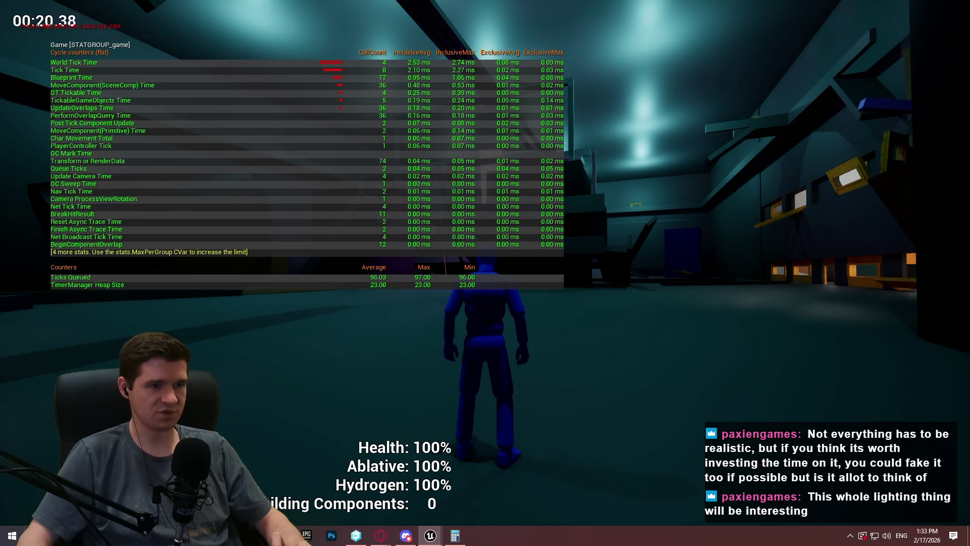
pyautogui.press('Escape')
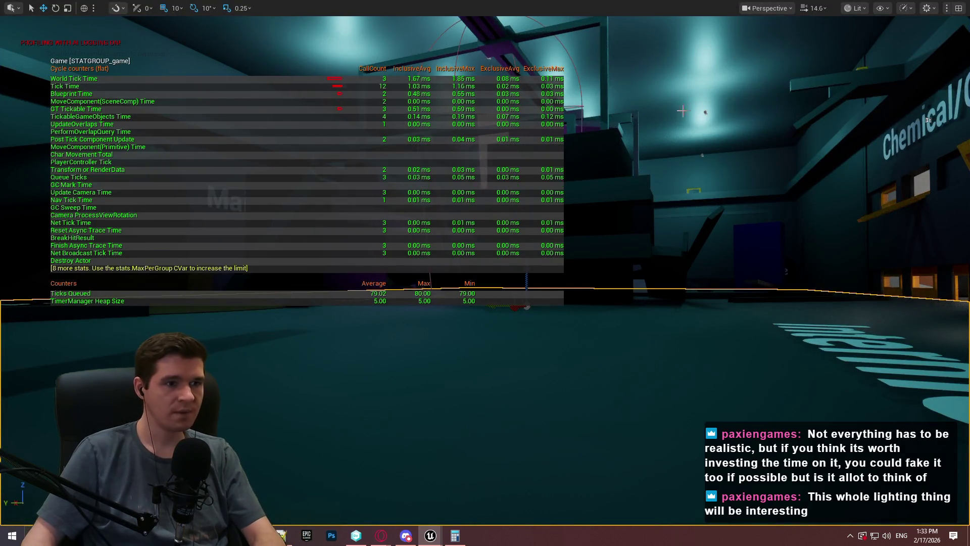
pyautogui.press('F11')
pyautogui.press('F11')
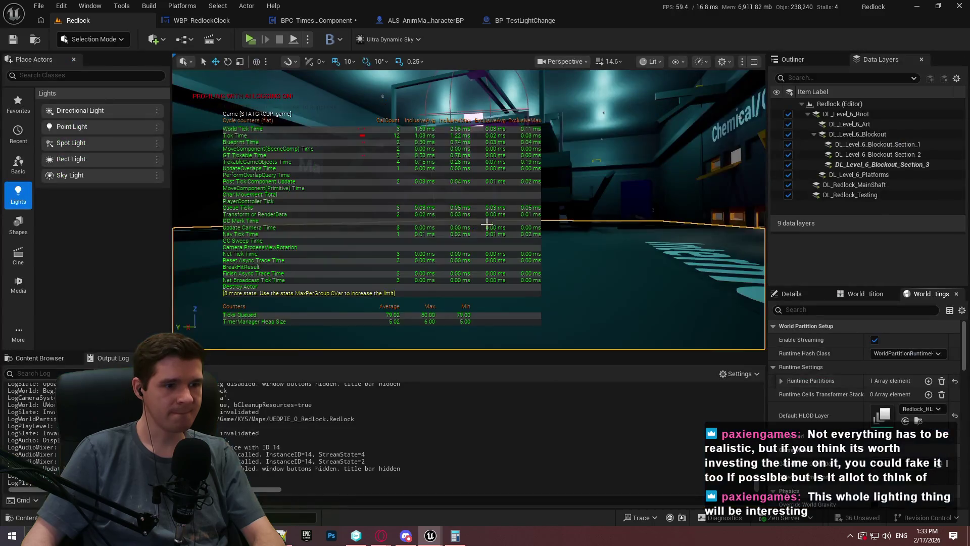
pyautogui.click(39, 358)
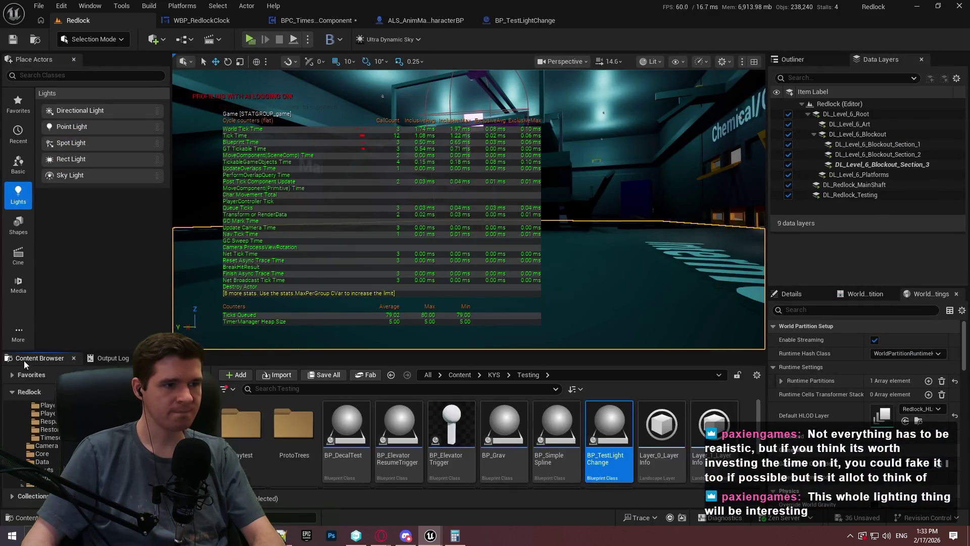
# Review BPC_TimescaleComponent's CalculateEarthTime function and its 86400 value
pyautogui.click(525, 20)
pyautogui.click(330, 20)
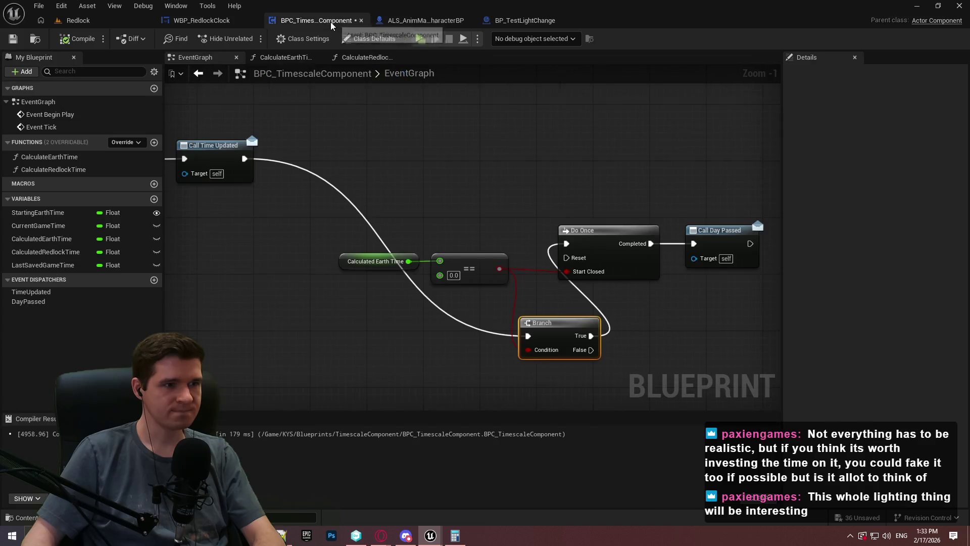
pyautogui.moveTo(442, 260)
pyautogui.mouseDown()
pyautogui.moveTo(652, 228)
pyautogui.moveTo(680, 254)
pyautogui.mouseUp()
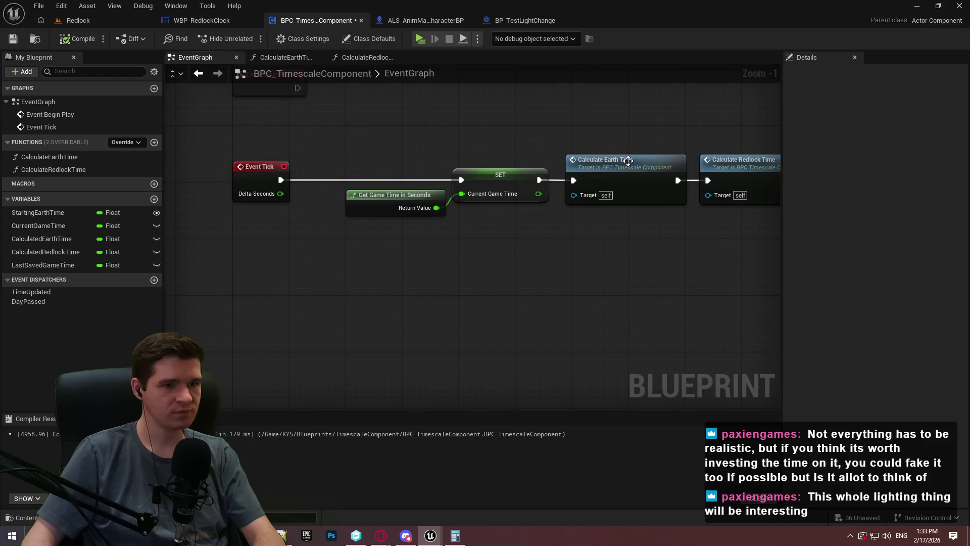
pyautogui.doubleClick(629, 161)
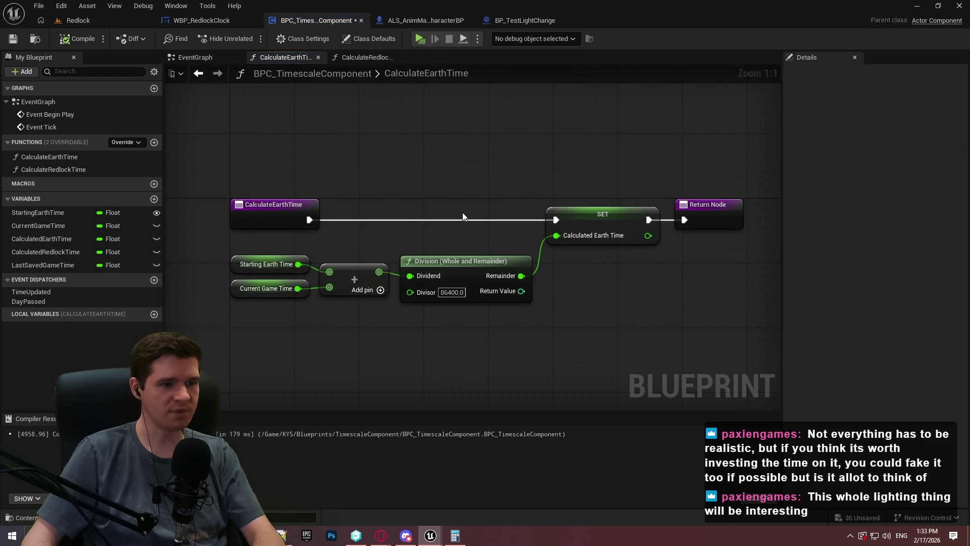
pyautogui.click(203, 57)
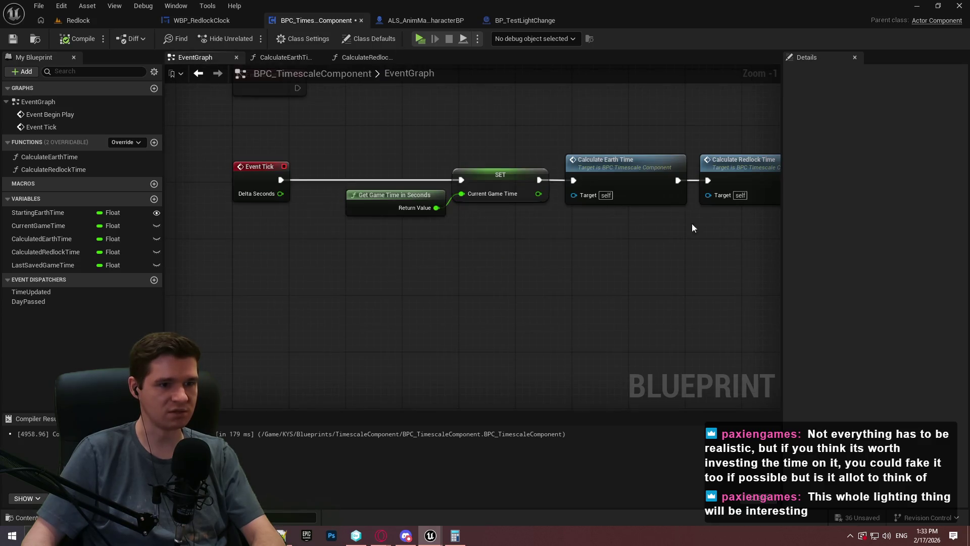
# Check CalculateRedlockTime (40260) and the other blueprint tabs, ending on the component's event graph
pyautogui.click(360, 57)
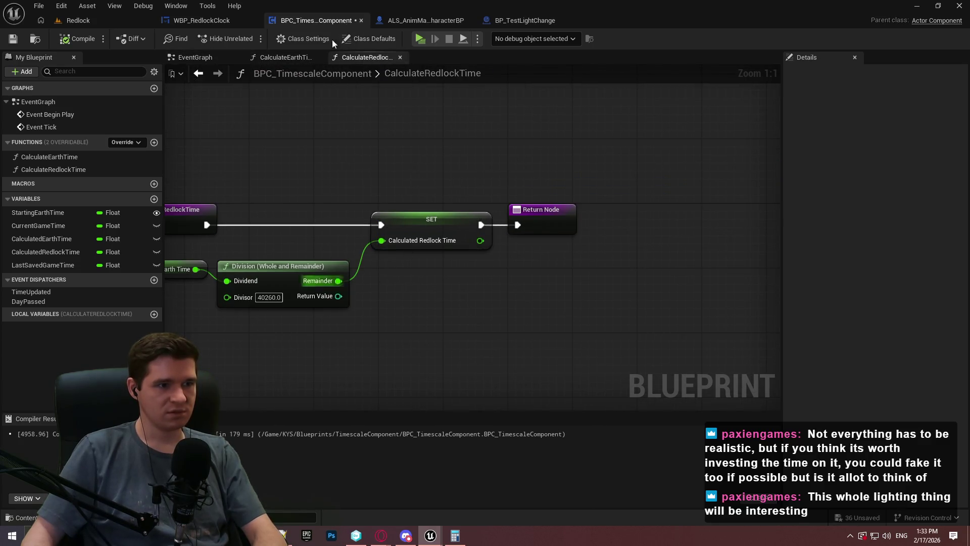
pyautogui.click(283, 58)
pyautogui.click(512, 20)
pyautogui.click(202, 20)
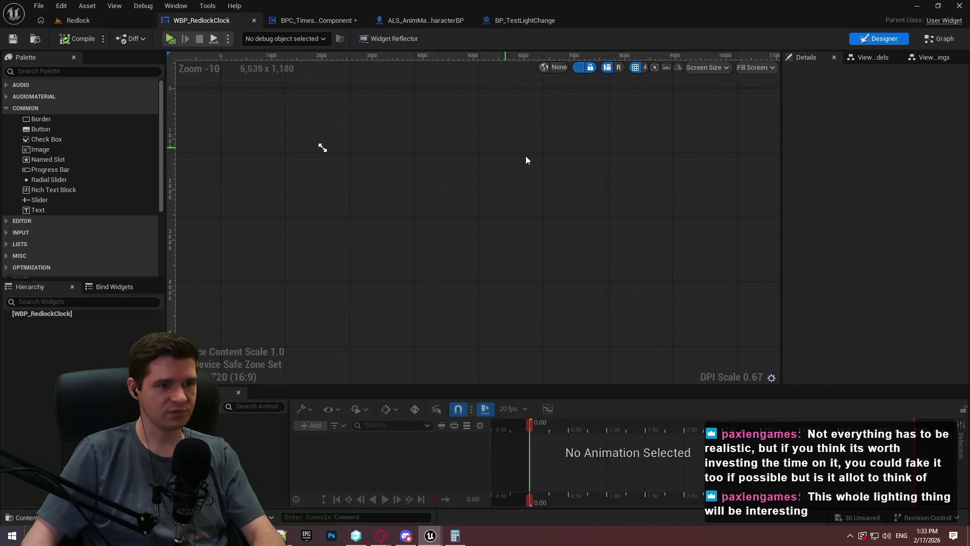
pyautogui.click(531, 20)
pyautogui.click(291, 23)
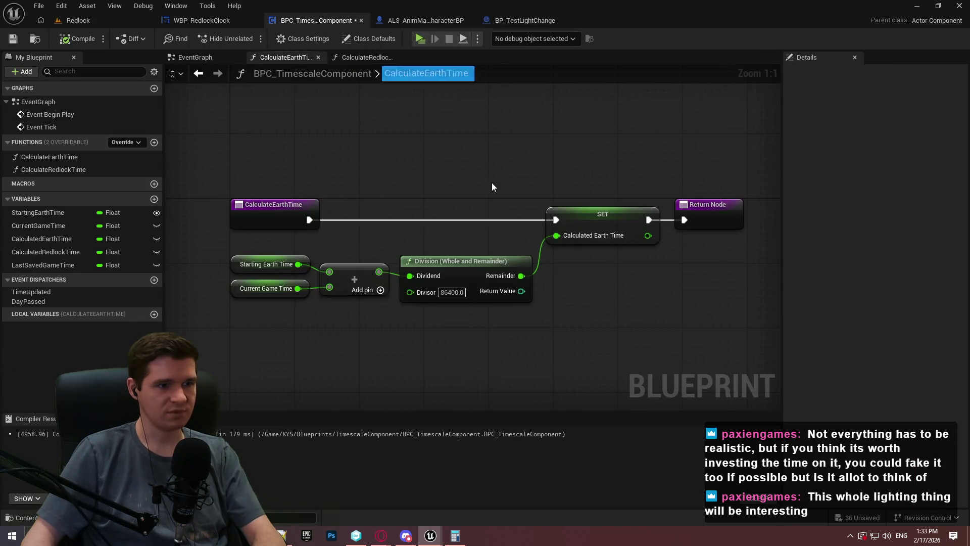
pyautogui.click(202, 58)
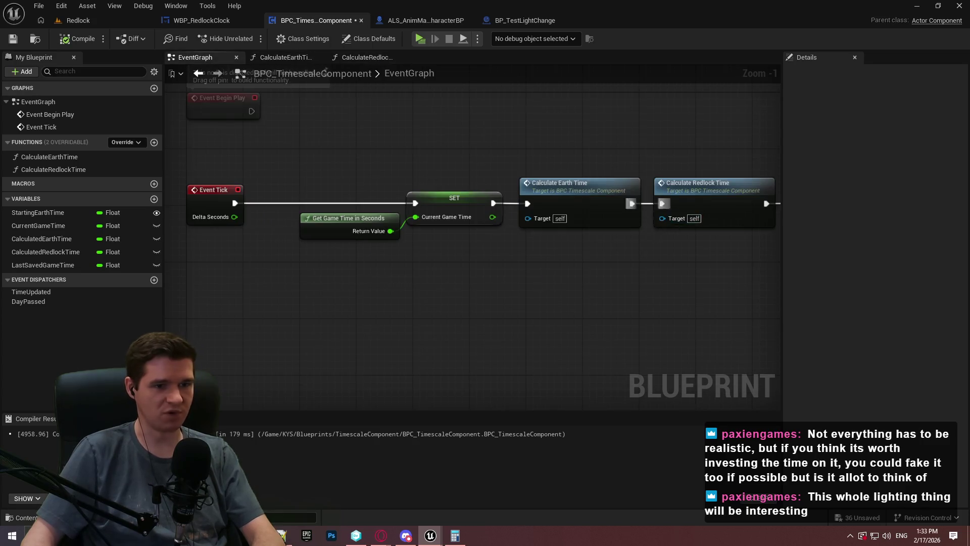
# Unwire Start Closed and move the Calculated Earth Time comparison nodes aside
pyautogui.moveTo(495, 232)
pyautogui.mouseDown()
pyautogui.moveTo(520, 271)
pyautogui.moveTo(512, 296)
pyautogui.mouseUp()
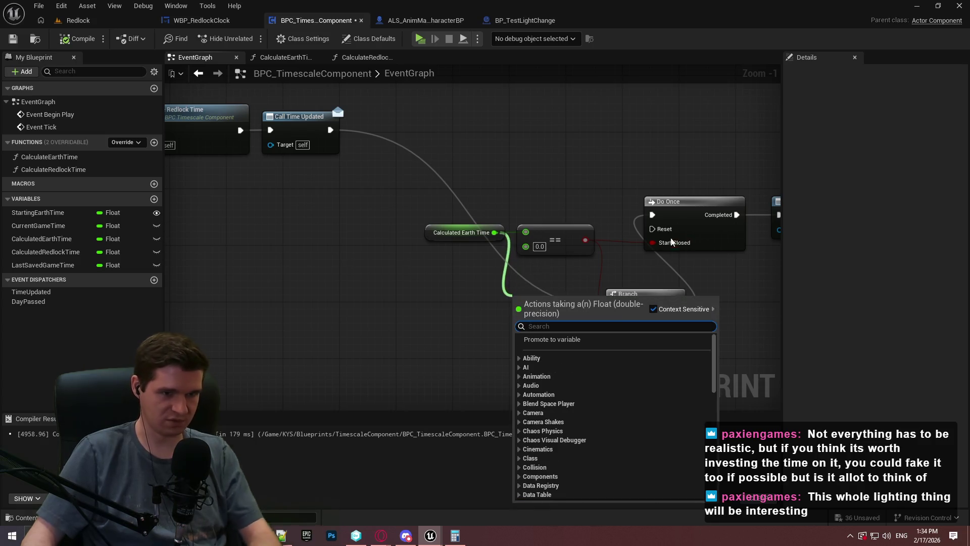
pyautogui.keyDown('alt'); pyautogui.click(661, 243); pyautogui.keyUp('alt')
pyautogui.moveTo(420, 222)
pyautogui.mouseDown()
pyautogui.moveTo(552, 253)
pyautogui.moveTo(499, 320)
pyautogui.moveTo(508, 344)
pyautogui.mouseUp()
pyautogui.click(574, 330)
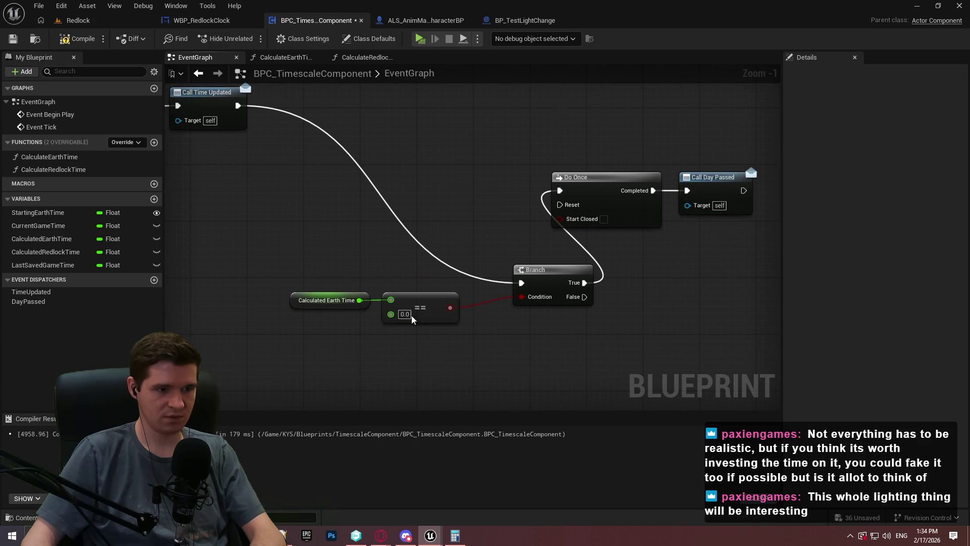
# Replace the == 0.0 test with a Calculated Earth Time <= 3.0 check feeding the Branch
pyautogui.moveTo(359, 300)
pyautogui.mouseDown()
pyautogui.moveTo(378, 344)
pyautogui.moveTo(384, 338)
pyautogui.mouseUp()
pyautogui.write('<')
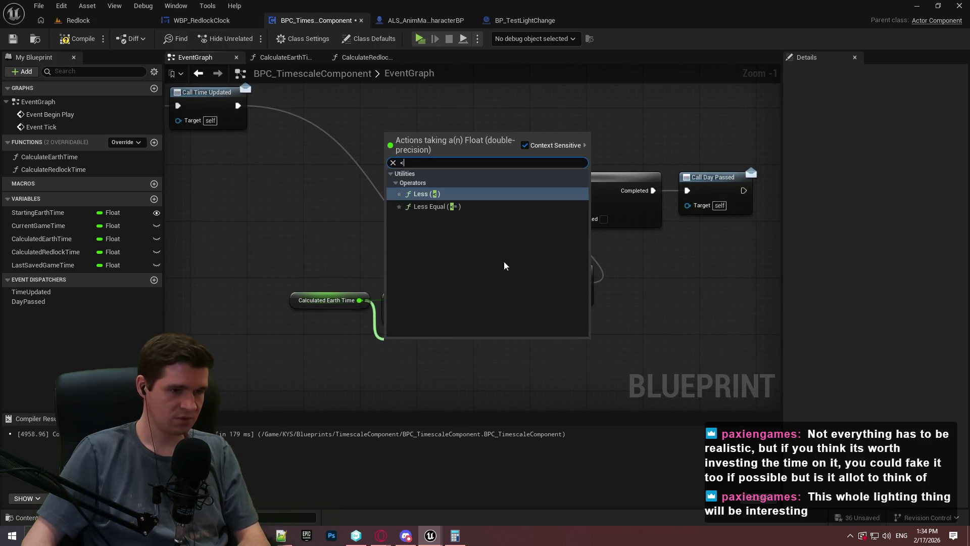
pyautogui.click(435, 206)
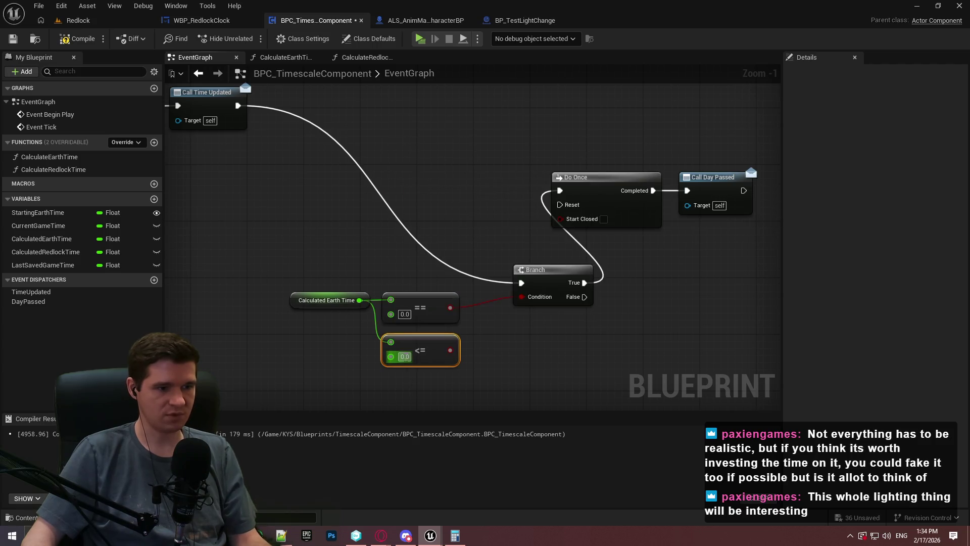
pyautogui.moveTo(451, 350); pyautogui.dragTo(521, 297)
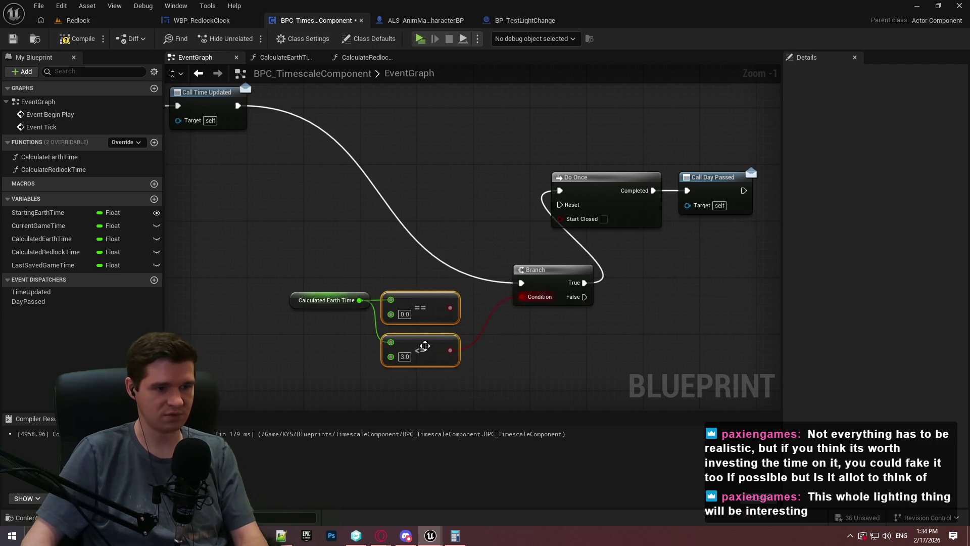
pyautogui.click(405, 300)
pyautogui.press('Delete')
pyautogui.moveTo(421, 339); pyautogui.dragTo(428, 268)
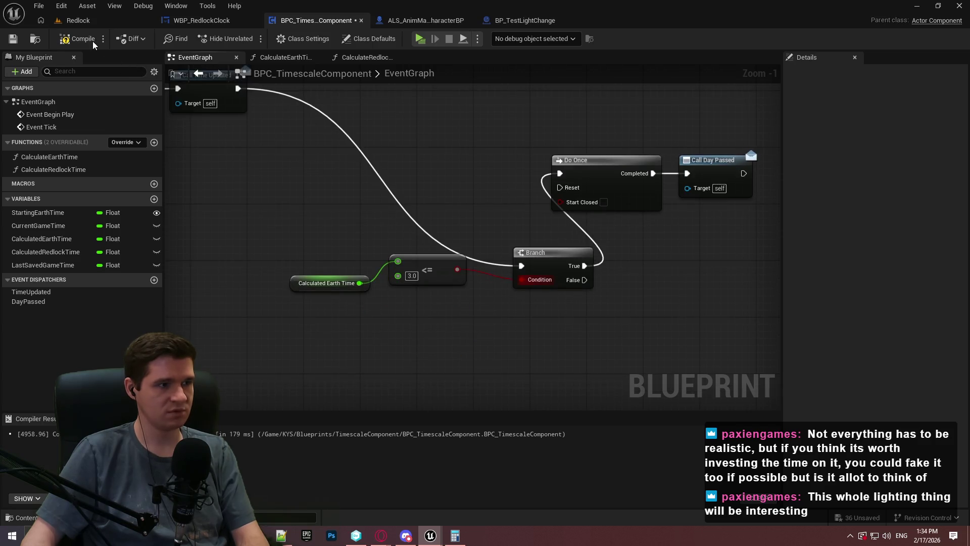
pyautogui.click(81, 20)
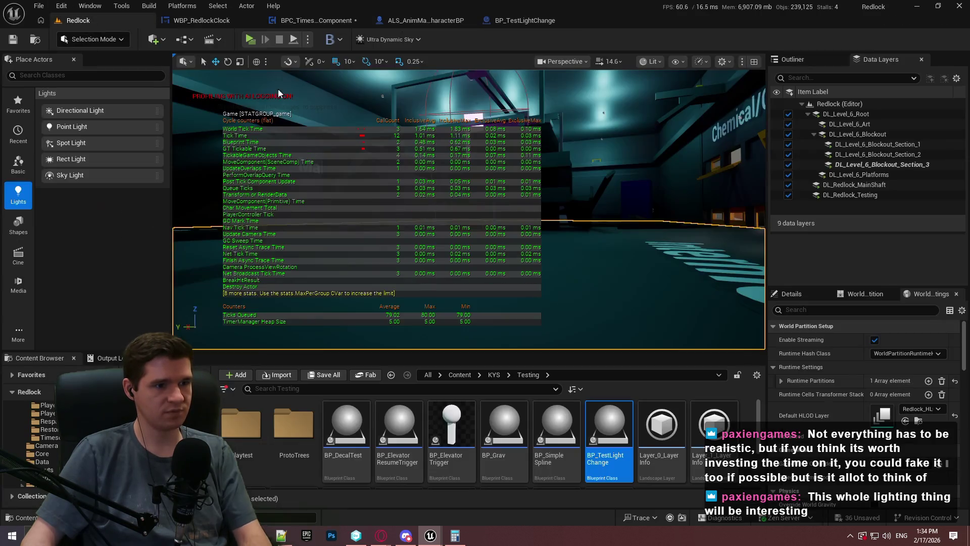
# Play the Redlock level from the current spot in fullscreen
pyautogui.rightClick(600, 298)
pyautogui.click(660, 516)
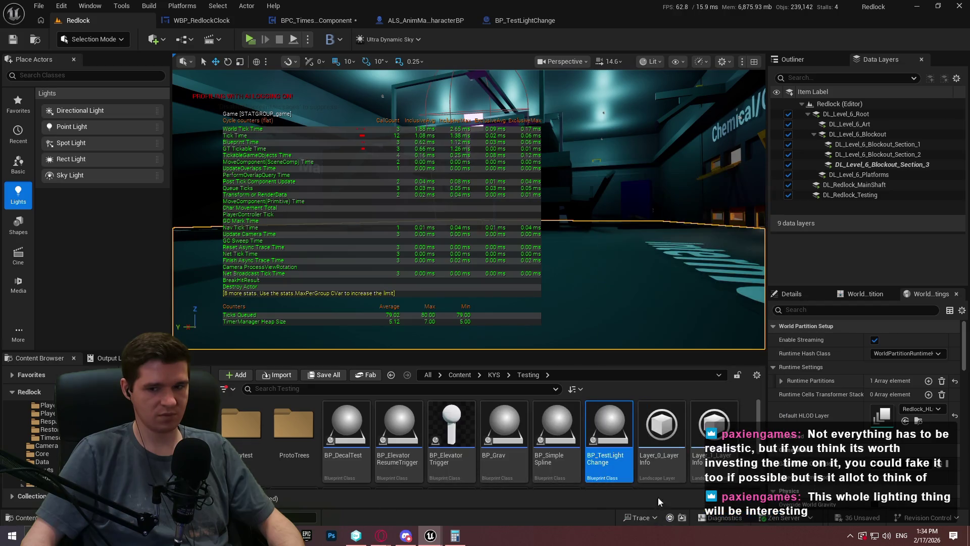
pyautogui.click(478, 299)
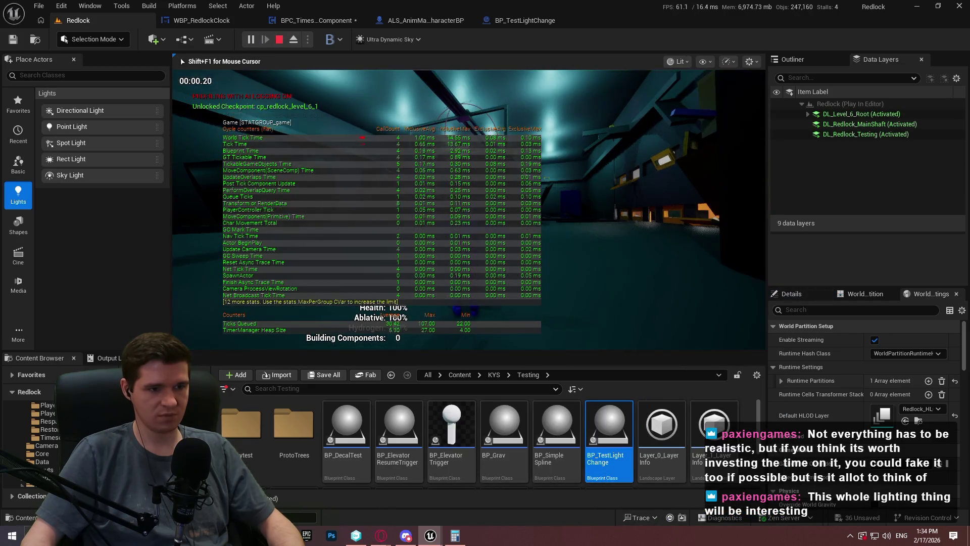
pyautogui.press('F11')
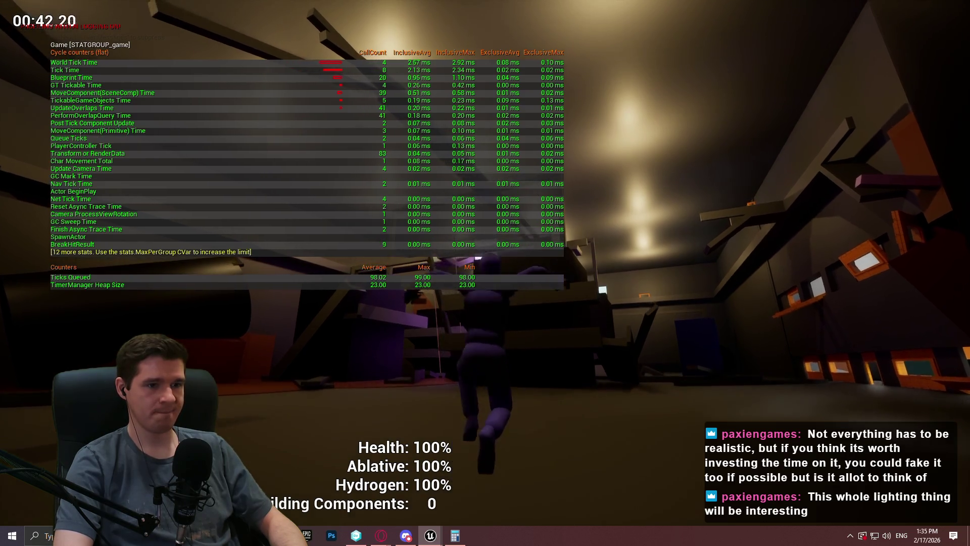
pyautogui.moveTo(485, 273)
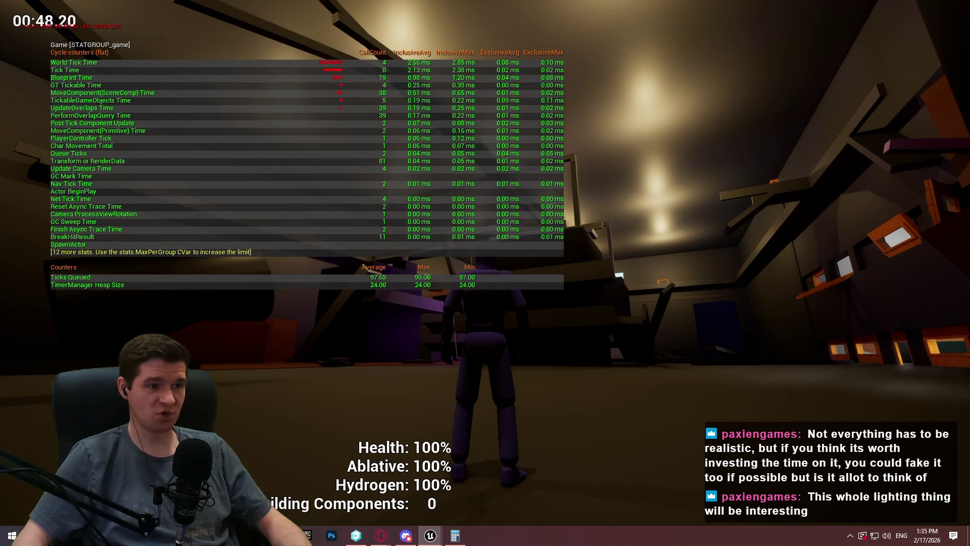
# Toggle off the game stats with 'stat game' and end the playtest
pyautogui.press('`')
pyautogui.write('d')
pyautogui.press('BackSpace')
pyautogui.write('stat')
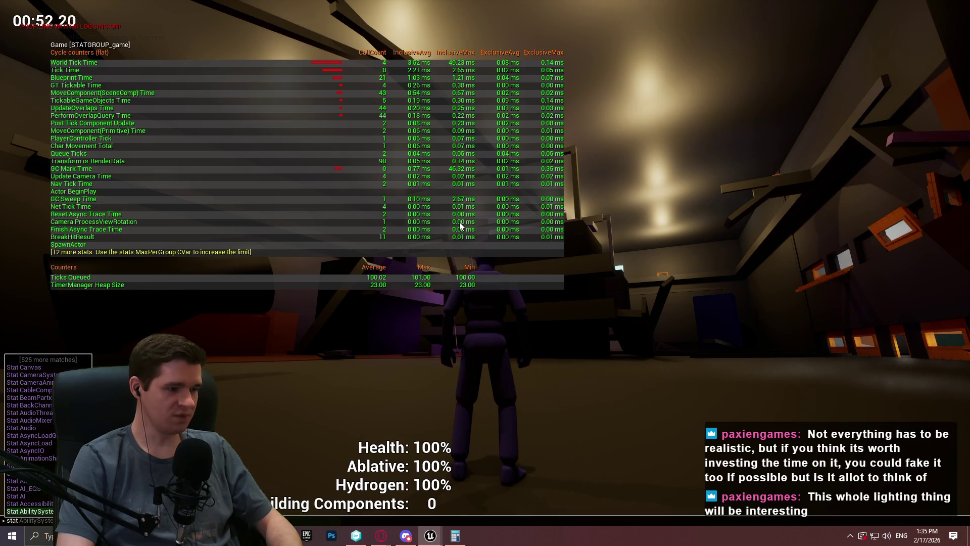
pyautogui.write(' game')
pyautogui.press('Return')
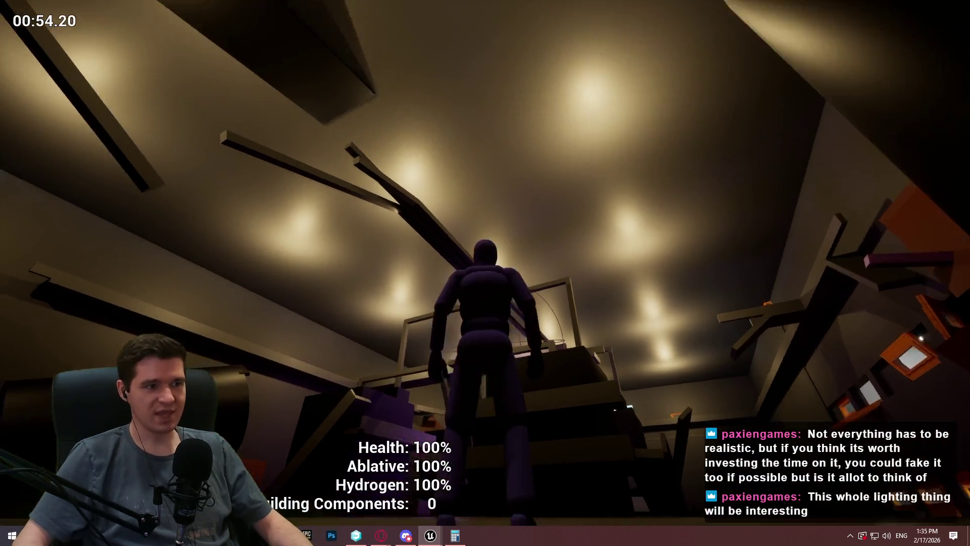
pyautogui.press('Escape')
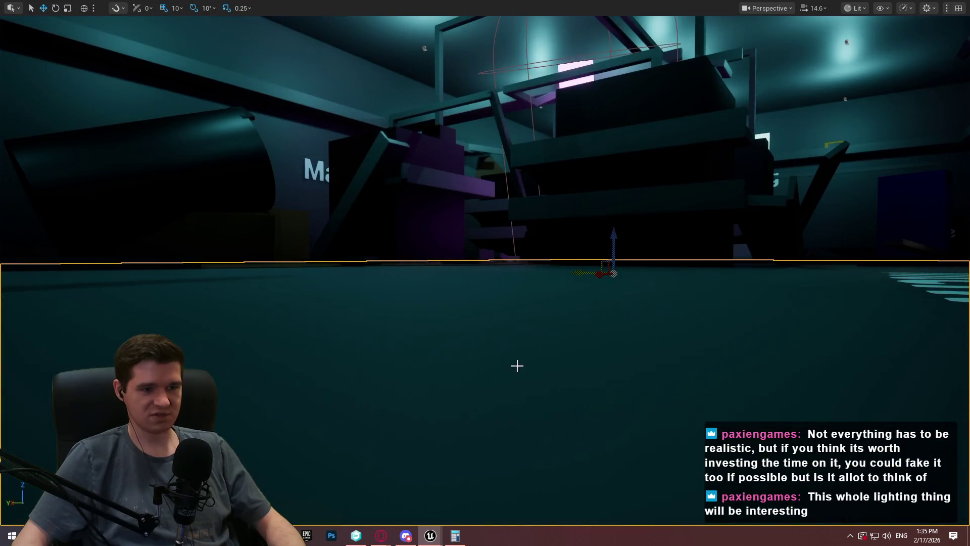
pyautogui.rightClick(517, 366)
pyautogui.click(594, 359)
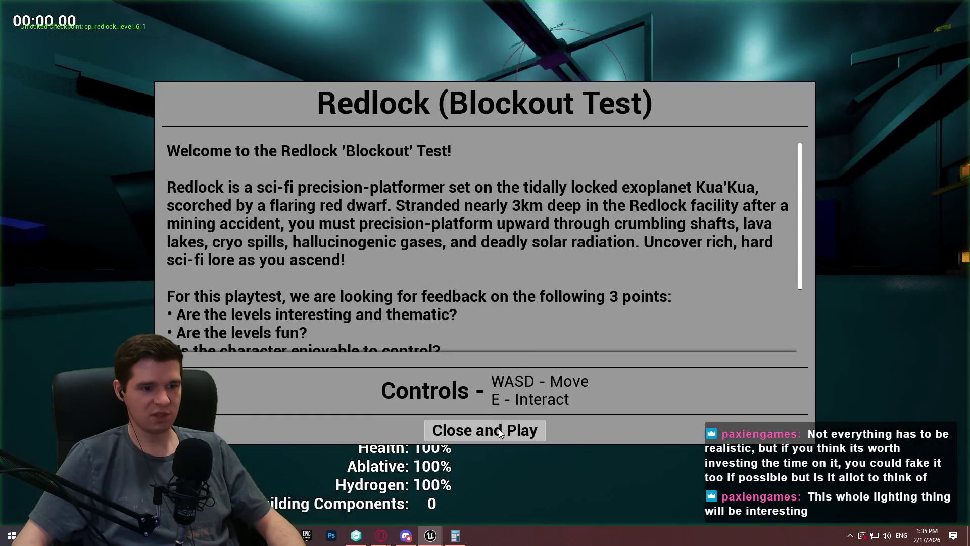
pyautogui.click(498, 430)
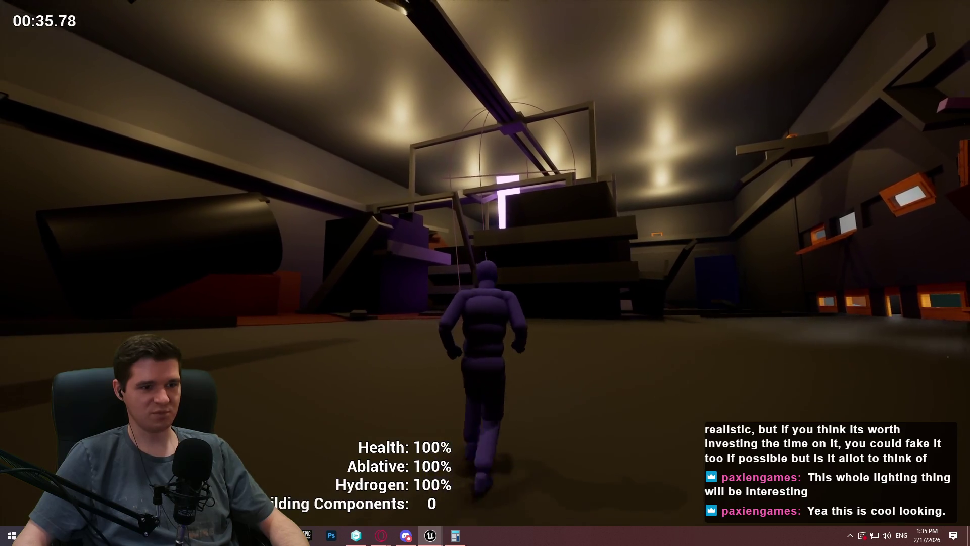
pyautogui.press('Escape')
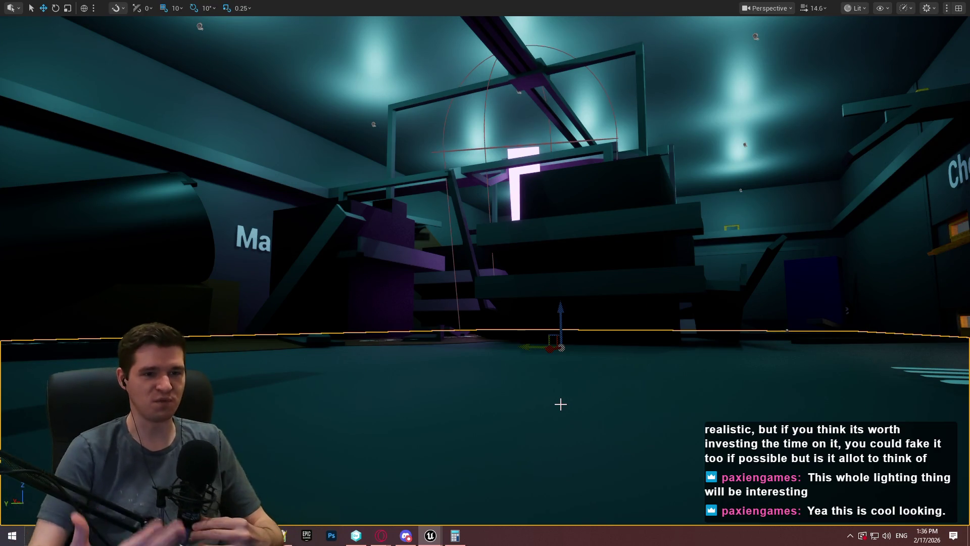
# Play from the current spot and show GPU timing stats with 'stat gpu'
pyautogui.rightClick(541, 370)
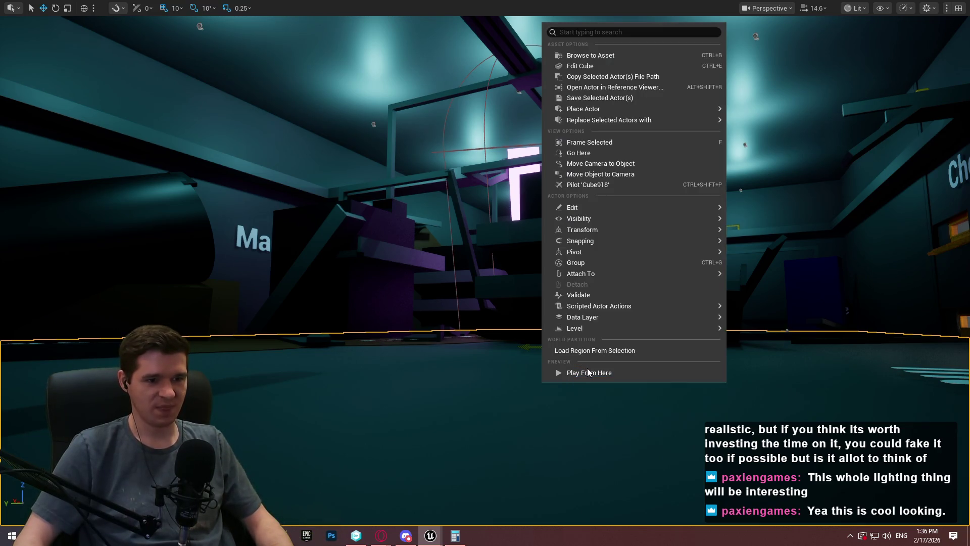
pyautogui.click(587, 371)
pyautogui.click(485, 428)
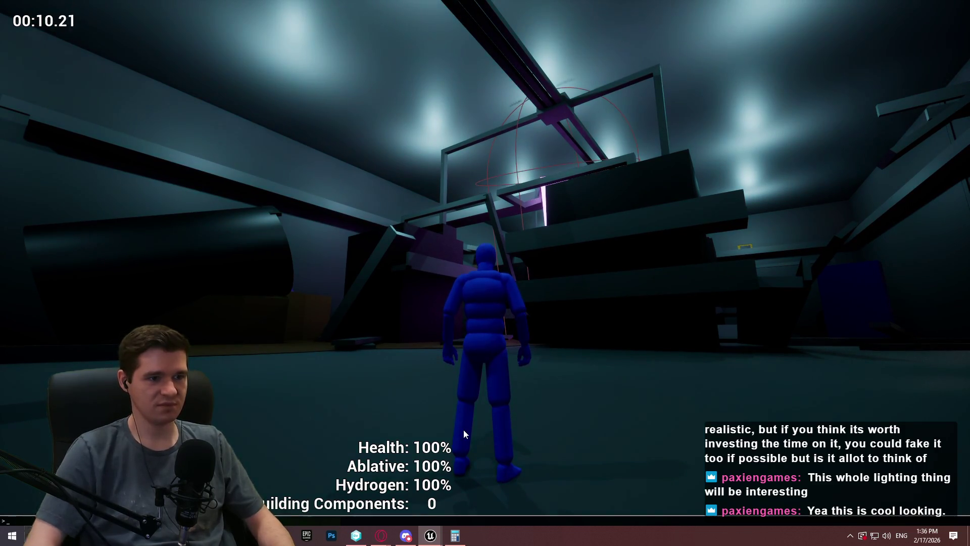
pyautogui.press('`')
pyautogui.write('stat gpu')
pyautogui.press('Return')
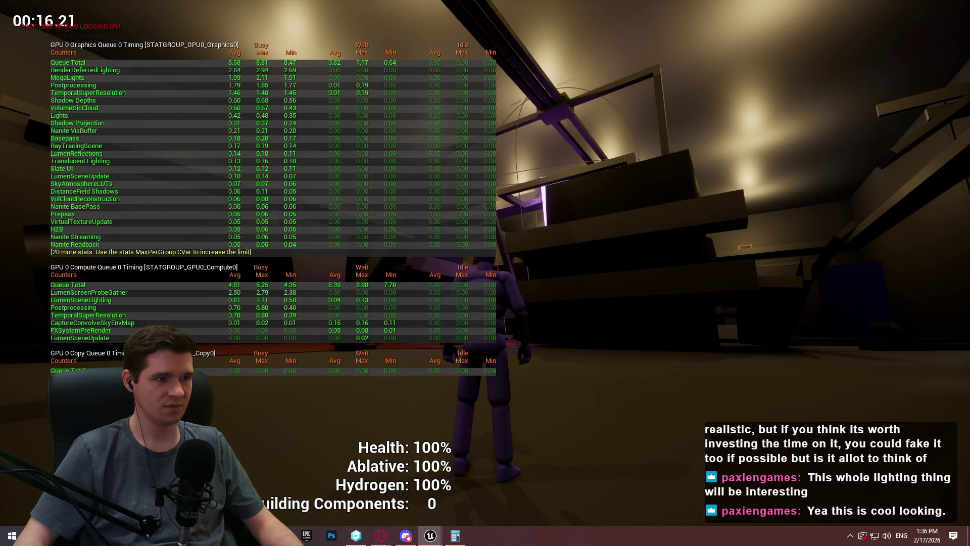
# End the playtest and start another one from the current spot
pyautogui.moveTo(485, 273)
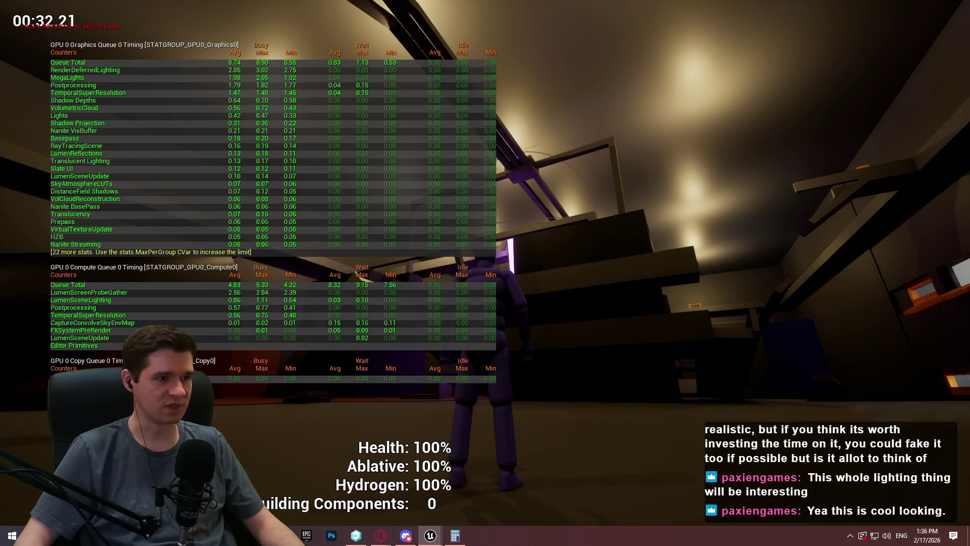
pyautogui.press('Escape')
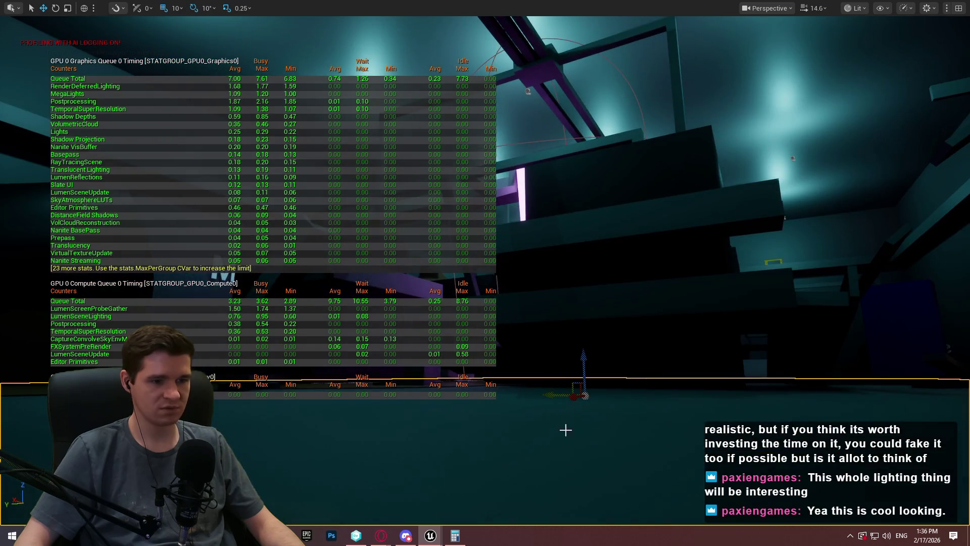
pyautogui.rightClick(564, 432)
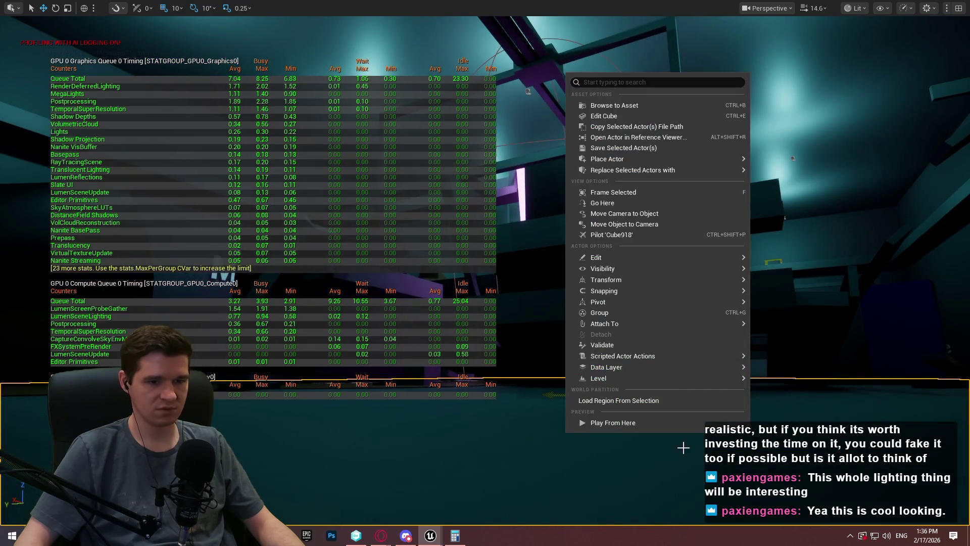
pyautogui.click(613, 422)
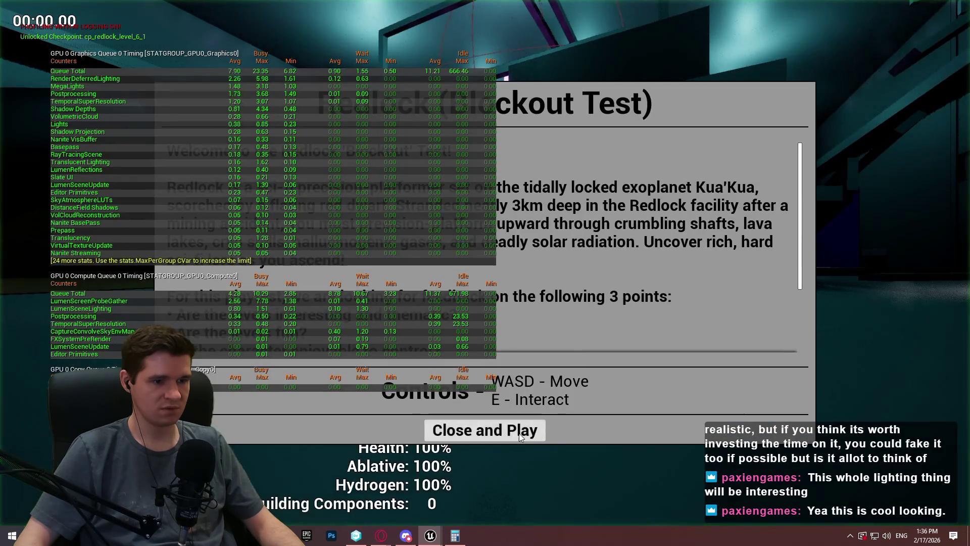
# Play through the amber-lit room past the welcome screen, then stop the playtest
pyautogui.click(519, 433)
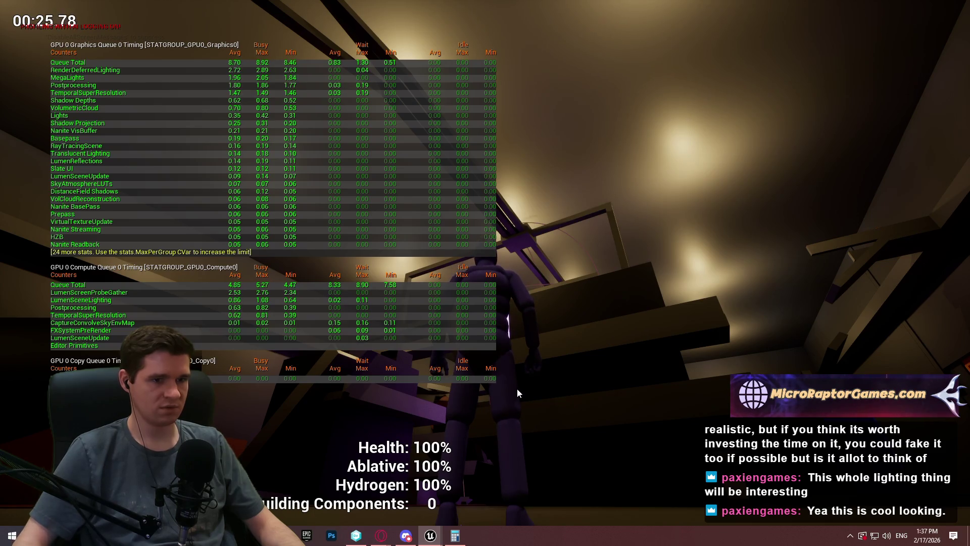
pyautogui.press('Escape')
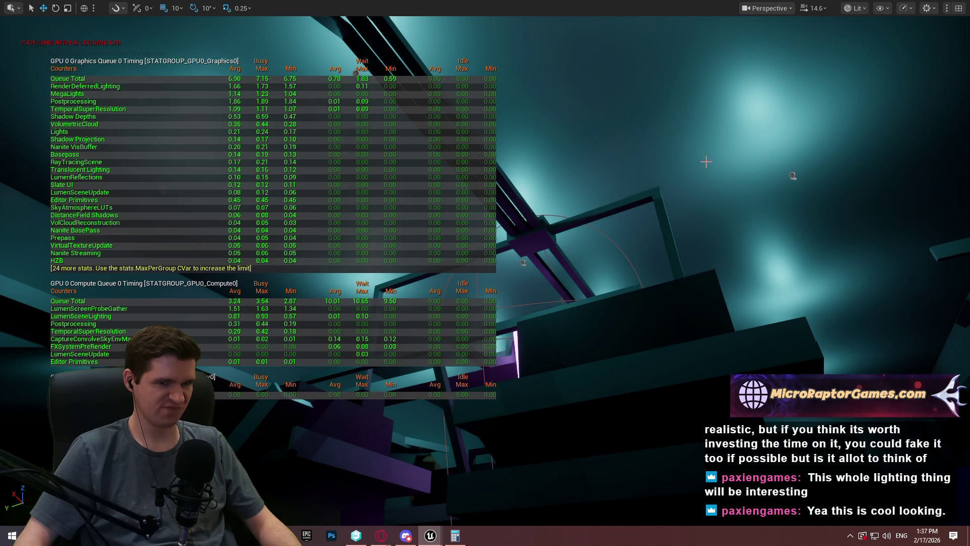
# Filter the Outliner by 'testlight', select all 18 BP_TestLightChange lights and frame them
pyautogui.press('F11')
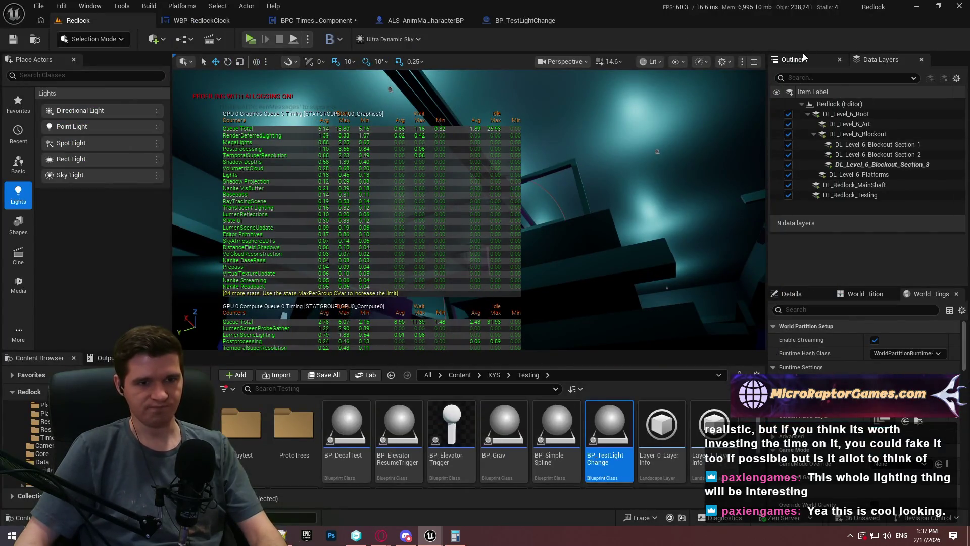
pyautogui.click(831, 76)
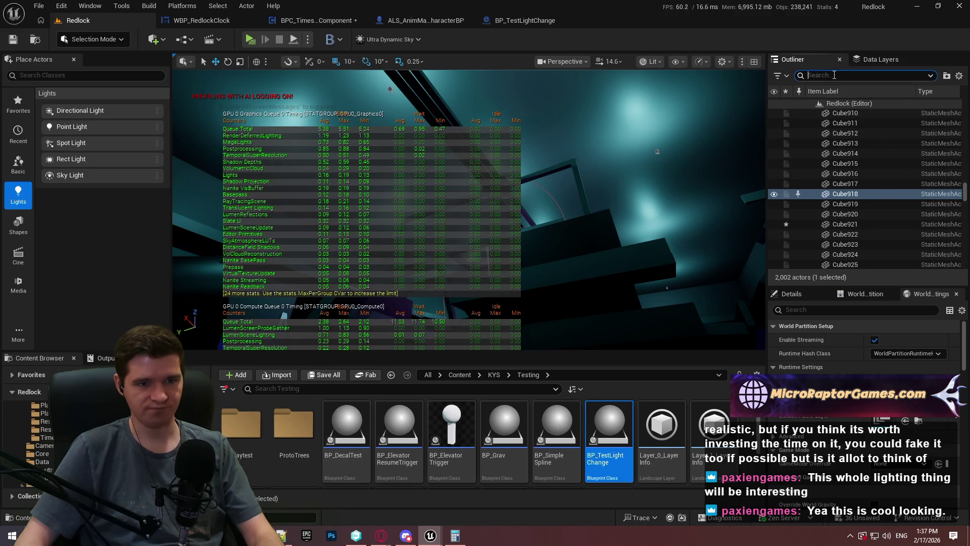
pyautogui.write('poi')
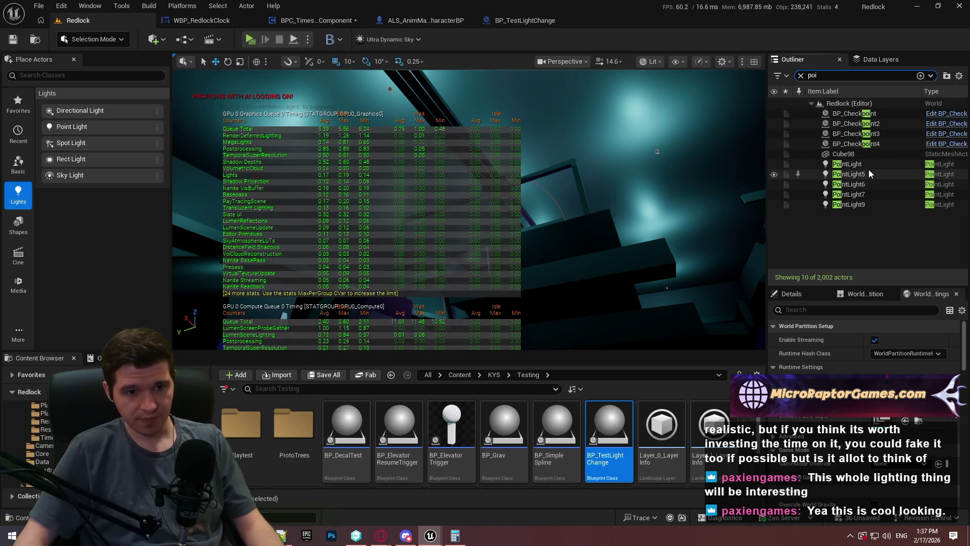
pyautogui.click(869, 165)
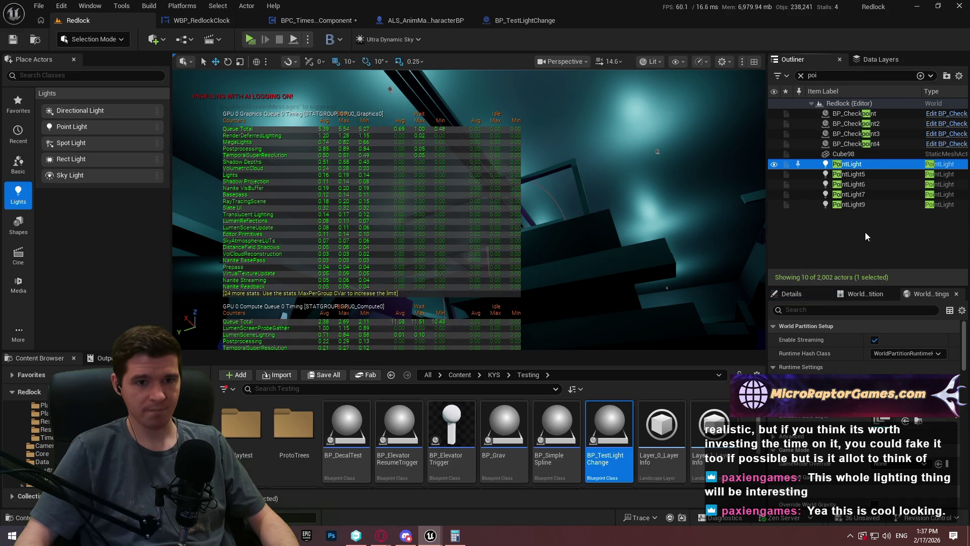
pyautogui.click(833, 76)
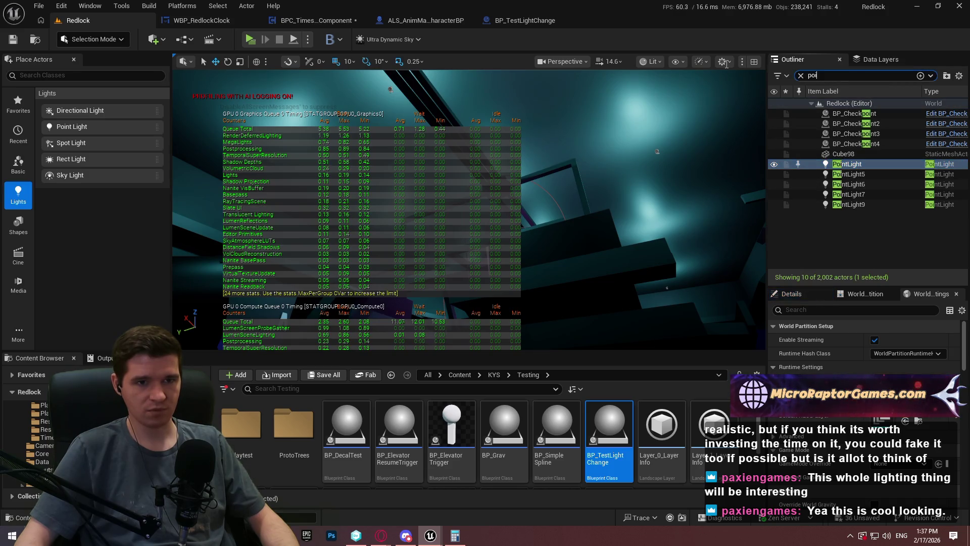
pyautogui.write('testlight')
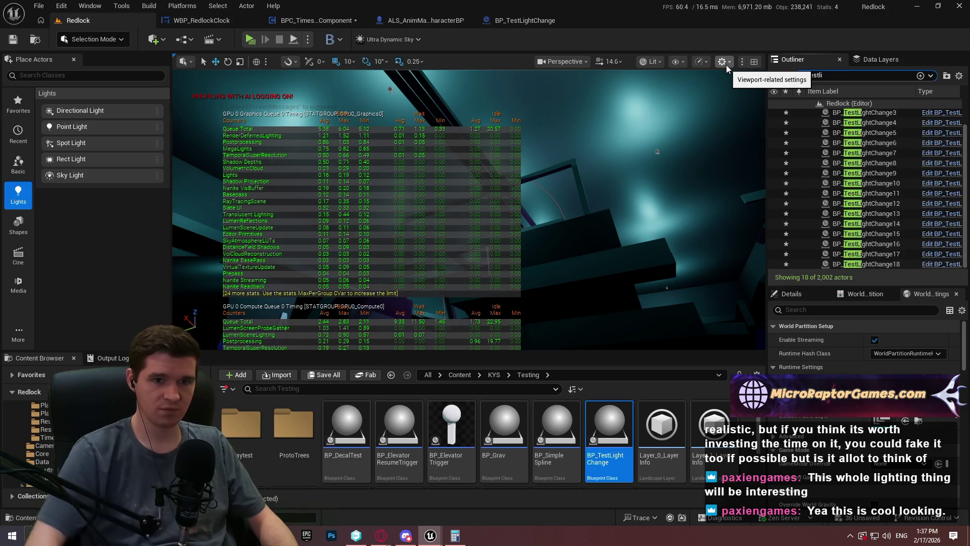
pyautogui.scroll(1, 872, 104)
pyautogui.click(893, 117)
pyautogui.scroll(-1, 899, 215)
pyautogui.keyDown('shift'); pyautogui.click(892, 265); pyautogui.keyUp('shift')
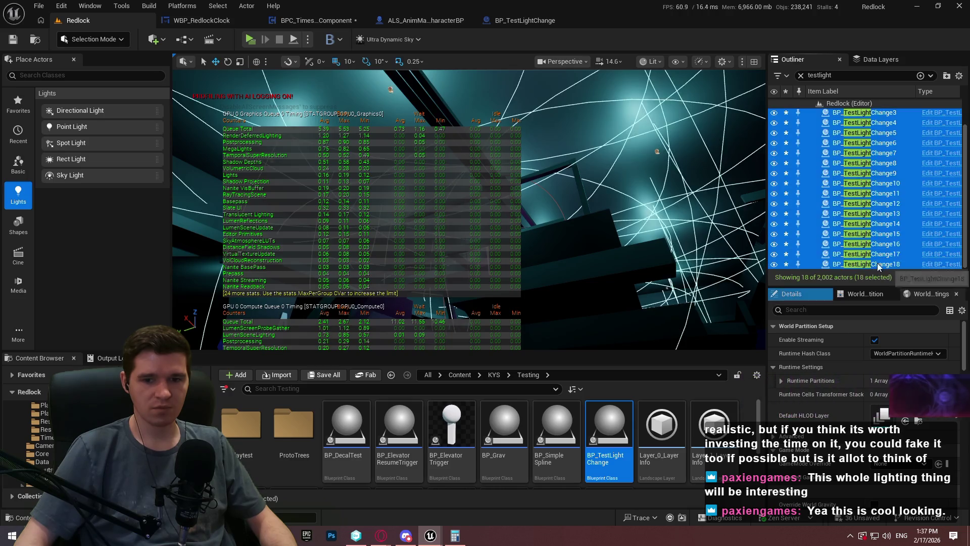
pyautogui.press('f')
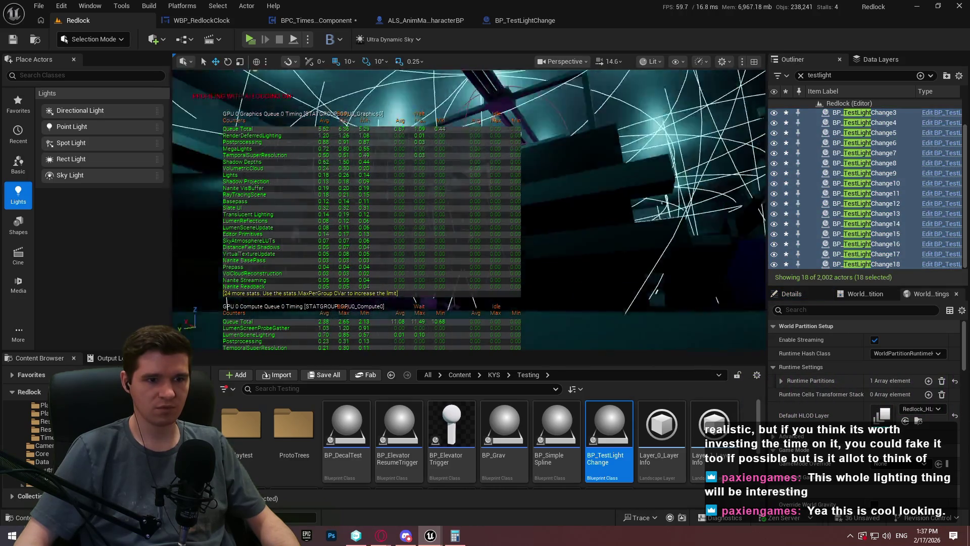
# Duplicate the lights downward twice for 54 in total, then Play From Here
pyautogui.scroll(-5, 642, 166)
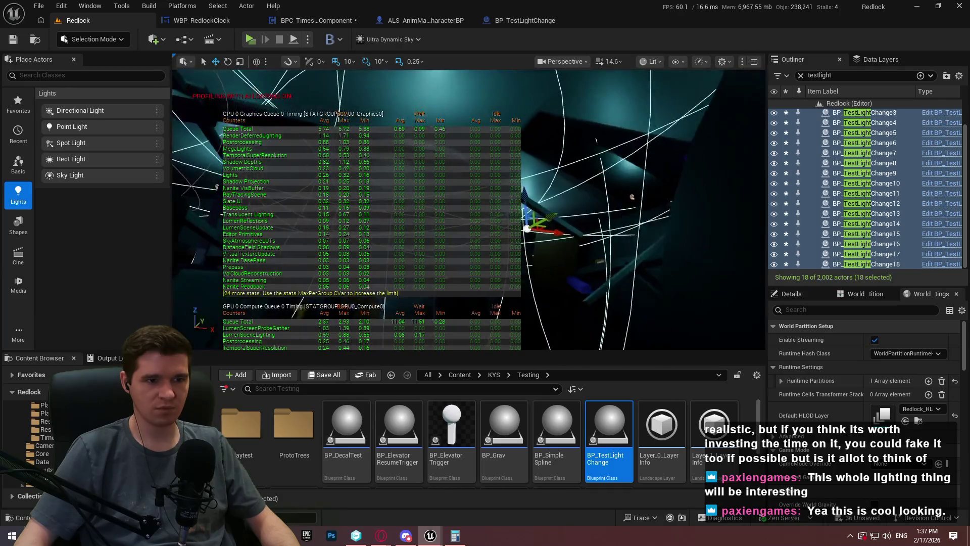
pyautogui.moveTo(564, 178)
pyautogui.mouseDown()
pyautogui.moveTo(563, 261)
pyautogui.moveTo(556, 223)
pyautogui.mouseUp()
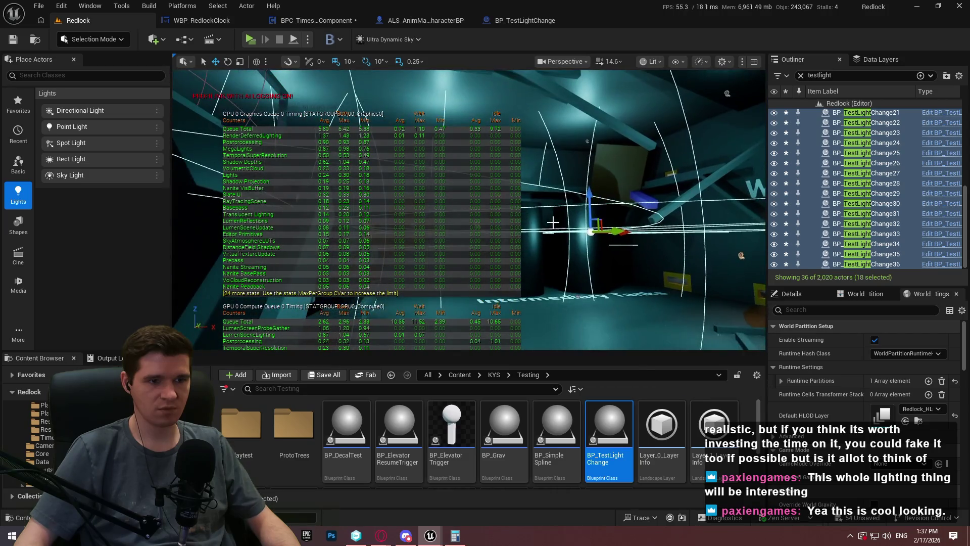
pyautogui.moveTo(591, 197); pyautogui.dragTo(593, 266)
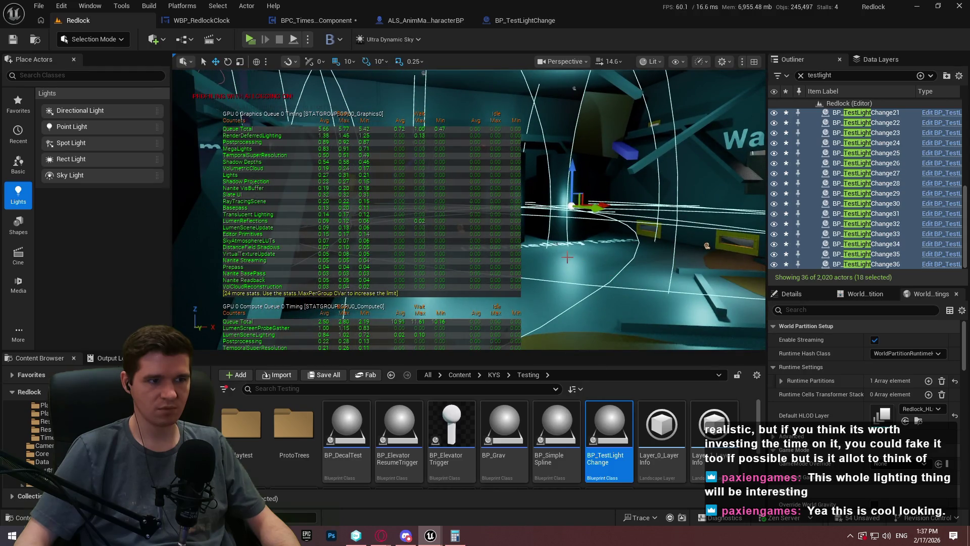
pyautogui.moveTo(574, 175)
pyautogui.mouseDown()
pyautogui.moveTo(568, 207)
pyautogui.moveTo(567, 143)
pyautogui.mouseUp()
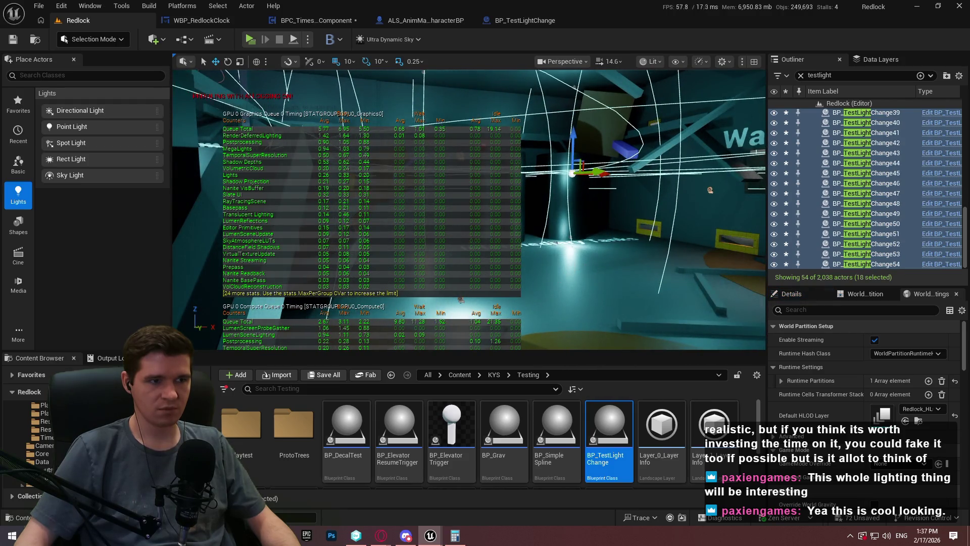
pyautogui.rightClick(551, 166)
pyautogui.click(614, 520)
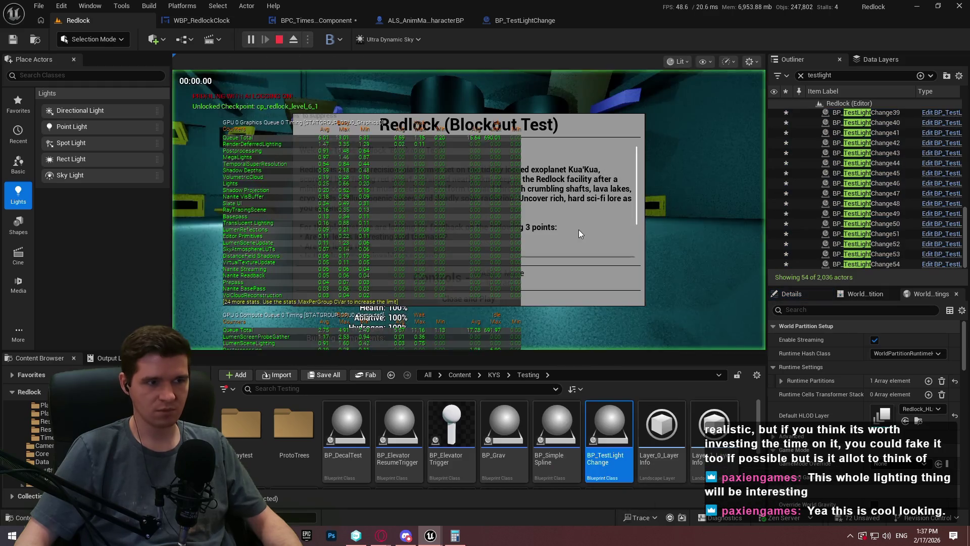
# Close the welcome panel and play fullscreen among all 54 lights
pyautogui.click(482, 302)
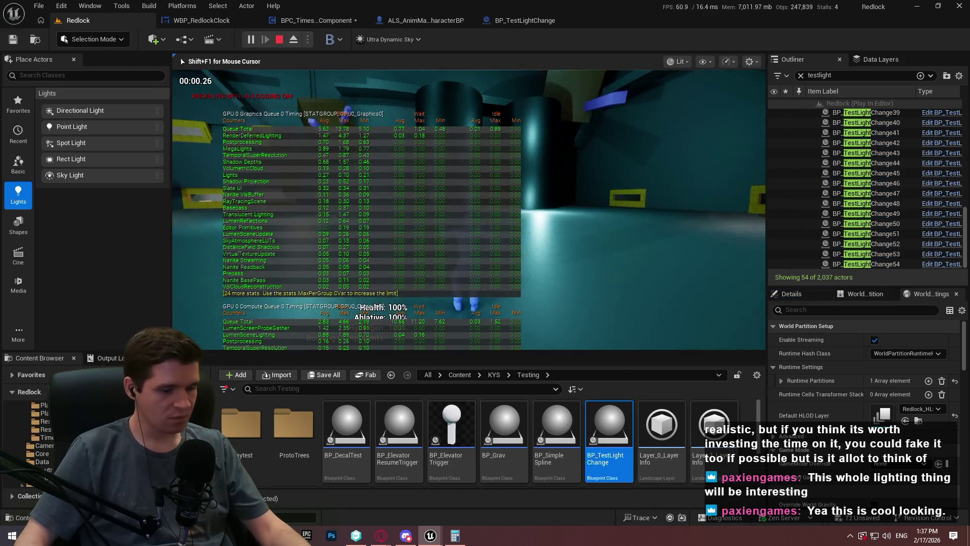
pyautogui.press('F11')
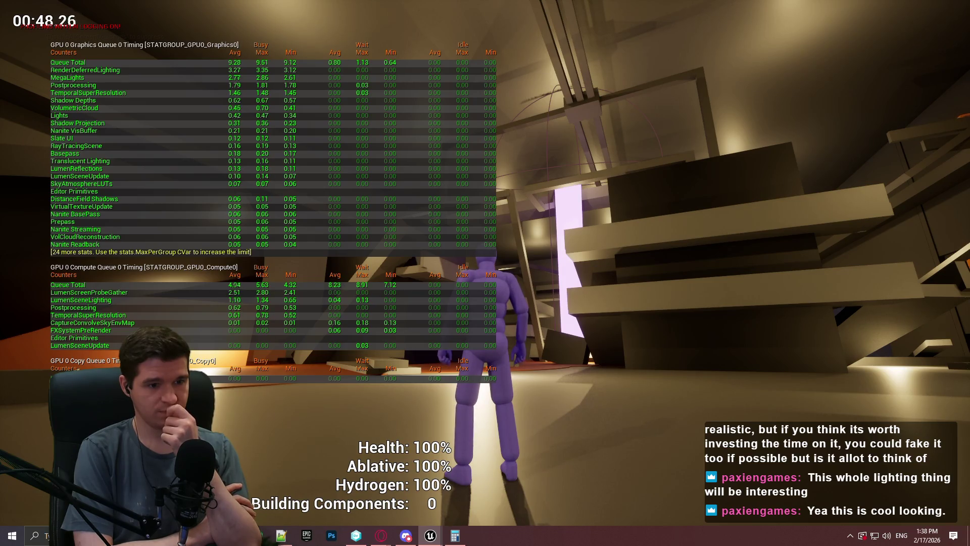
# Enter stat gpu in the console to hide the GPU stats overlay
pyautogui.press('`')
pyautogui.write('stat gpu')
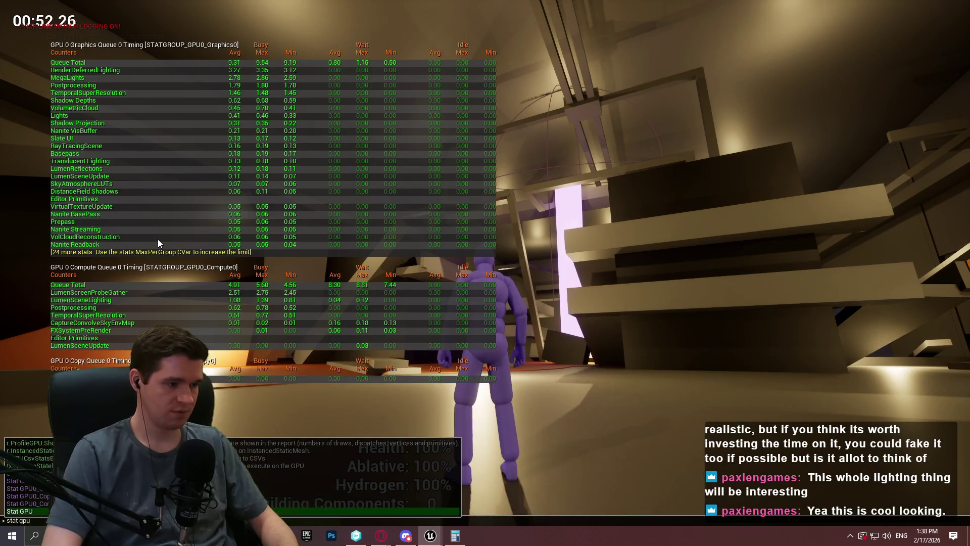
pyautogui.press('Return')
# Run the character forward, end the playtest, and choose Play From Here at a level spot
pyautogui.press('w')
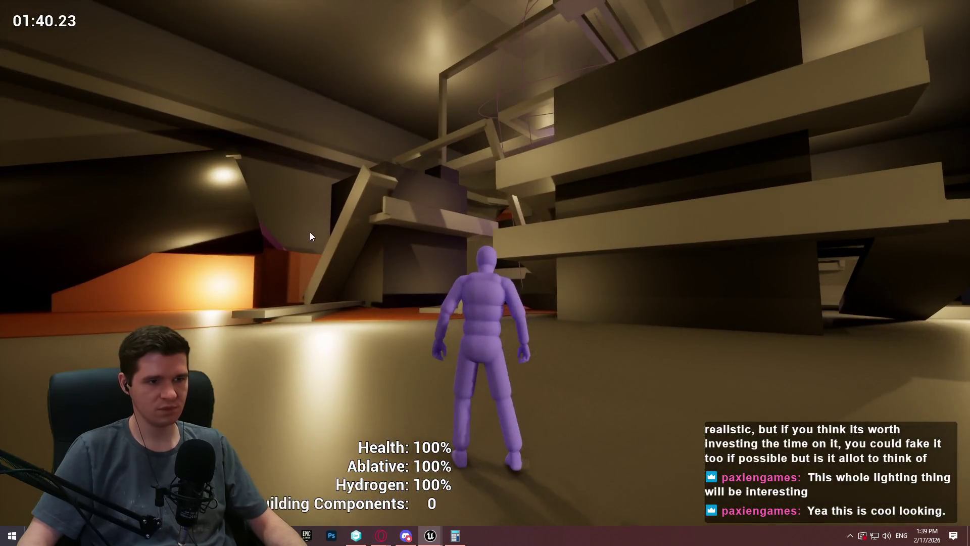
pyautogui.press('Escape')
pyautogui.rightClick(511, 386)
pyautogui.click(563, 384)
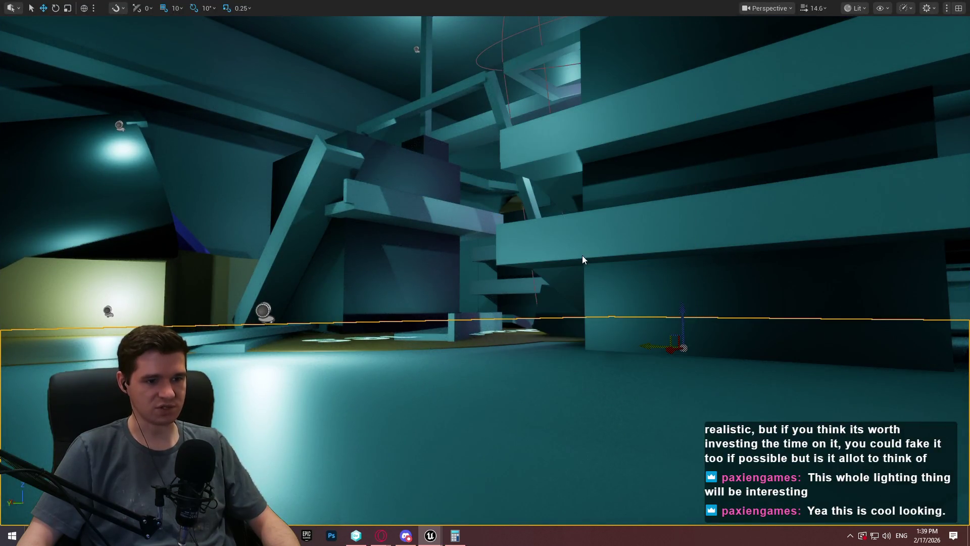
# Close the welcome dialog and run the character forward through the level into the hall
pyautogui.click(482, 427)
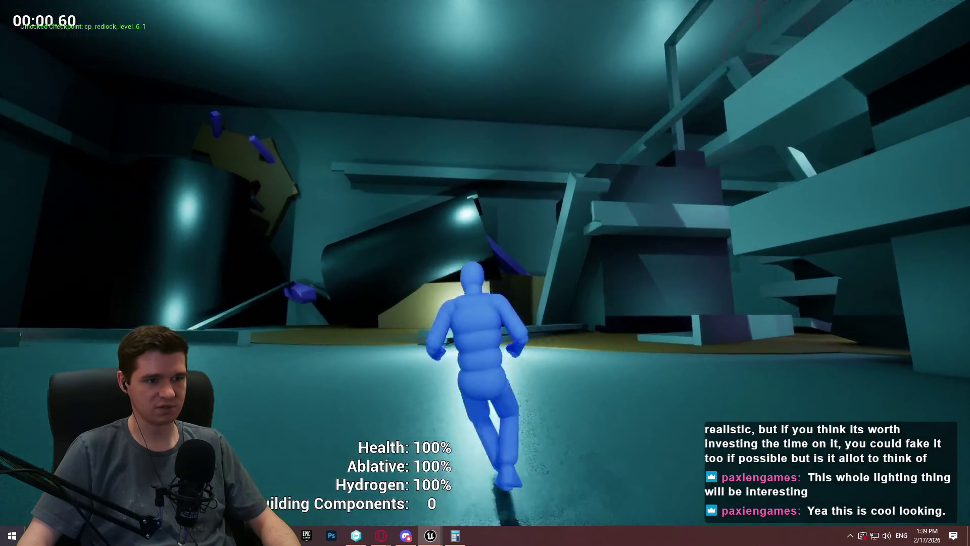
pyautogui.press('w')
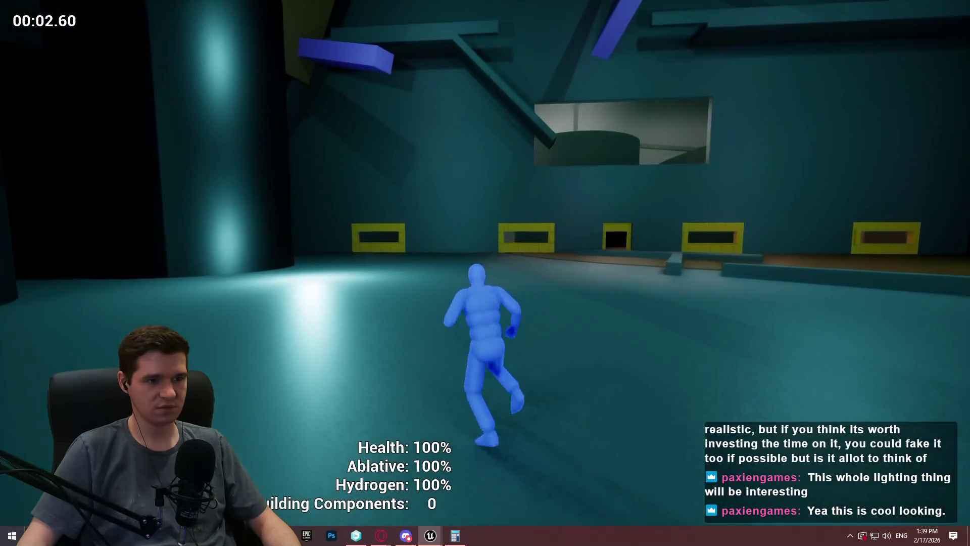
pyautogui.press('w')
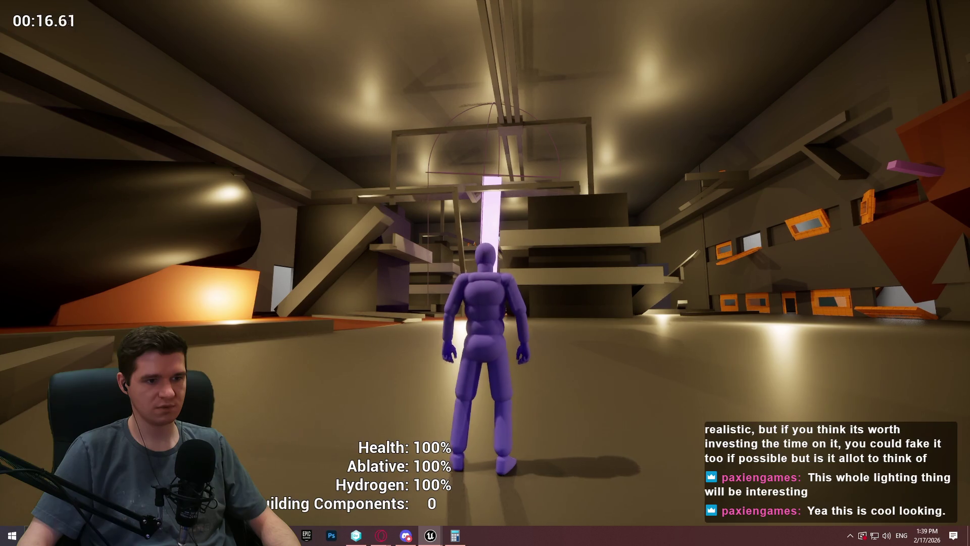
pyautogui.press('w')
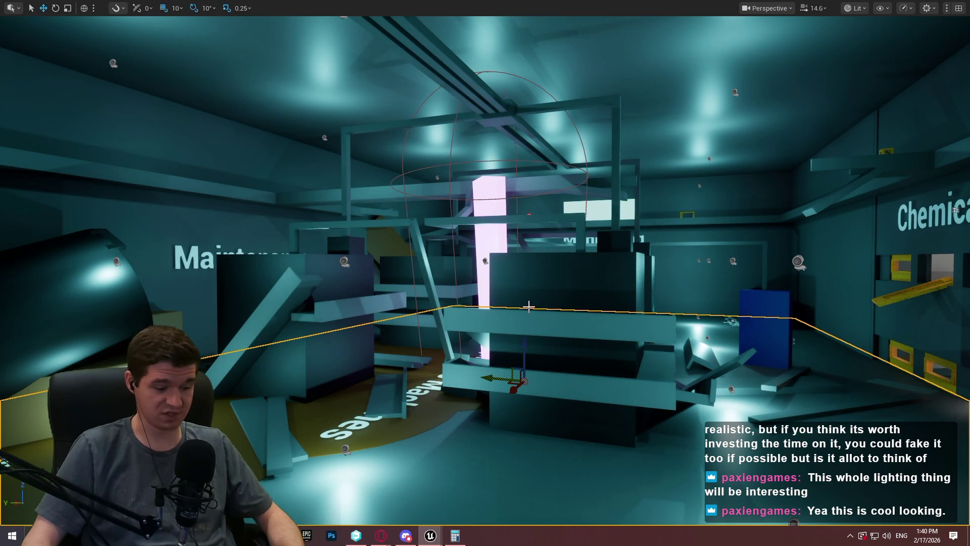
# Undo six recent edits with Ctrl+Z, restoring the deleted rect light and original ceiling lights
pyautogui.hotkey('ctrl', 'z')
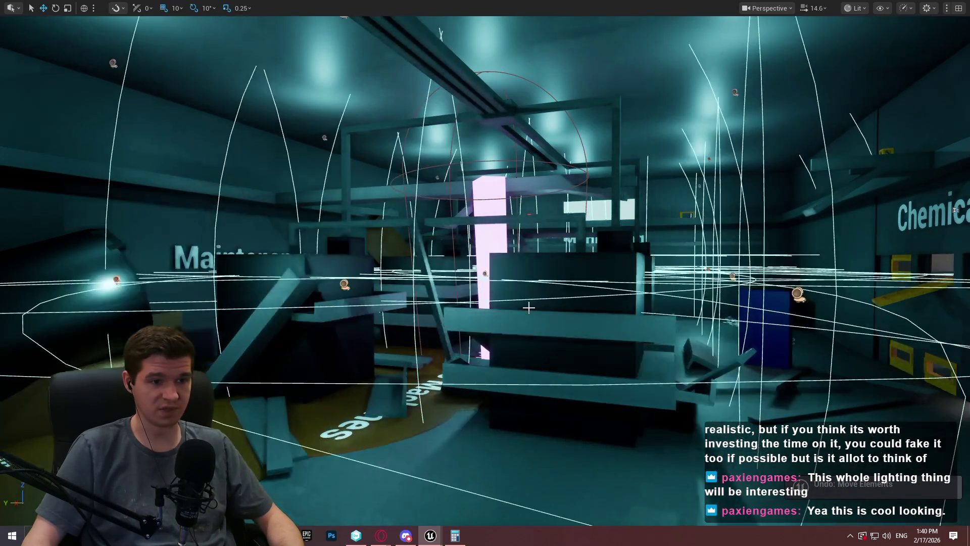
pyautogui.hotkey('ctrl', 'z')
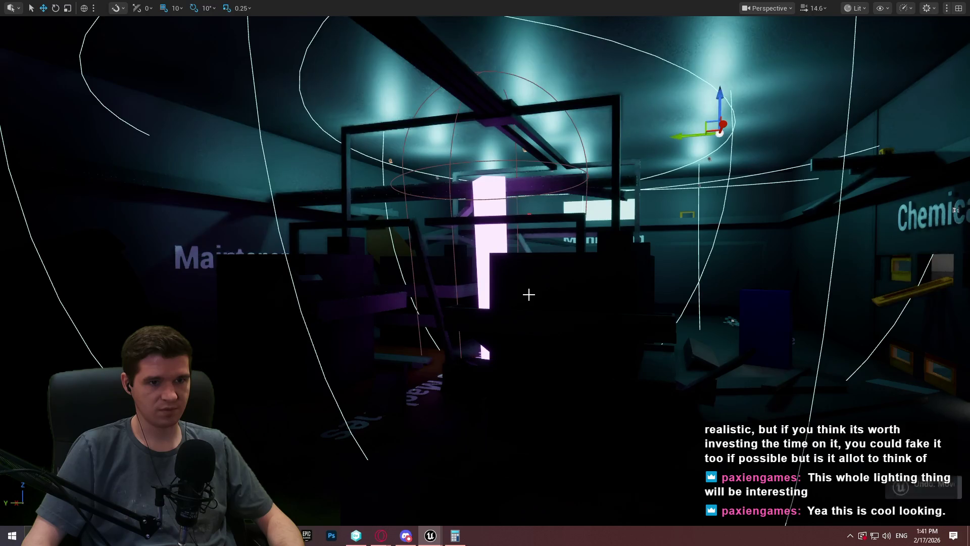
pyautogui.hotkey('ctrl', 'z')
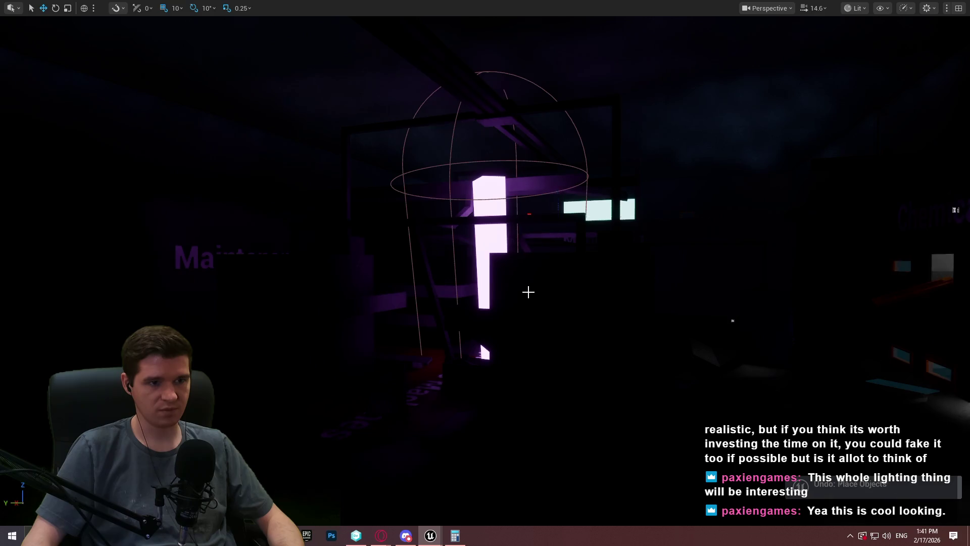
pyautogui.hotkey('ctrl', 'z')
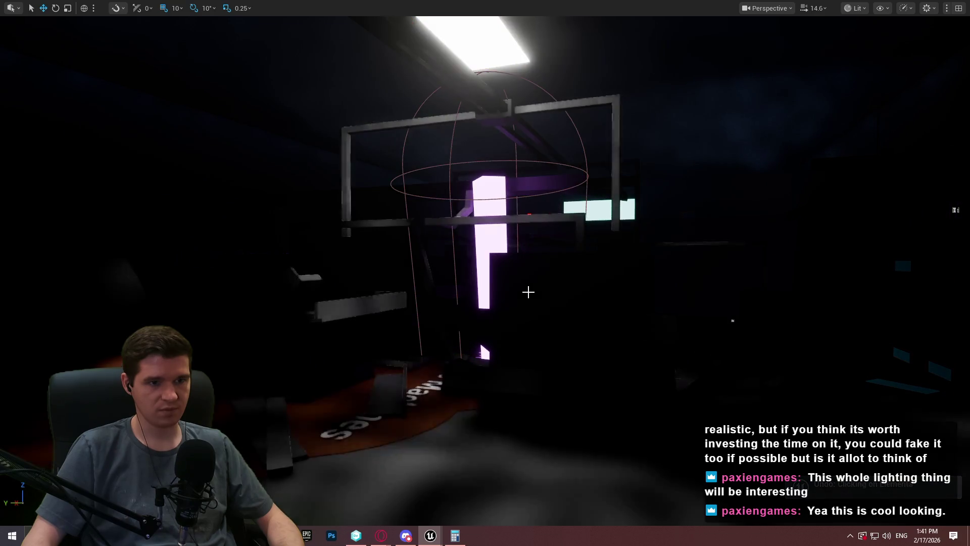
pyautogui.hotkey('ctrl', 'z')
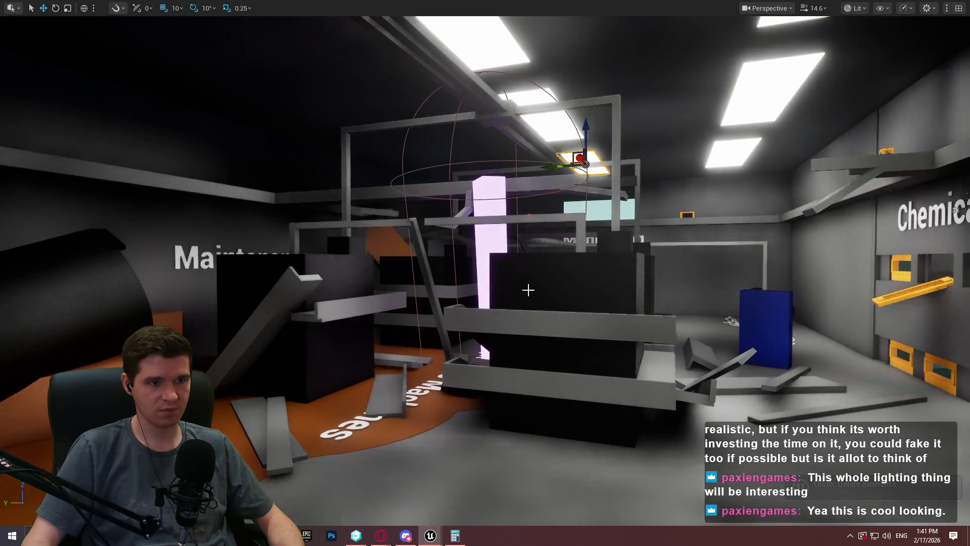
pyautogui.hotkey('ctrl', 'z')
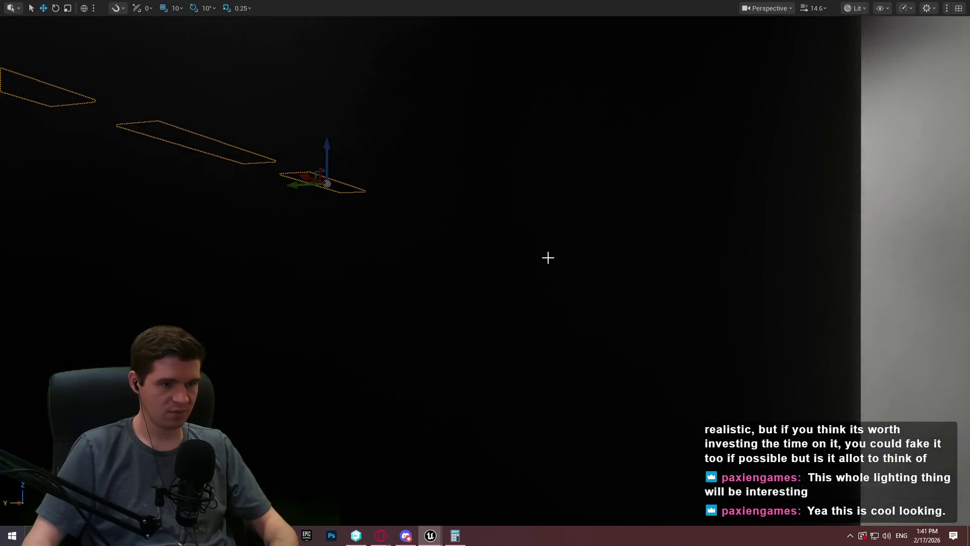
# Fly the view toward the back wall and start a new playtest with Alt+P
pyautogui.press('w')
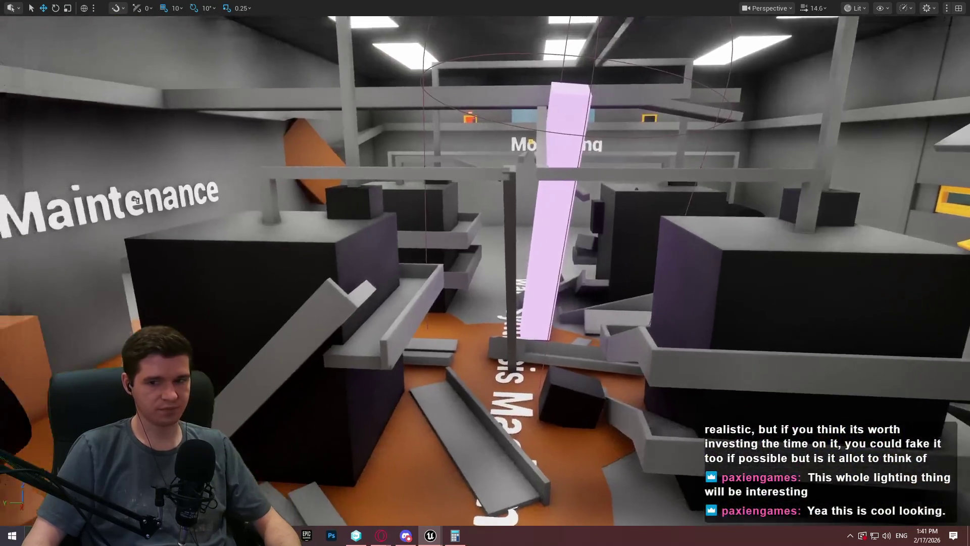
pyautogui.scroll(-2, 700, 360)
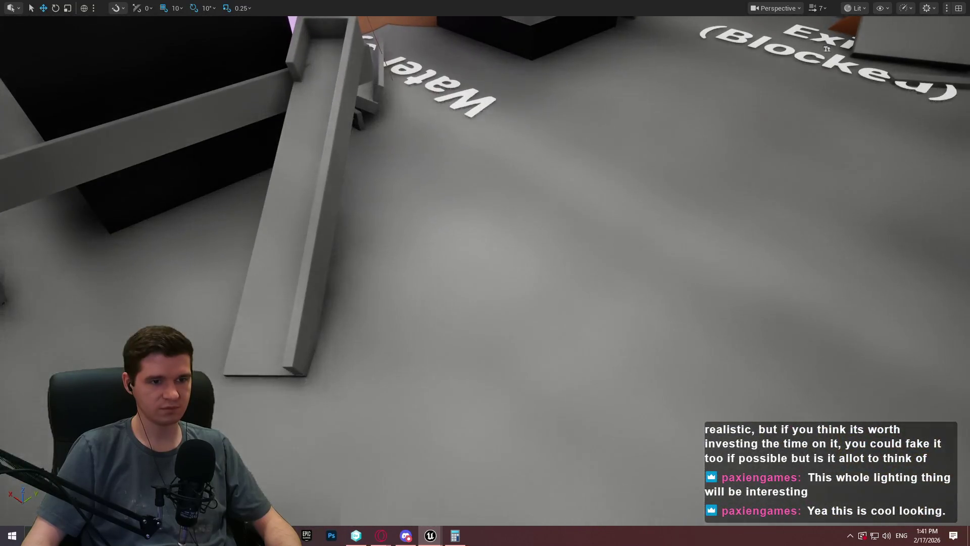
pyautogui.rightClick(609, 166)
pyautogui.click(679, 525)
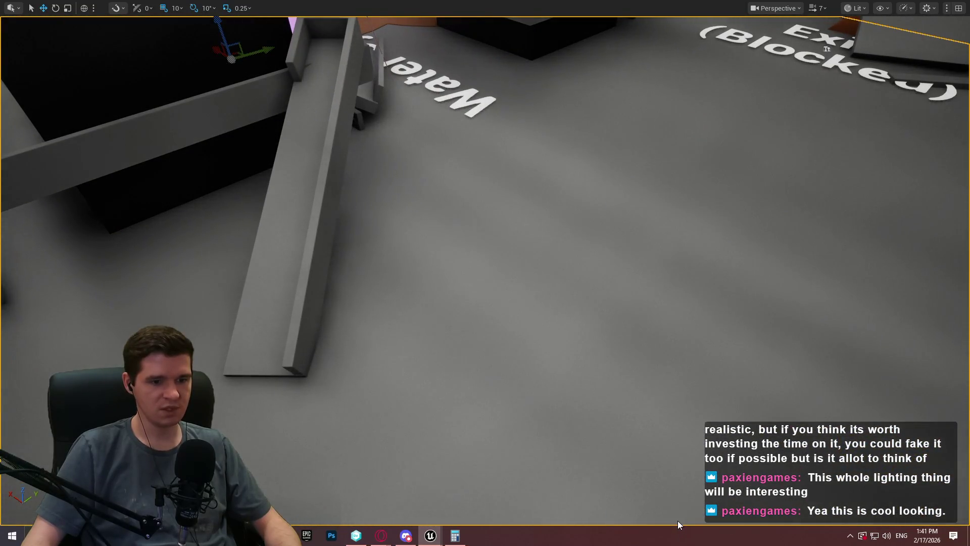
pyautogui.hotkey('alt', 'p')
pyautogui.click(510, 441)
# Show the GPU stats overlay with stat gpu and run toward the right-hand structure
pyautogui.write('w')
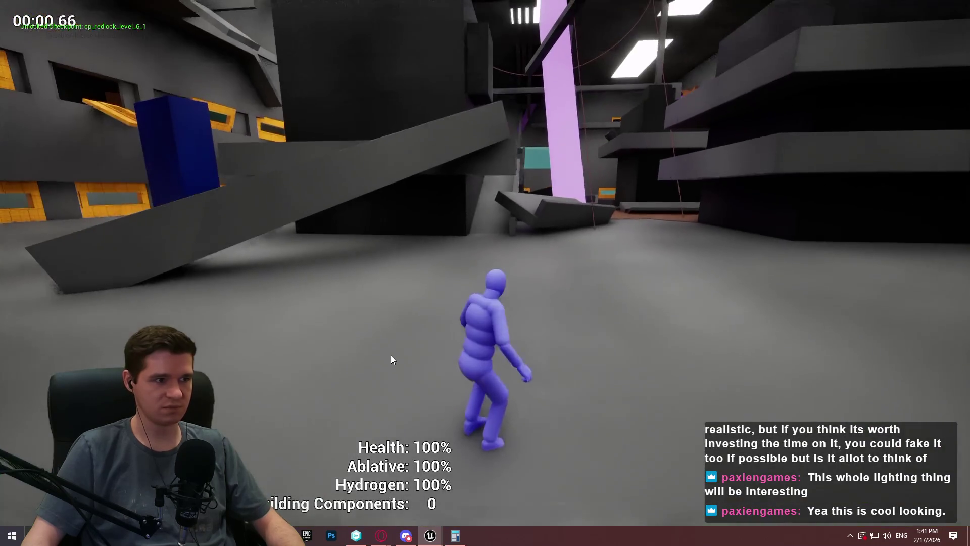
pyautogui.write('stat gpu')
pyautogui.press('Return')
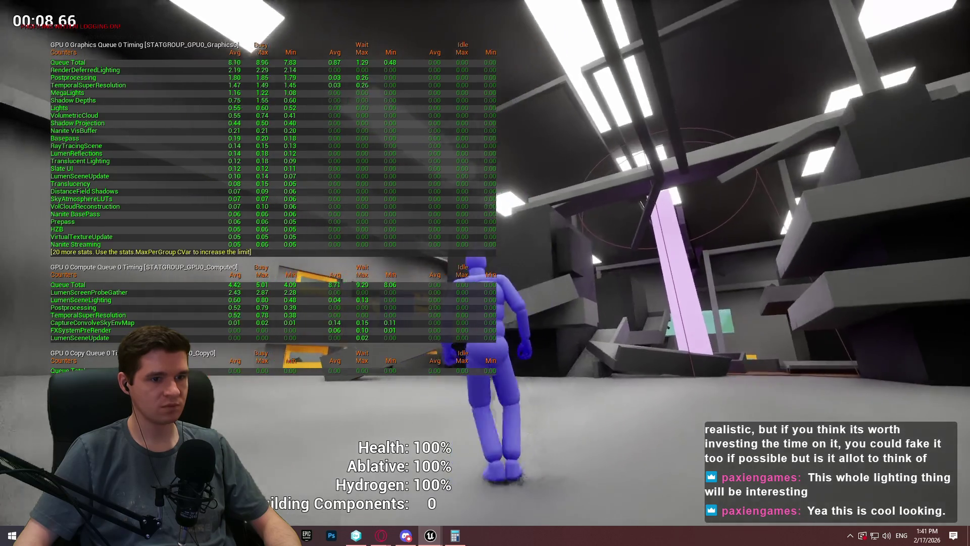
pyautogui.press('w')
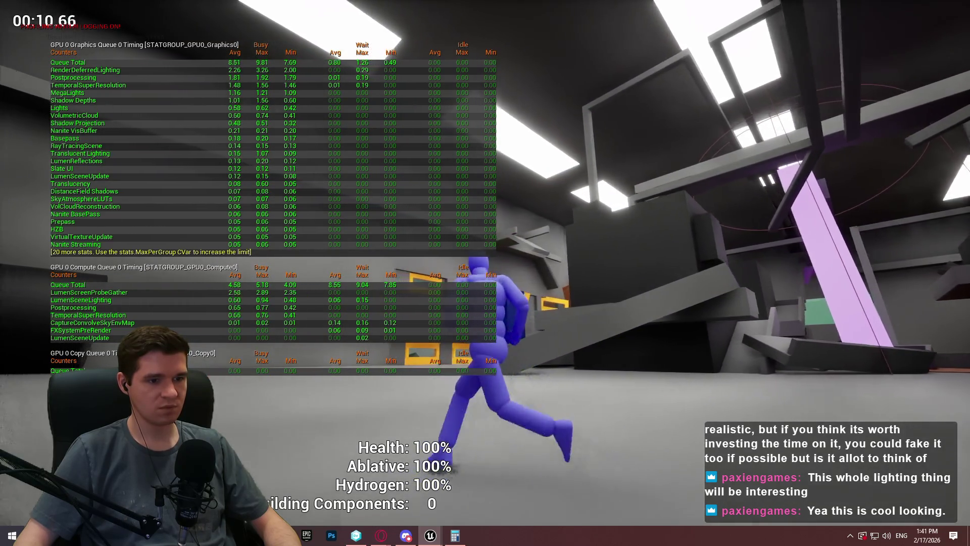
pyautogui.press('w')
pyautogui.press('w')
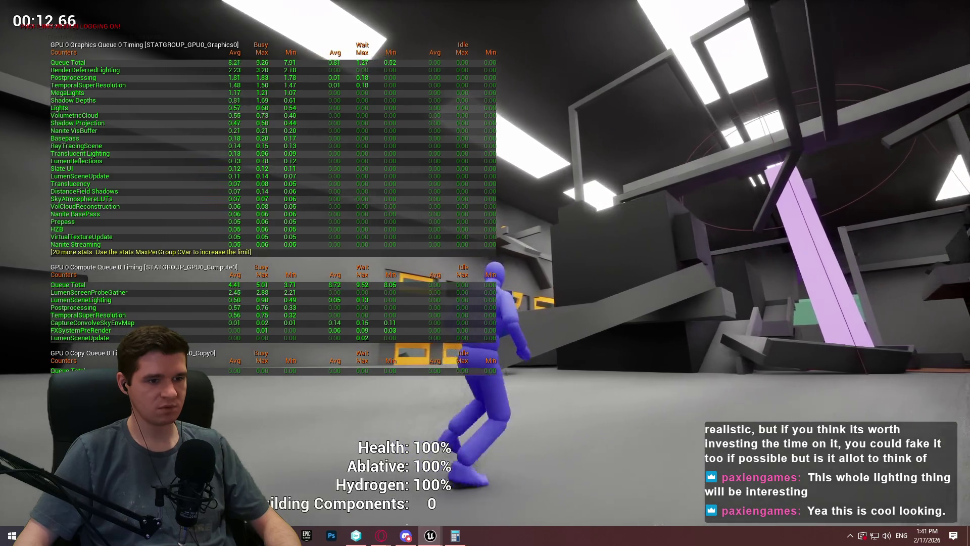
pyautogui.press('w')
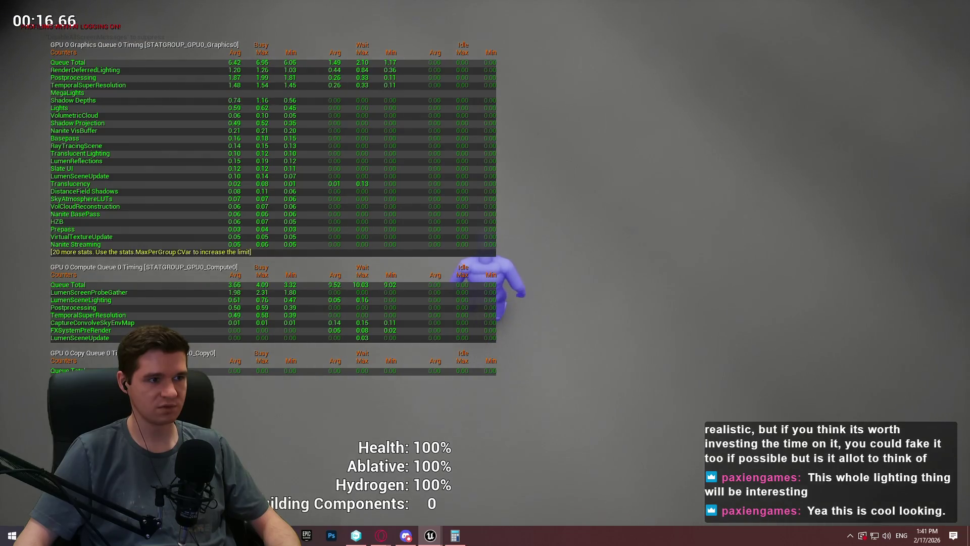
# Run through the beams-and-stairs area, looking at the ceiling lights, orange block and dark cylinder
pyautogui.press('w')
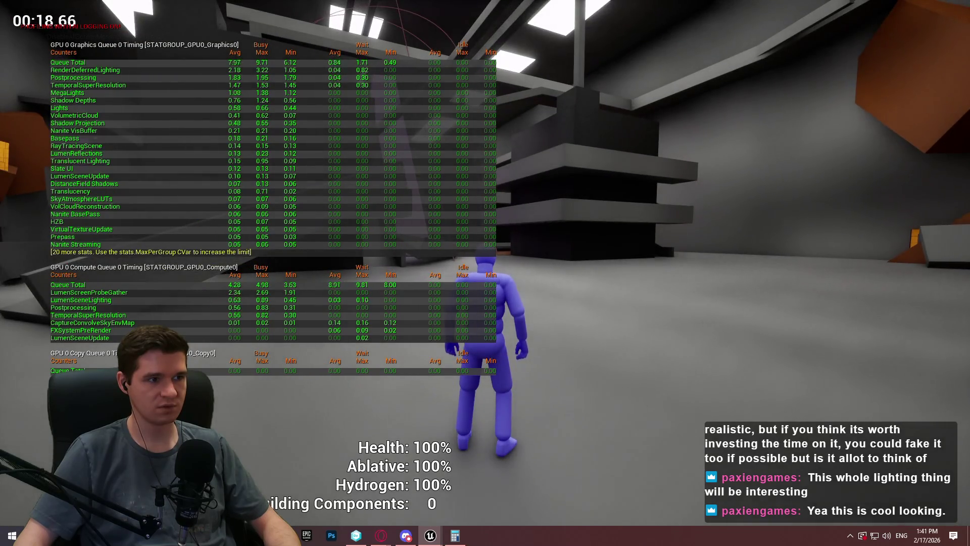
pyautogui.press('w')
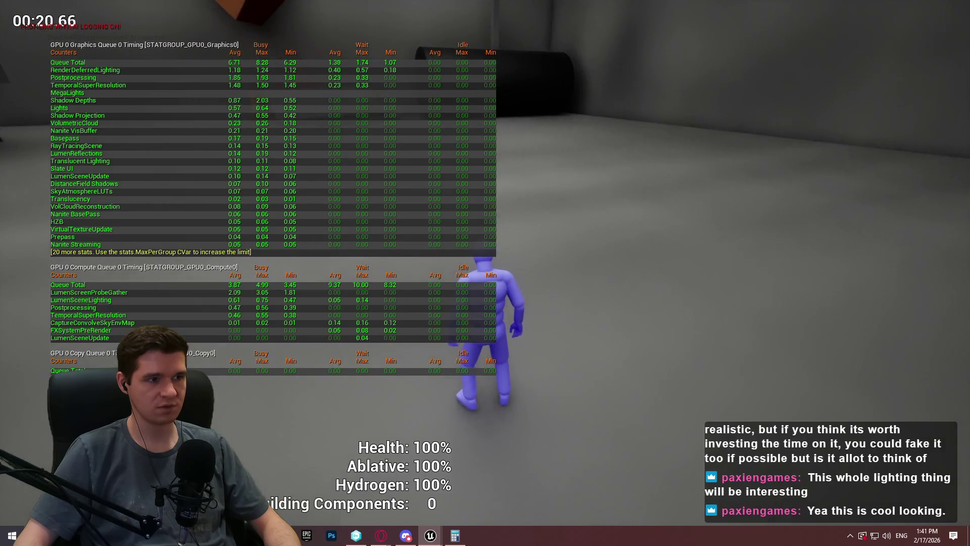
pyautogui.press('w')
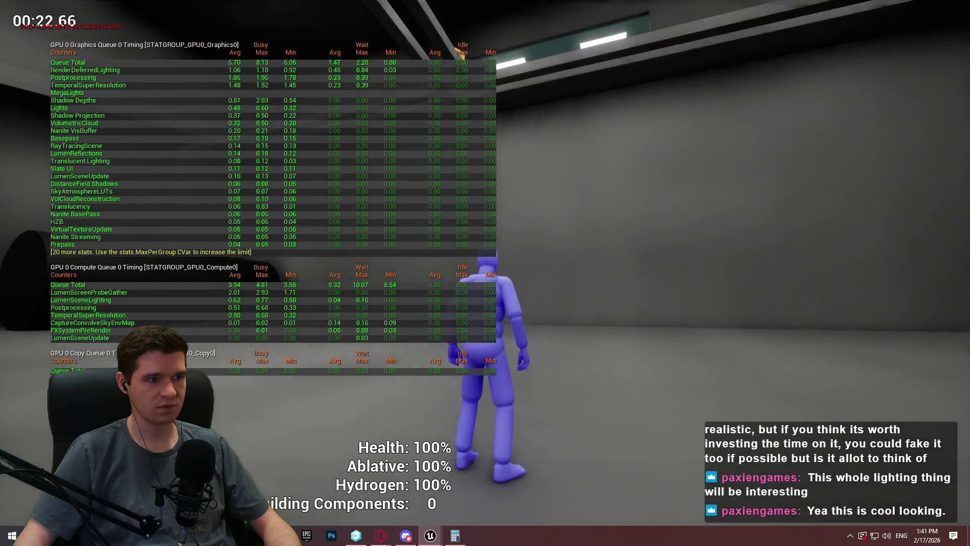
pyautogui.press('w')
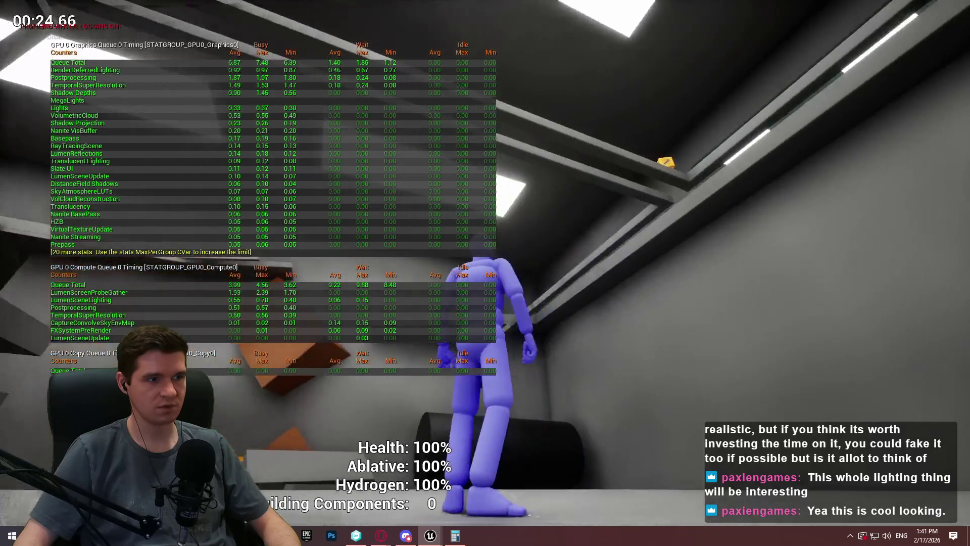
pyautogui.press('w')
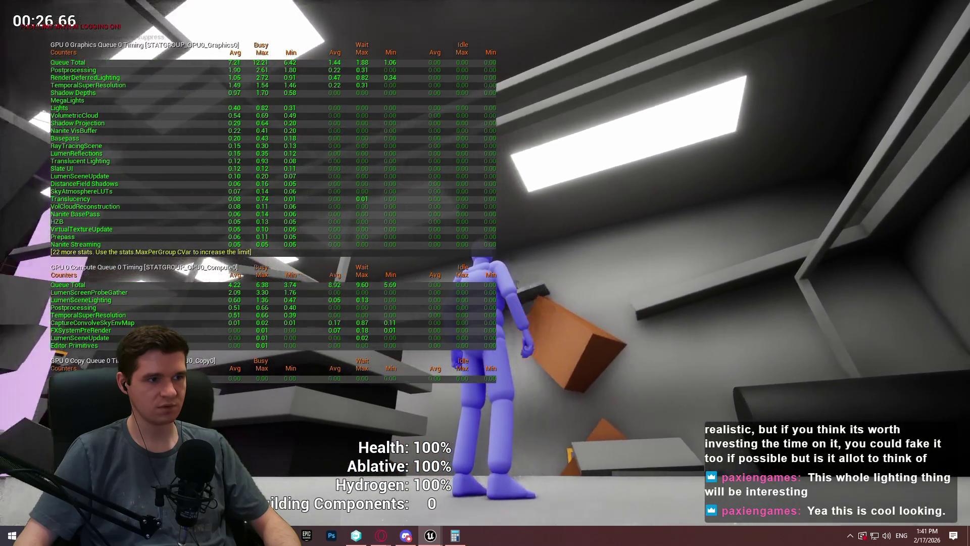
pyautogui.press('w')
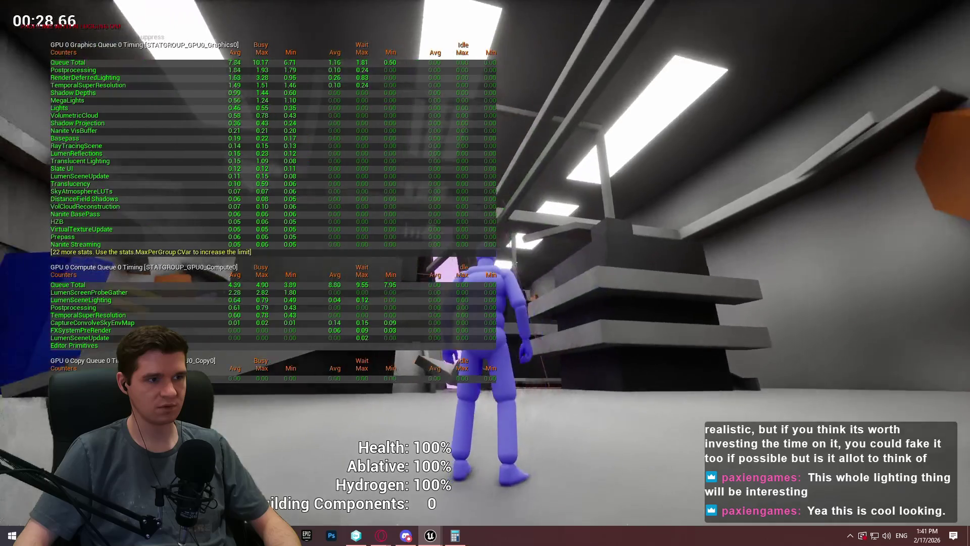
pyautogui.press('w')
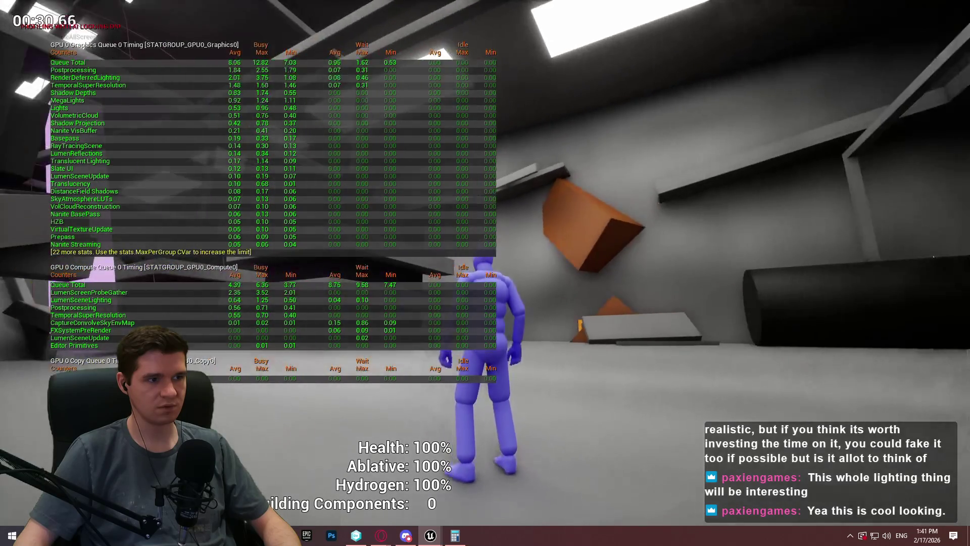
pyautogui.press('w')
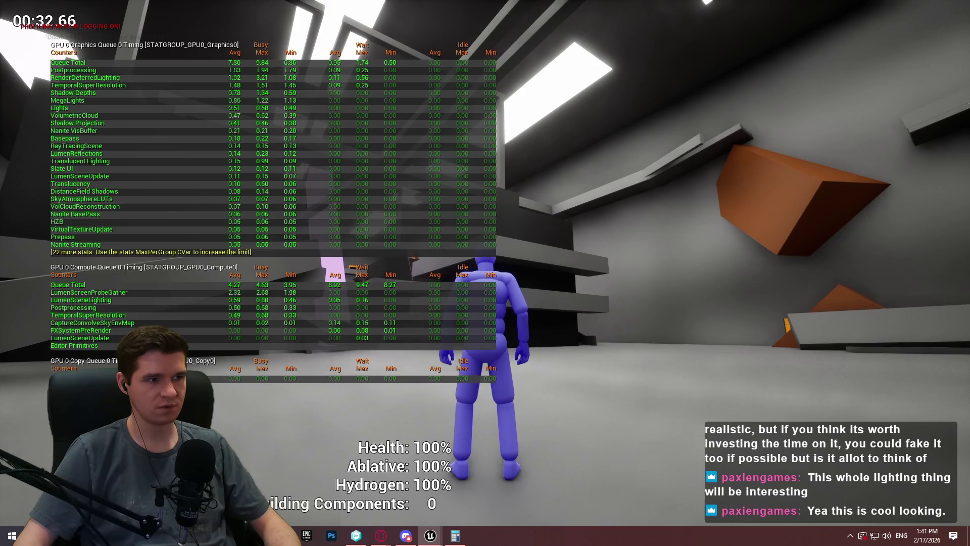
pyautogui.press('w')
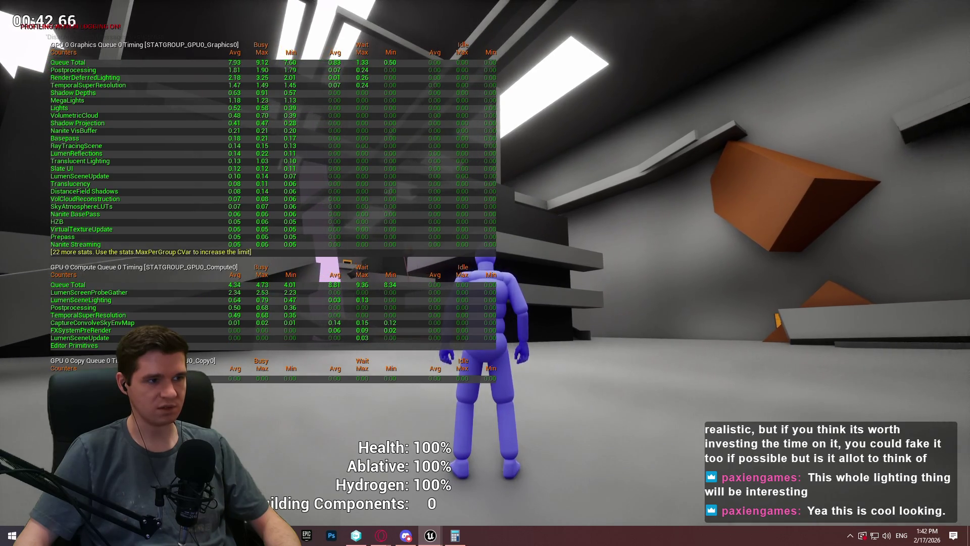
pyautogui.press('w')
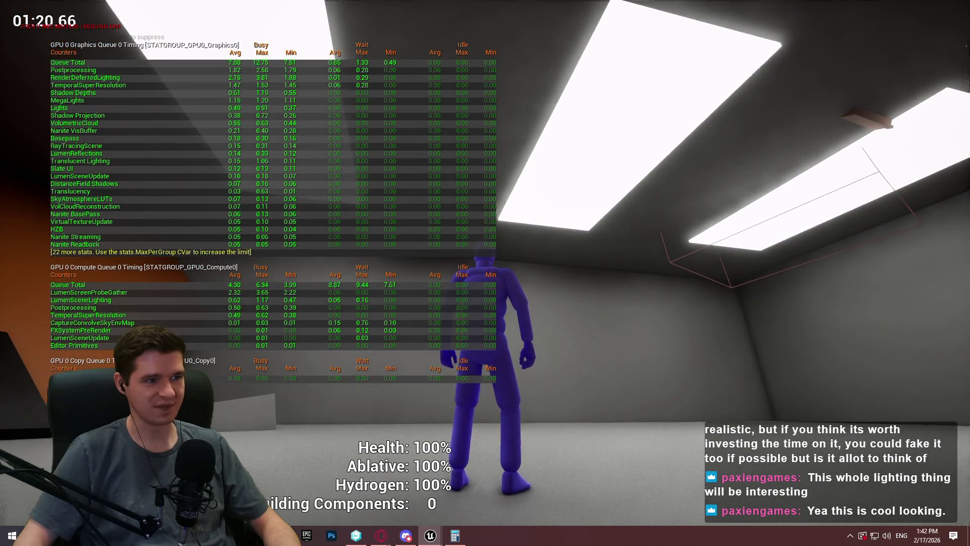
# Run through the orange-tiled halls and dark room toward the black cylinder, then stop the playtest
pyautogui.press('w')
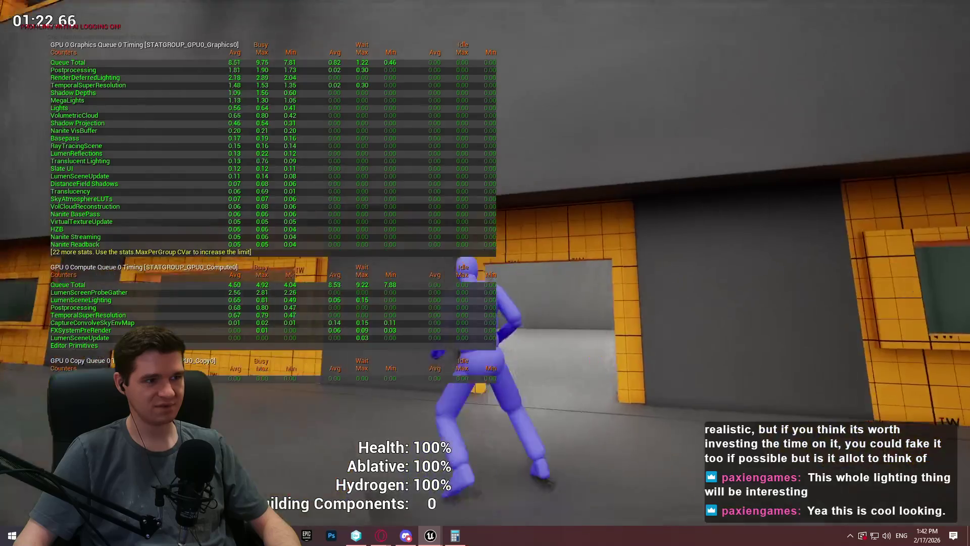
pyautogui.press('w')
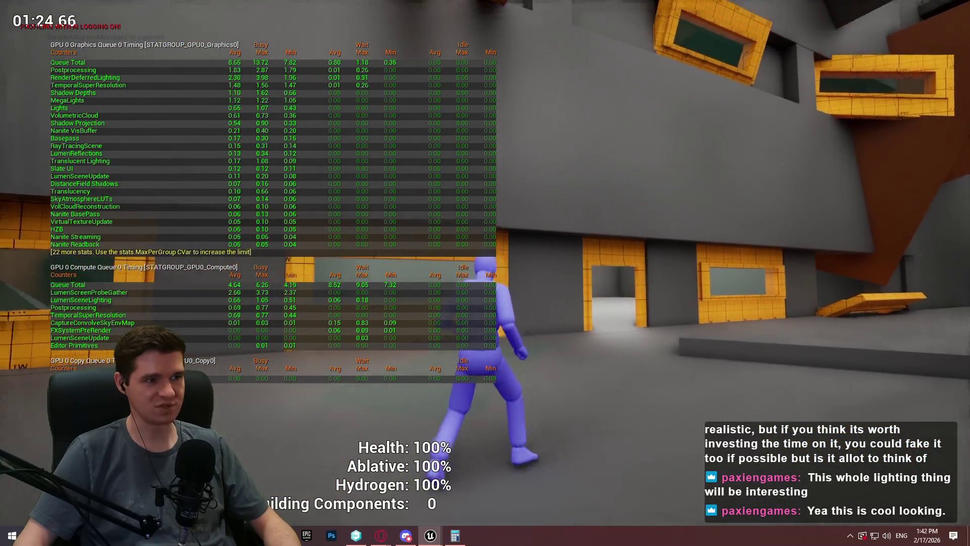
pyautogui.press('w')
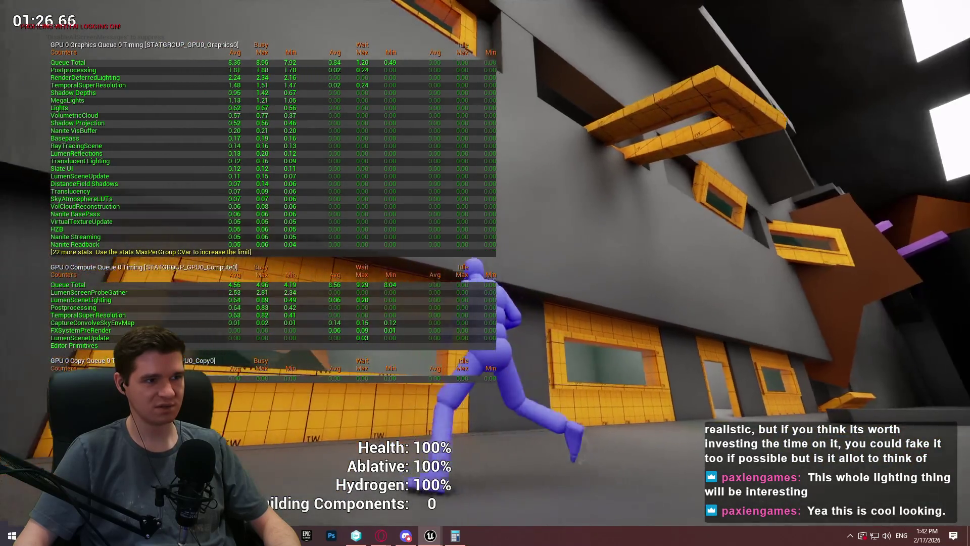
pyautogui.press('w')
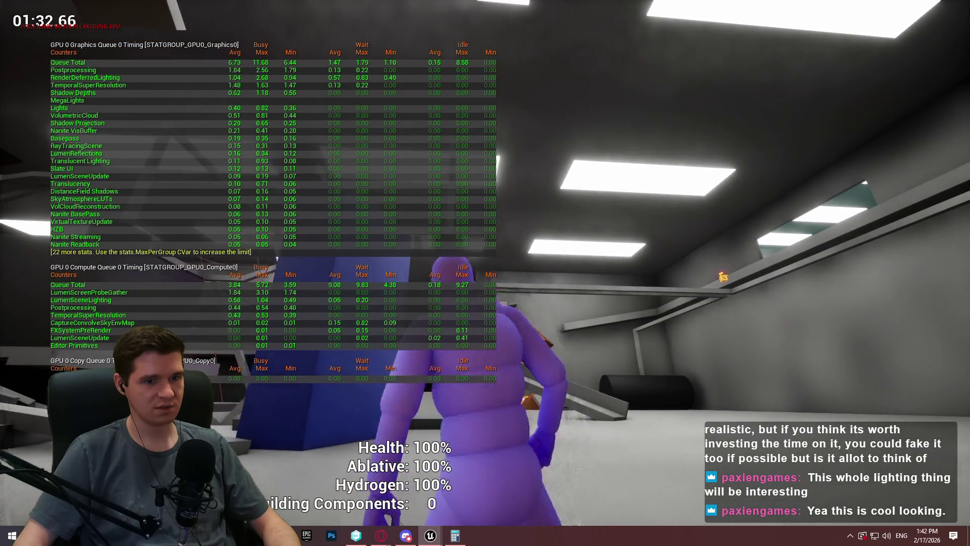
pyautogui.press('w')
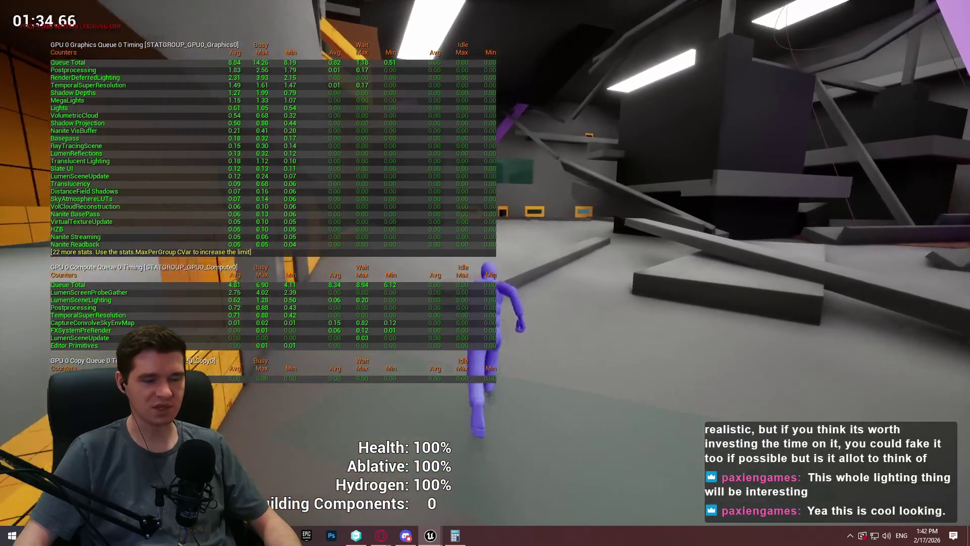
pyautogui.press('w')
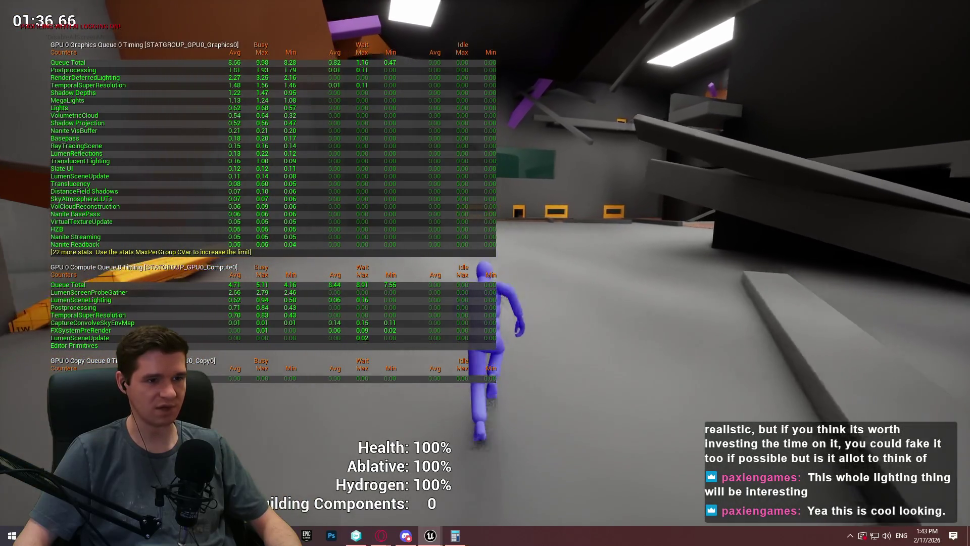
pyautogui.press('w')
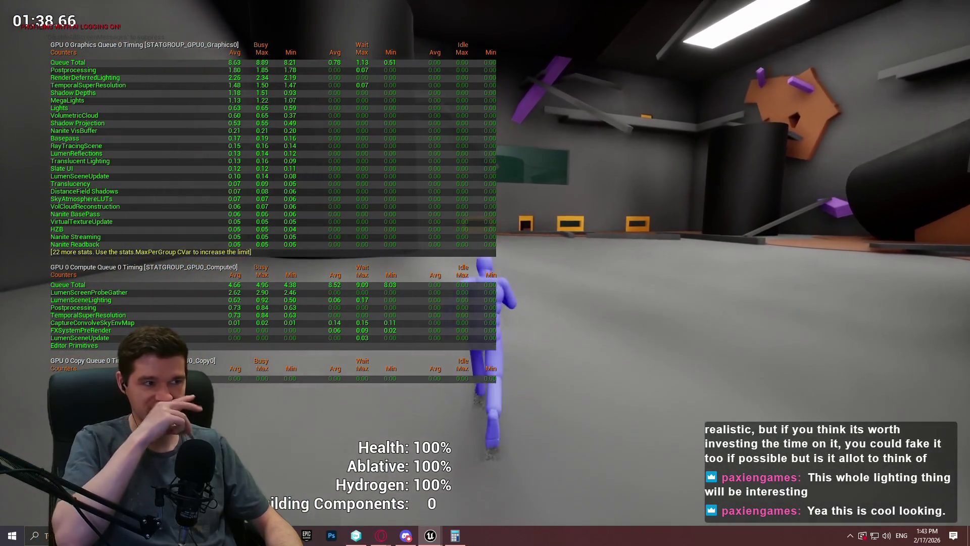
pyautogui.press('w')
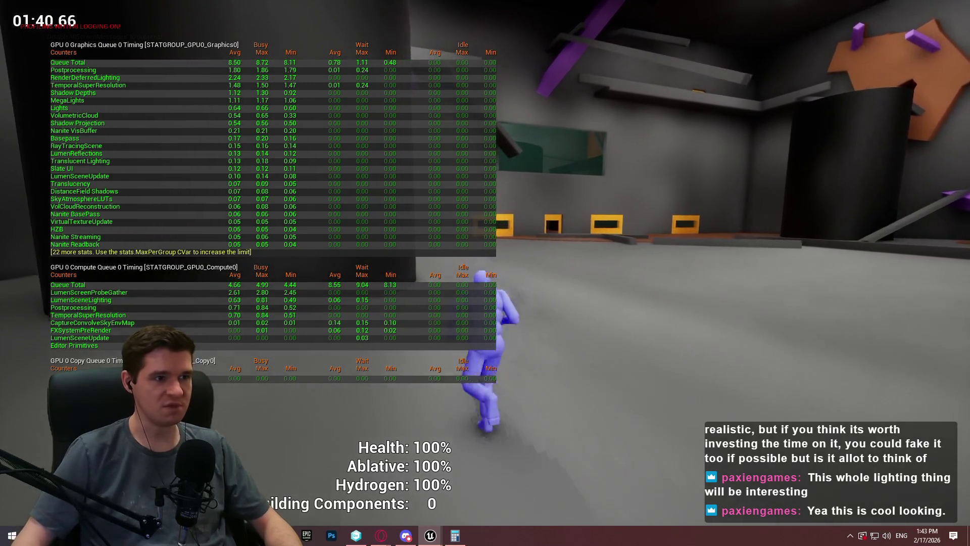
pyautogui.press('Escape')
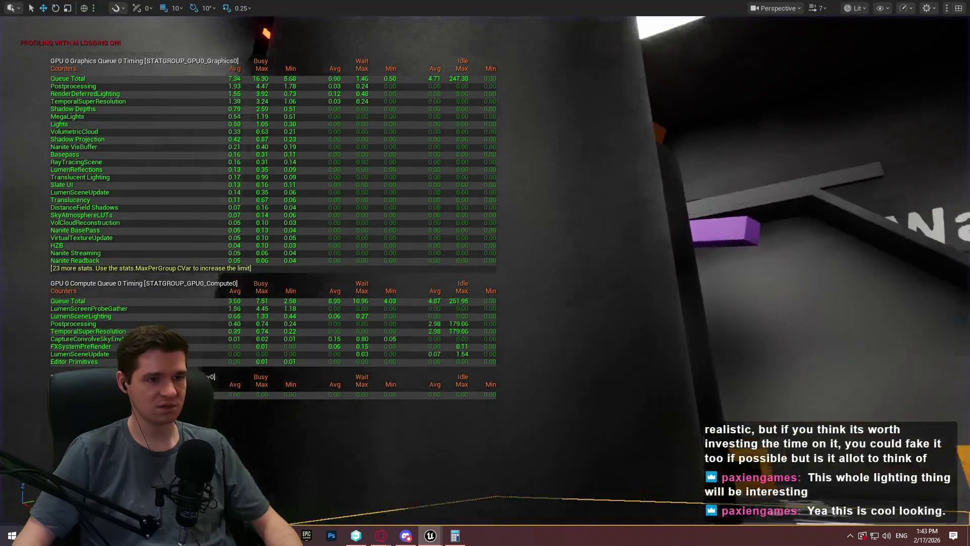
pyautogui.press('s')
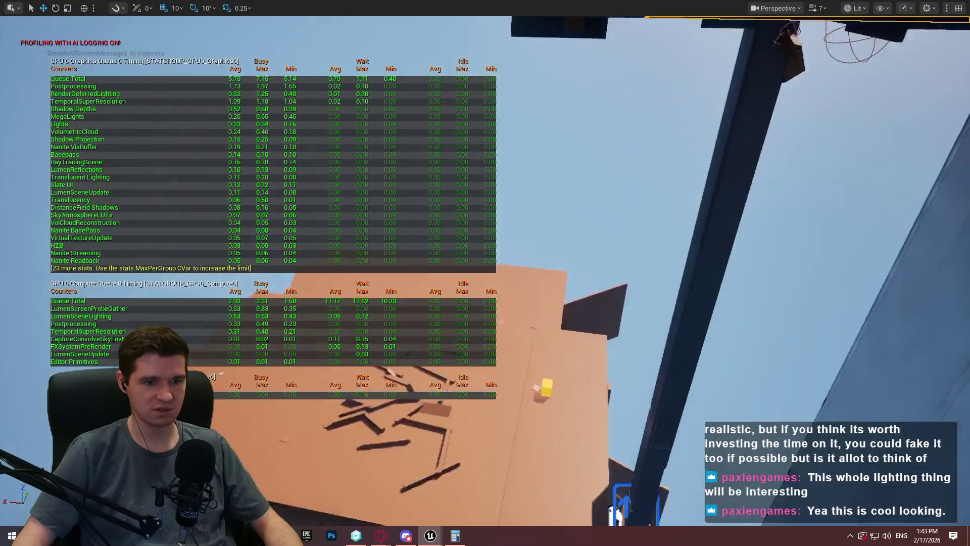
pyautogui.press('s')
pyautogui.scroll(2, 486, 273)
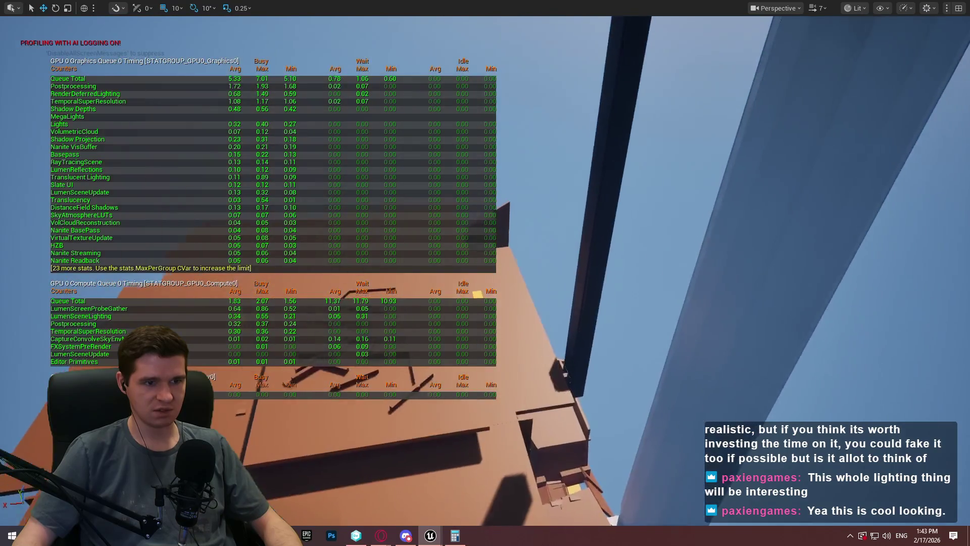
pyautogui.scroll(3, 485, 273)
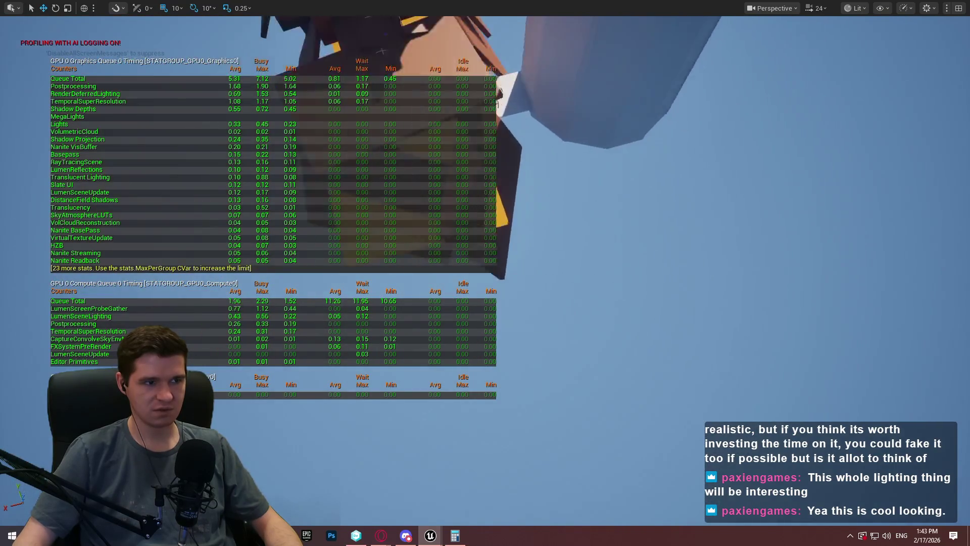
pyautogui.press('w')
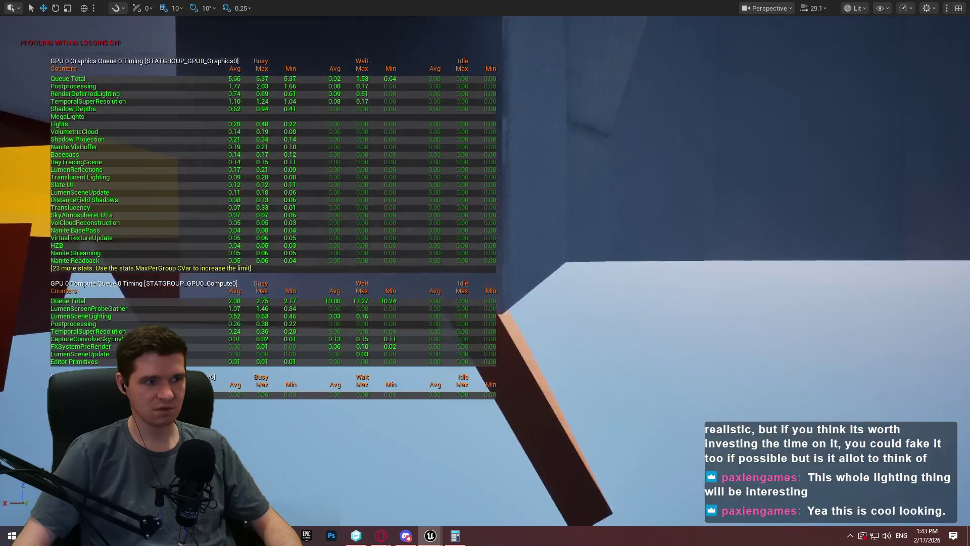
pyautogui.press('w')
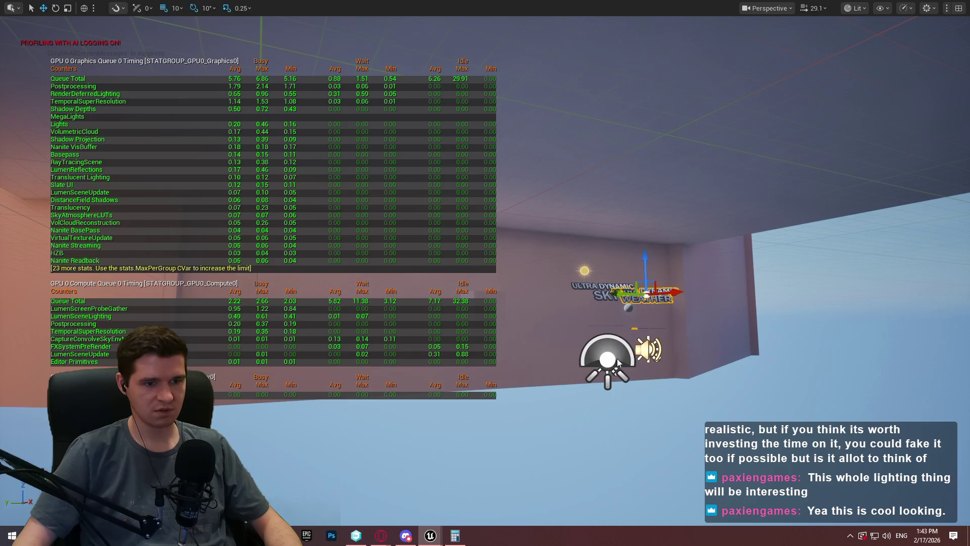
pyautogui.press('w')
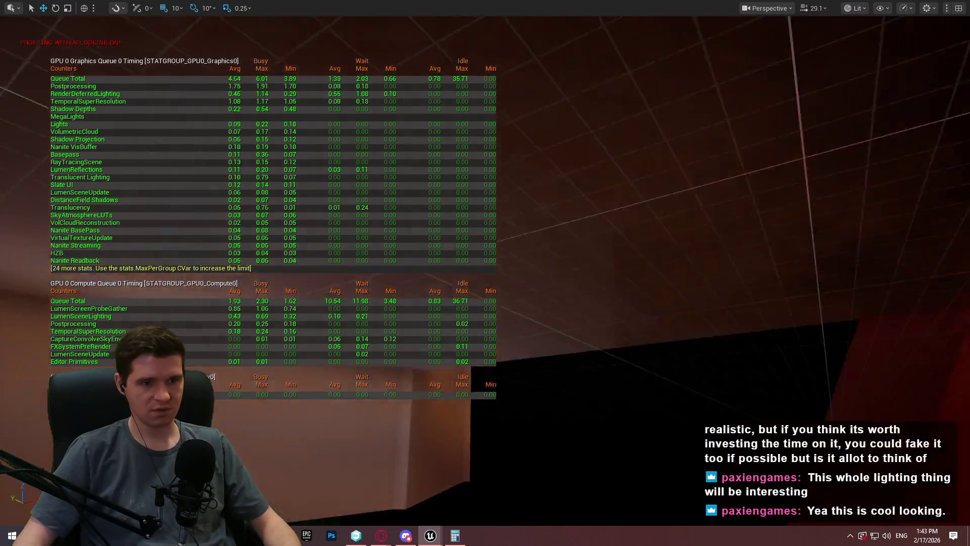
pyautogui.press('w')
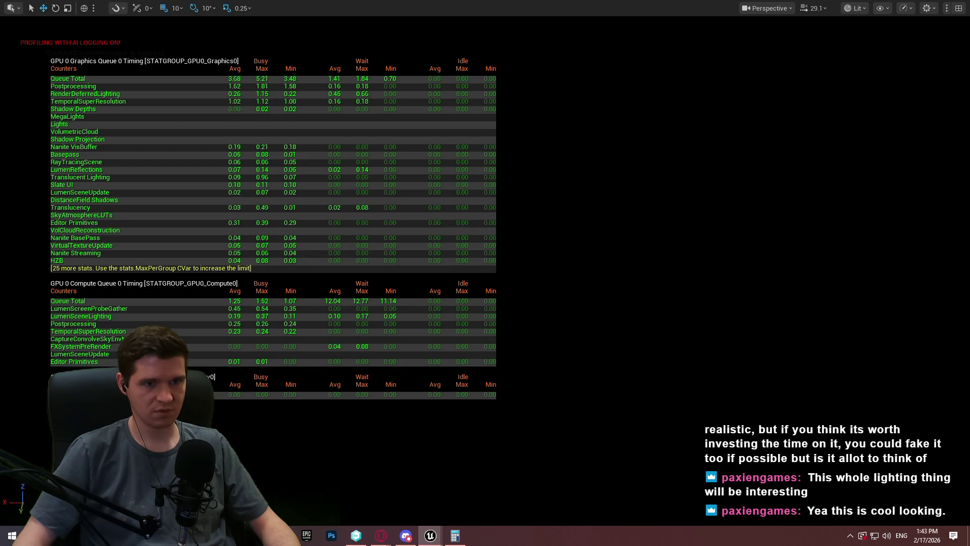
pyautogui.moveTo(734, 308)
pyautogui.mouseDown()
pyautogui.moveTo(744, 280)
pyautogui.moveTo(769, 280)
pyautogui.moveTo(747, 278)
pyautogui.moveTo(633, 188)
pyautogui.moveTo(709, 274)
pyautogui.mouseUp()
pyautogui.scroll(-1, 734, 308)
pyautogui.scroll(-2, 734, 308)
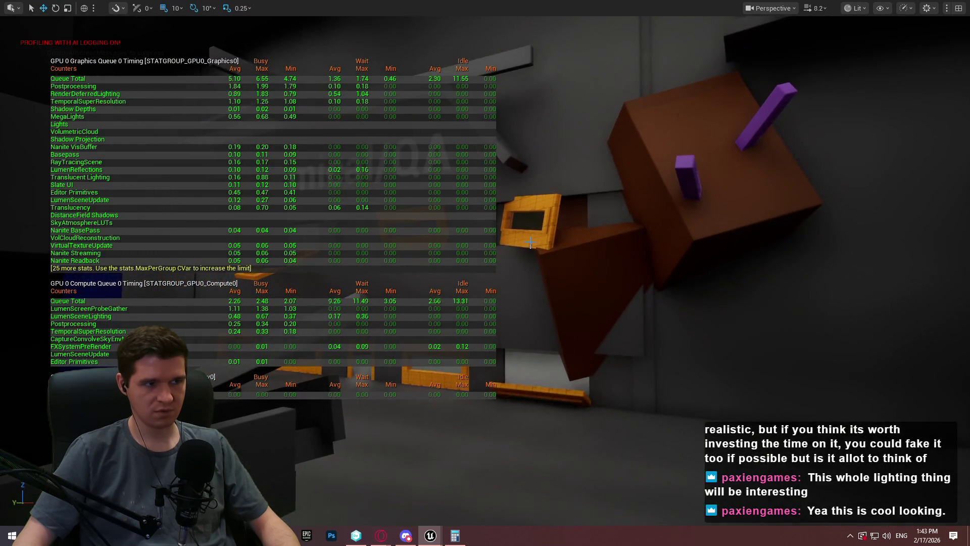
pyautogui.moveTo(562, 178); pyautogui.dragTo(559, 180)
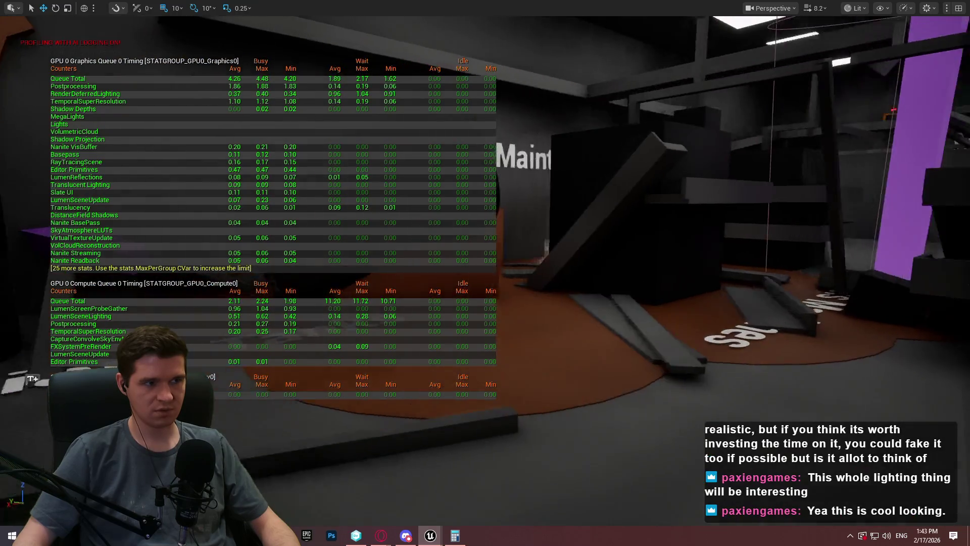
pyautogui.moveTo(608, 389); pyautogui.dragTo(608, 389)
pyautogui.rightClick(608, 390)
# Play from a floor spot in the dark area, dismiss the welcome message, then end the playtest
pyautogui.click(686, 390)
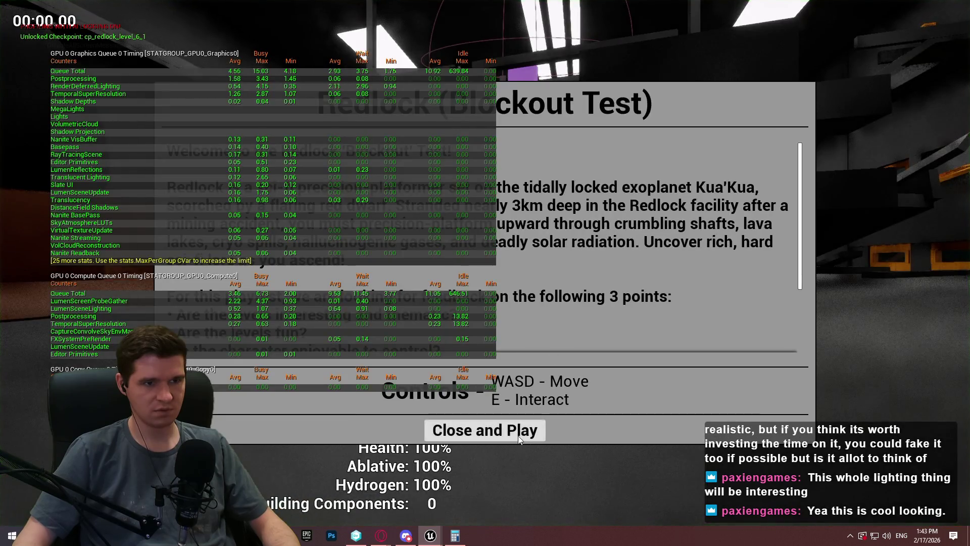
pyautogui.click(518, 436)
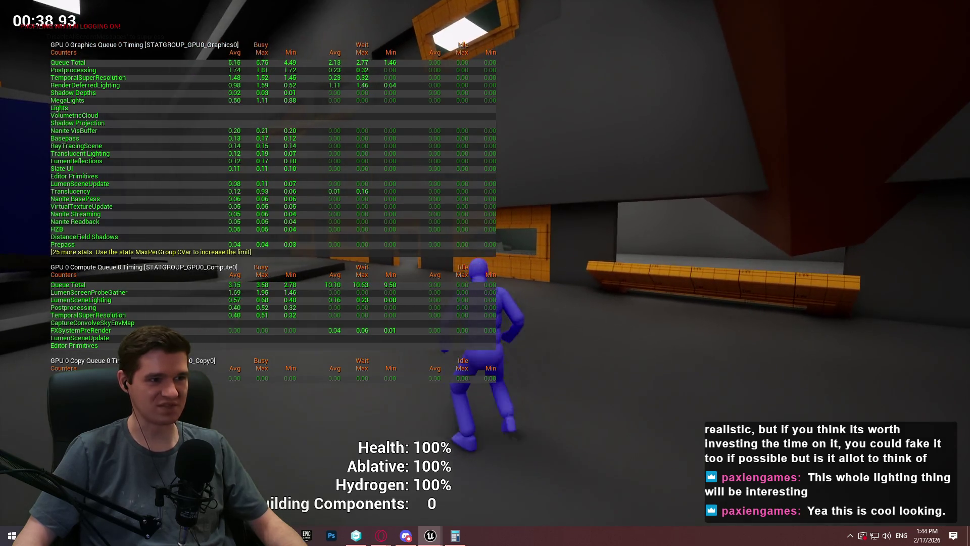
pyautogui.press('Escape')
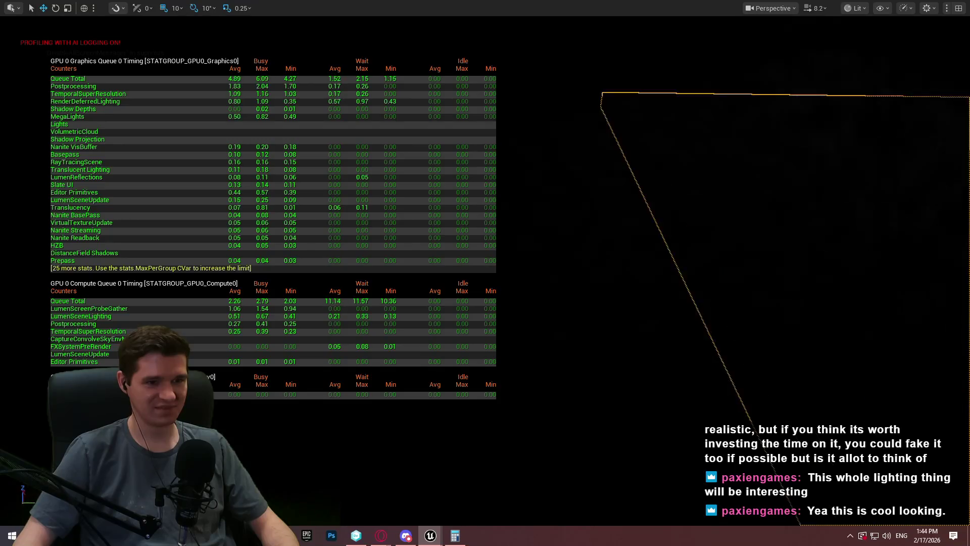
# Start another playtest using Play From Here on a cube
pyautogui.scroll(-3, 707, 253)
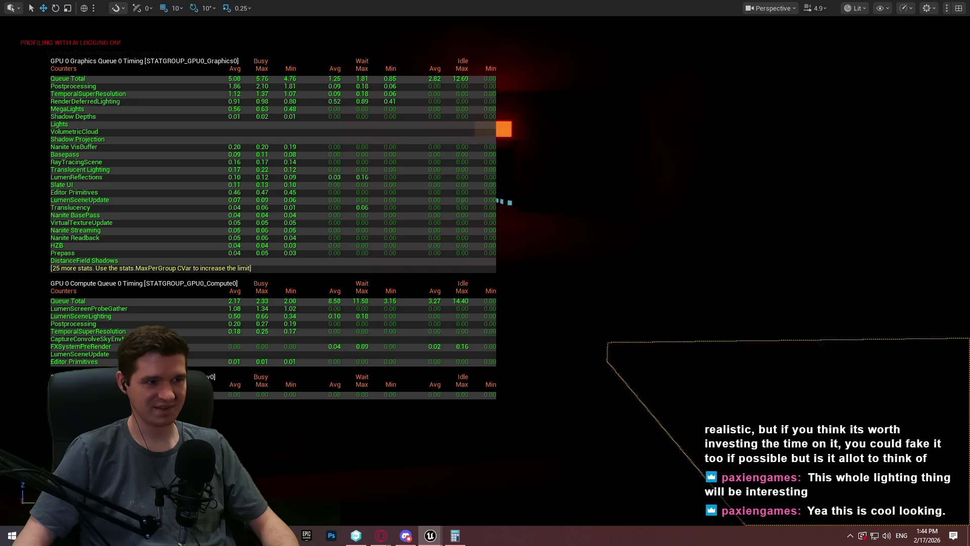
pyautogui.rightClick(556, 305)
pyautogui.click(639, 515)
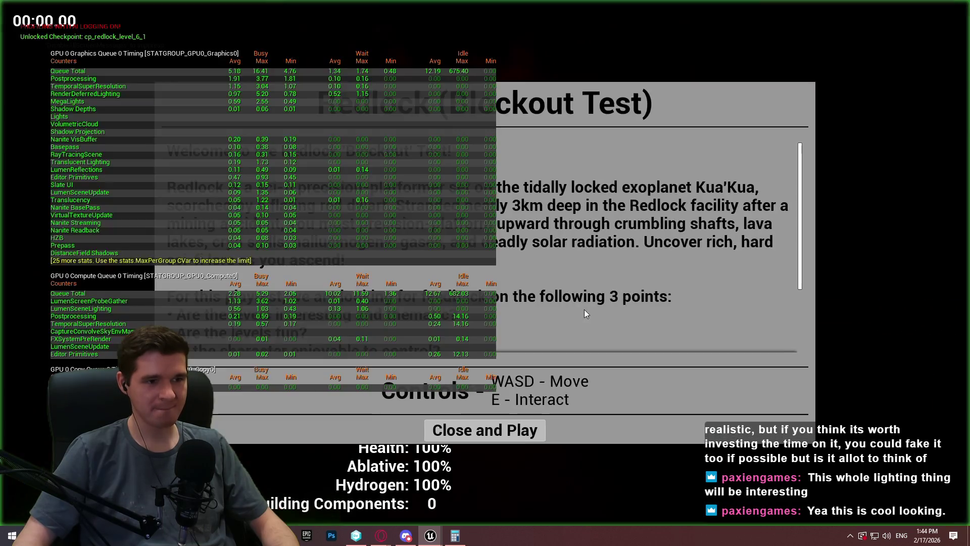
# Dismiss the welcome message, walk up the stairwell along the dark corridor, then stop the playtest
pyautogui.click(541, 429)
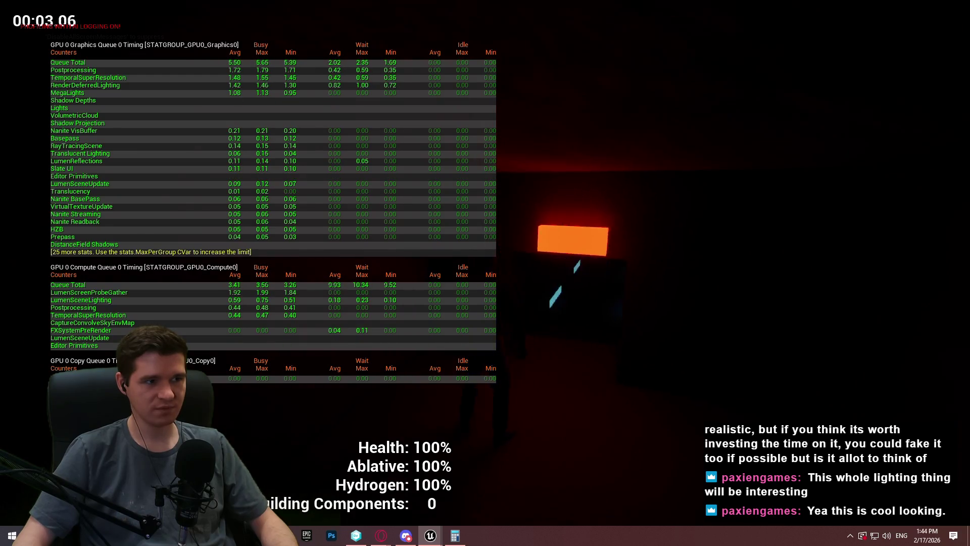
pyautogui.press('w')
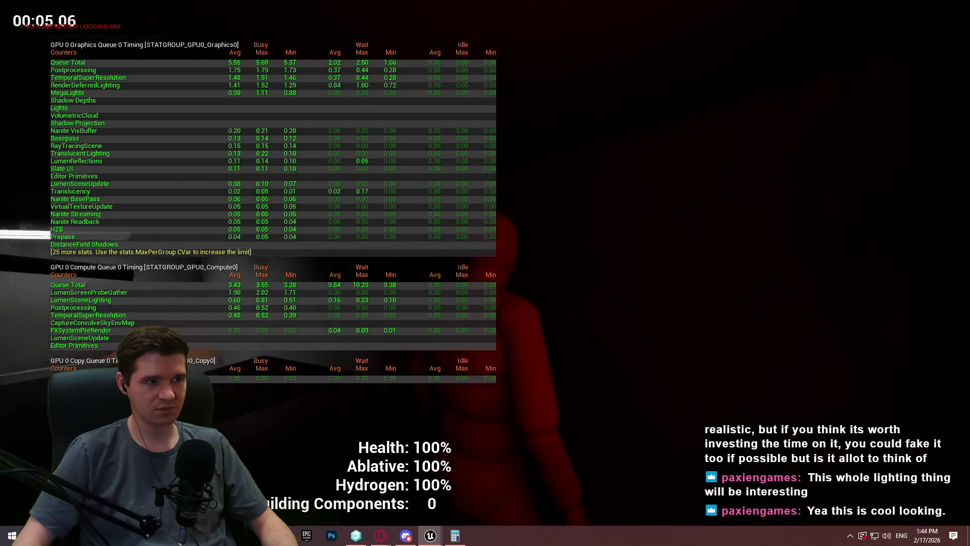
pyautogui.press('w')
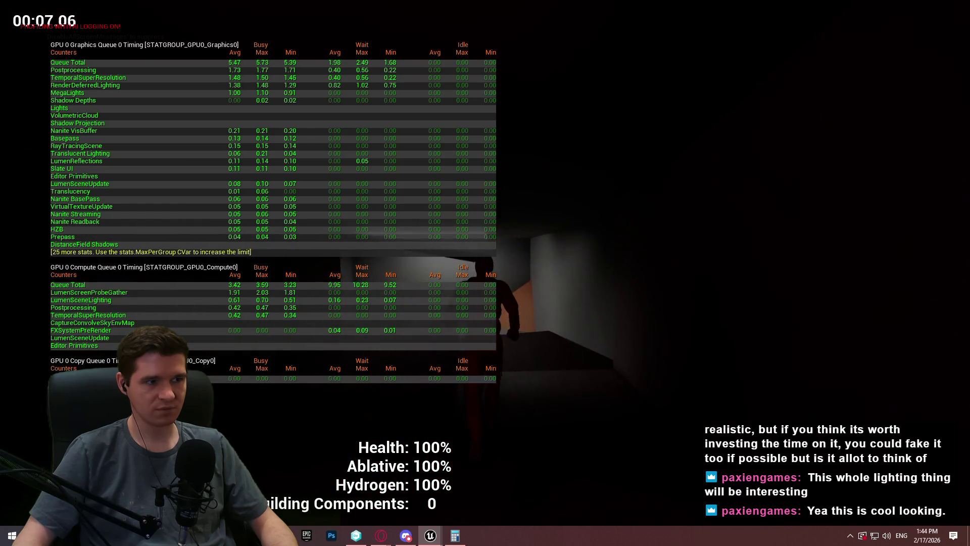
pyautogui.press('w')
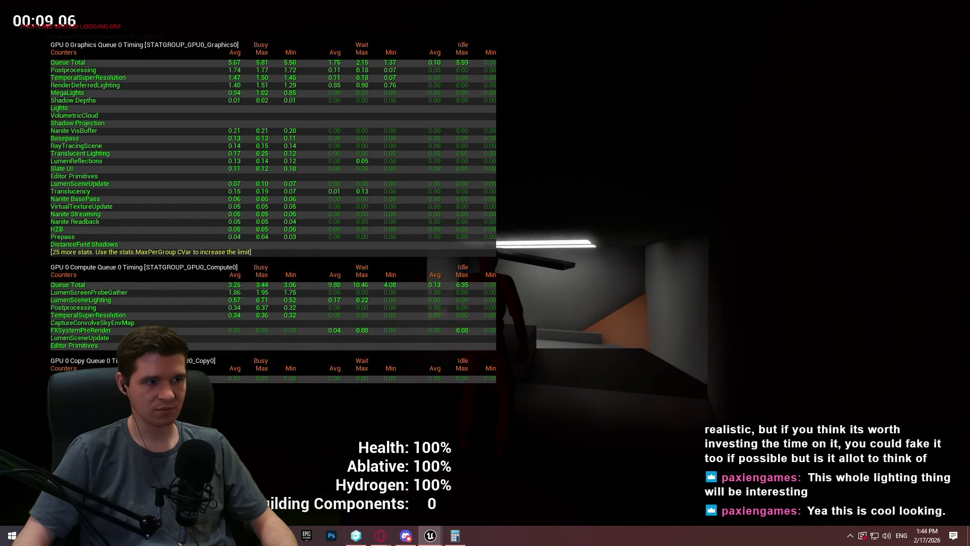
pyautogui.press('w')
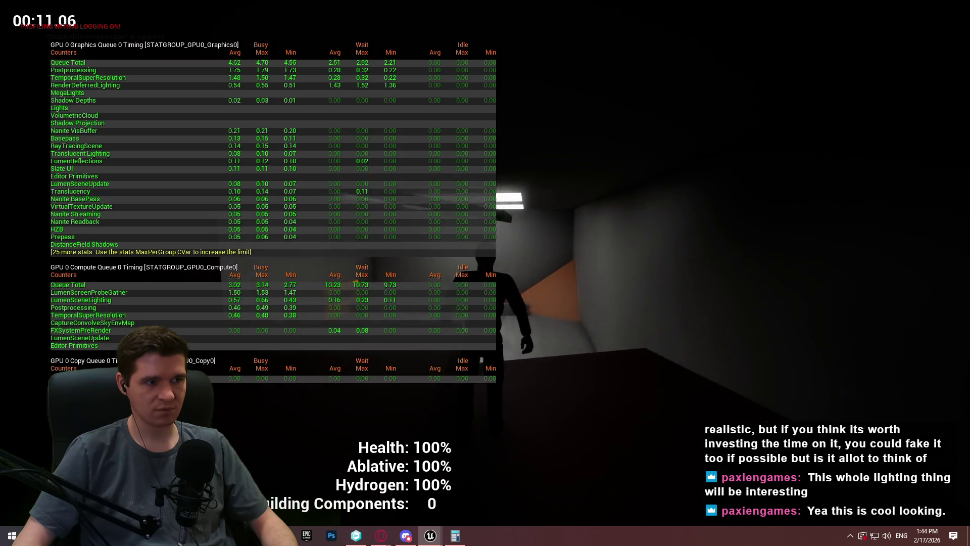
pyautogui.press('w')
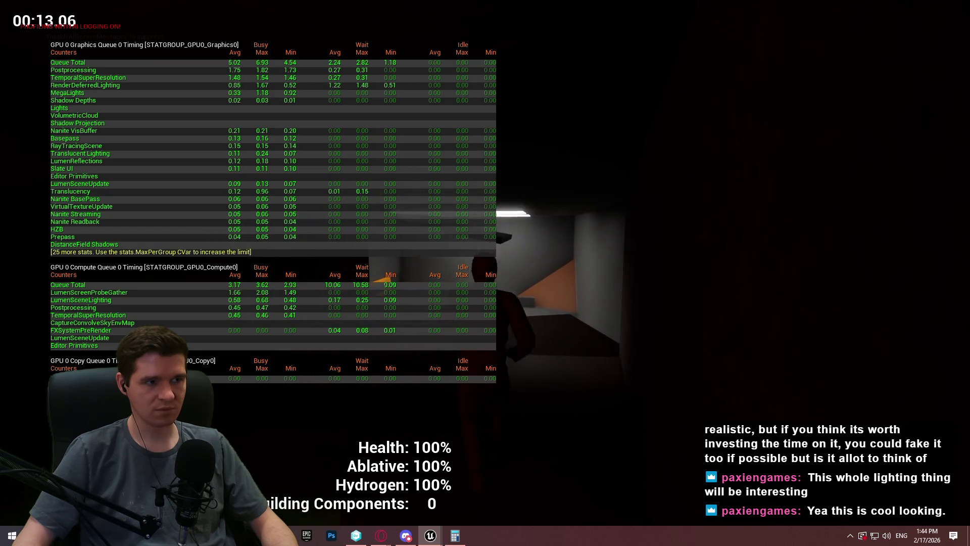
pyautogui.press('w')
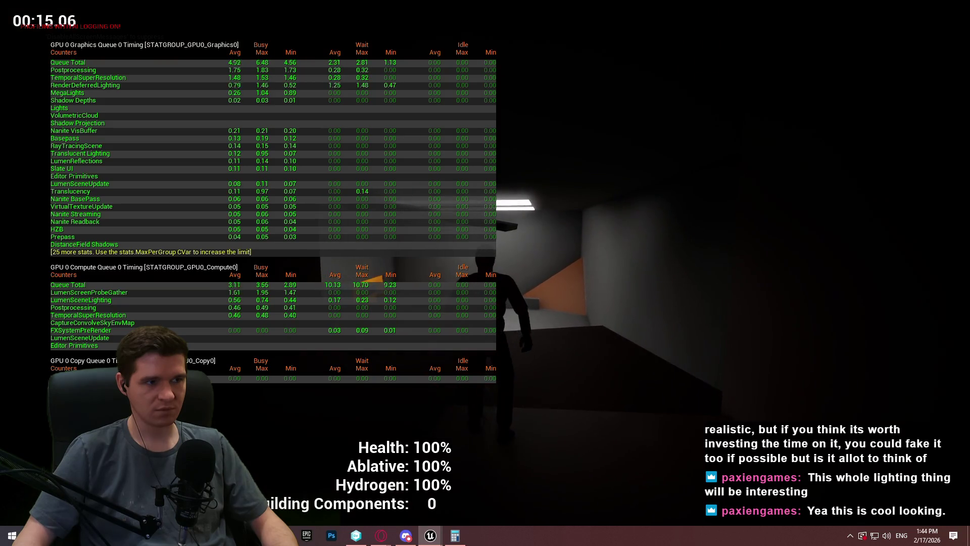
pyautogui.press('w')
pyautogui.press('w')
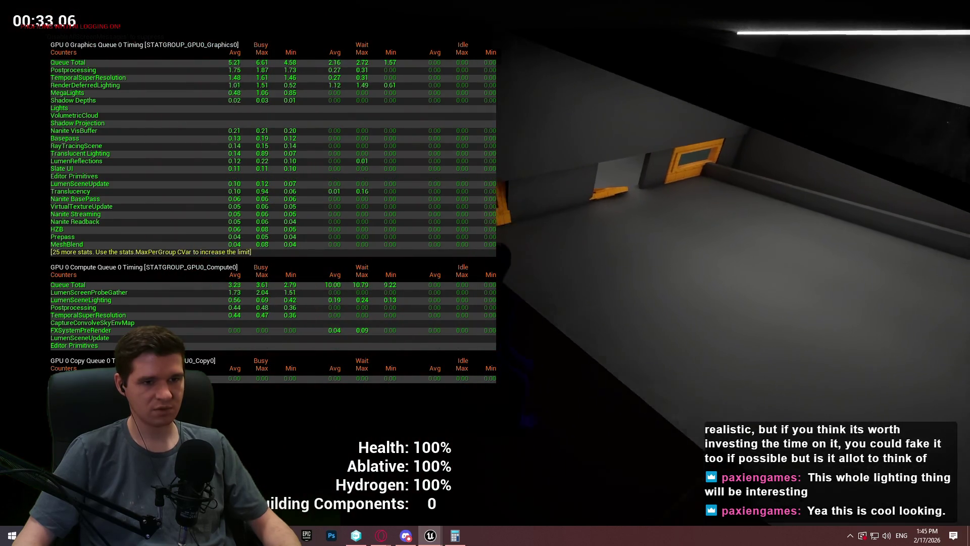
pyautogui.press('Escape')
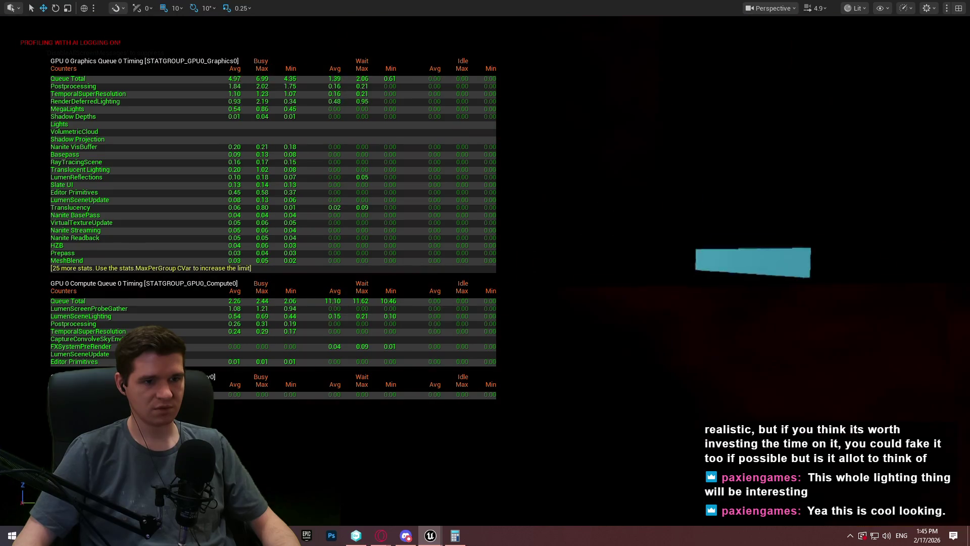
pyautogui.click(597, 175)
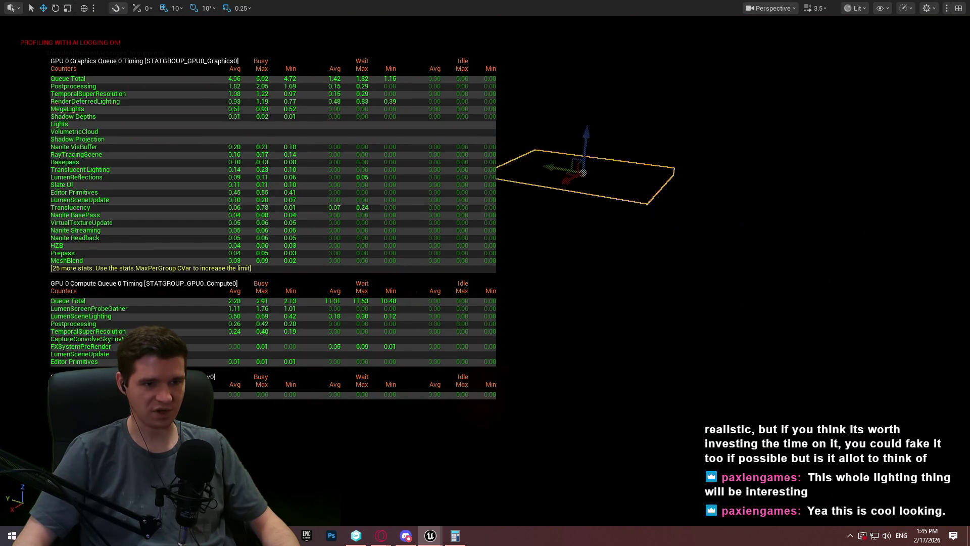
pyautogui.press('w')
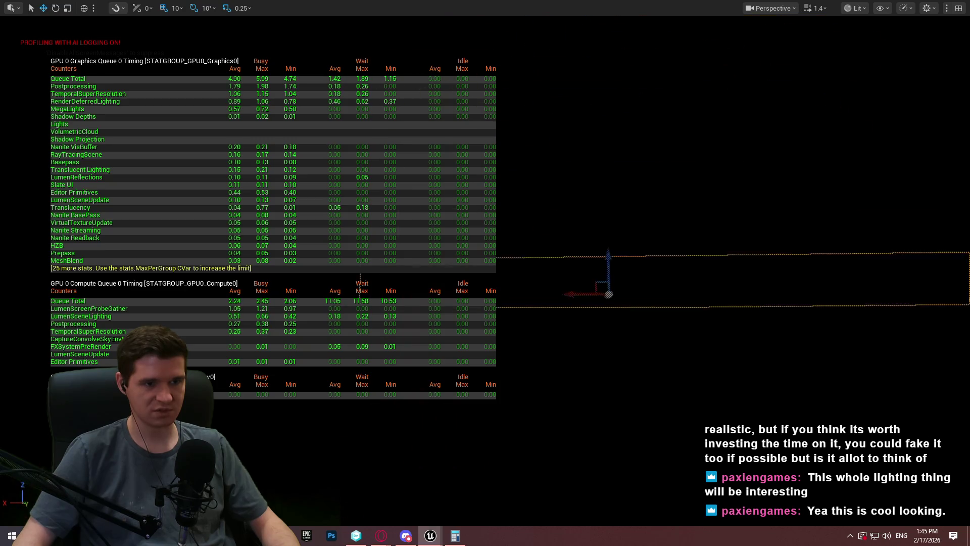
pyautogui.press('w')
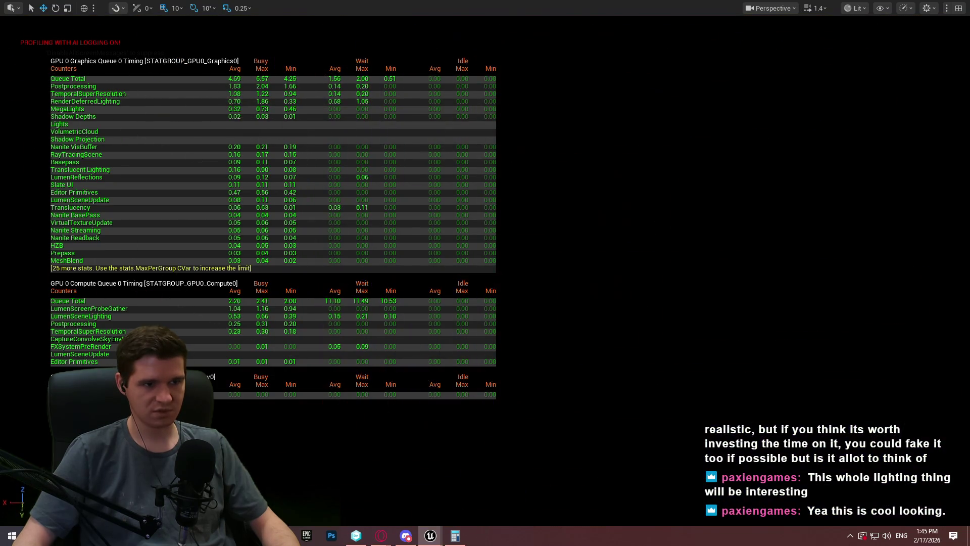
pyautogui.press('w')
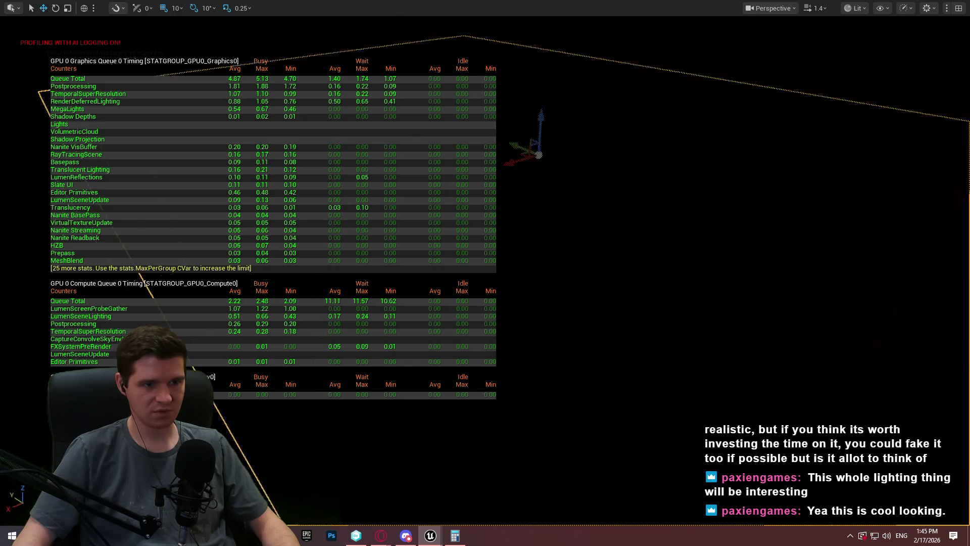
pyautogui.press('w')
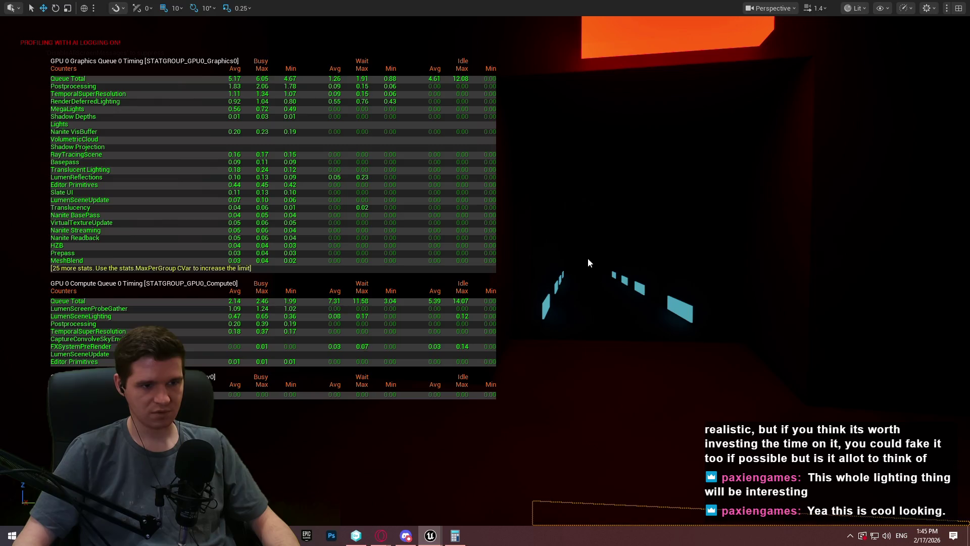
pyautogui.moveTo(695, 321); pyautogui.dragTo(694, 317)
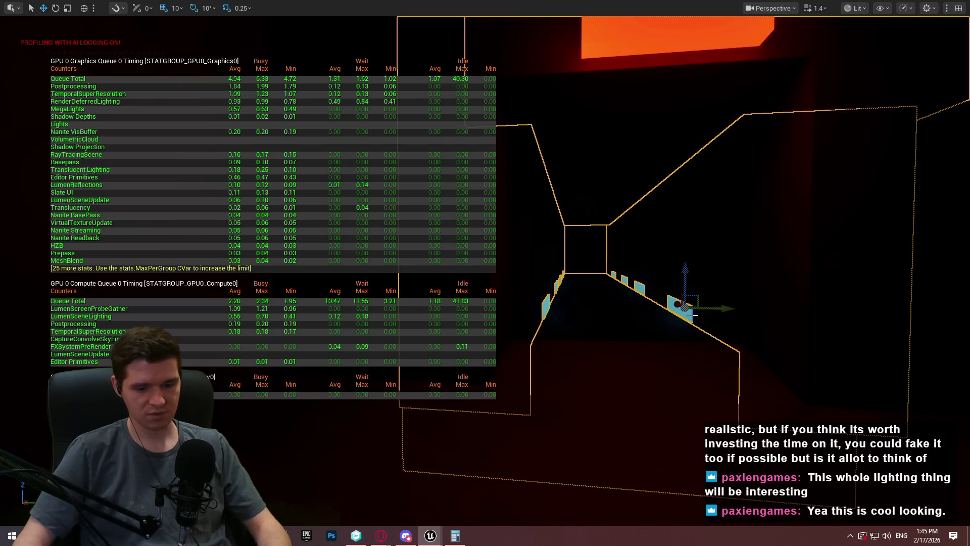
pyautogui.press('w')
pyautogui.press('w')
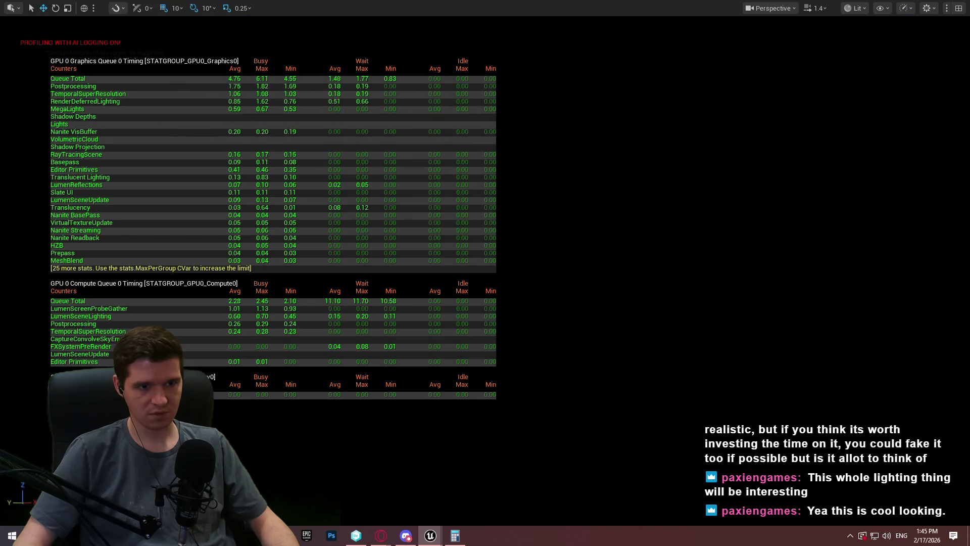
pyautogui.press('s')
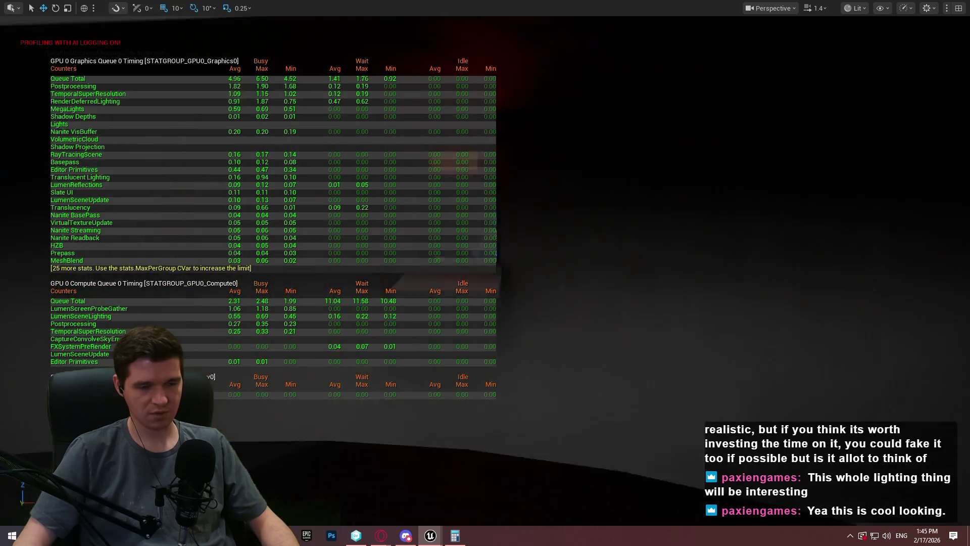
pyautogui.press('w')
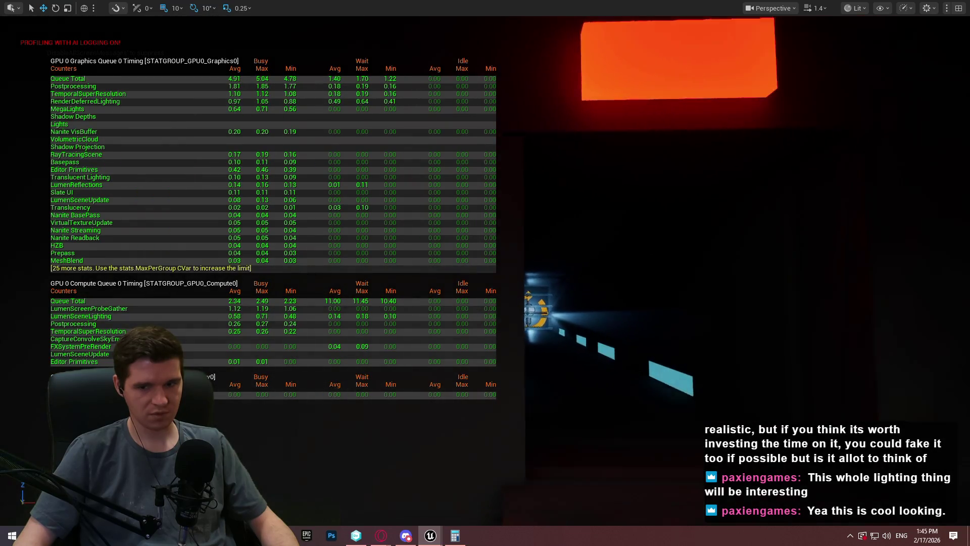
pyautogui.press('w')
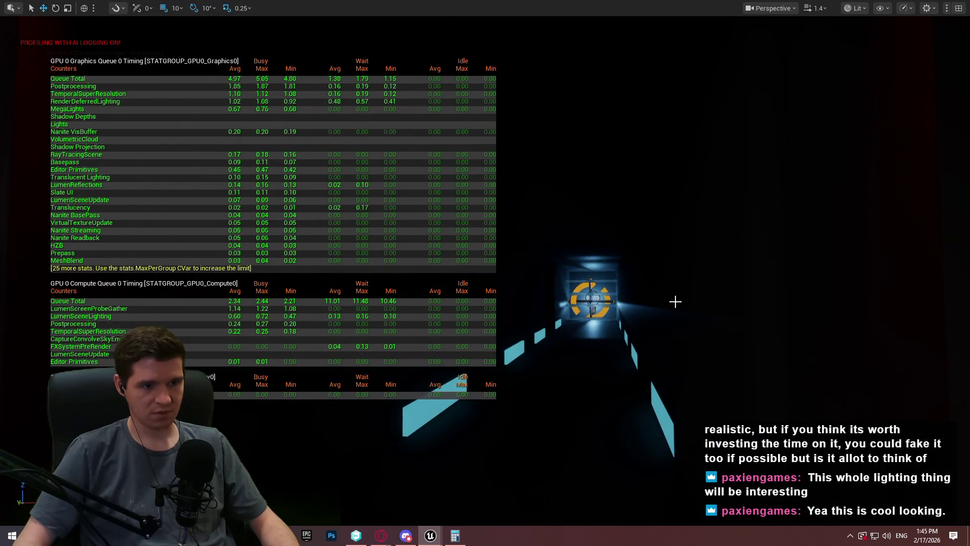
pyautogui.moveTo(690, 428); pyautogui.dragTo(690, 426)
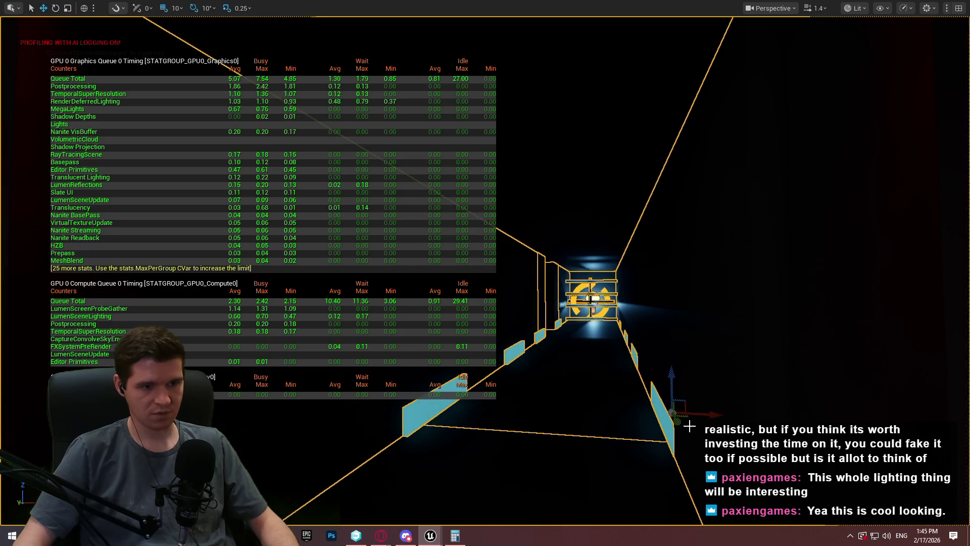
pyautogui.press('w')
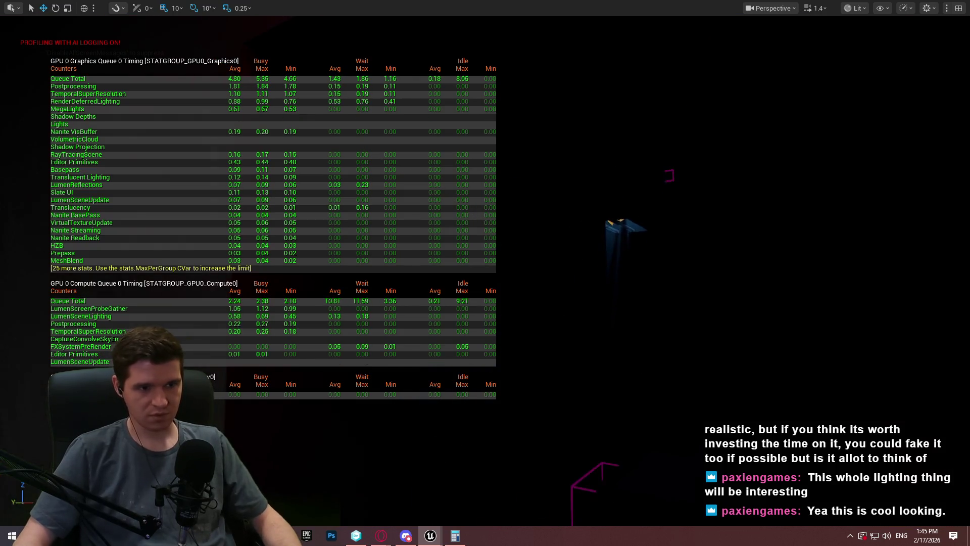
# Fly the camera past the light bulb, lit beams, pink rail and blue strips
pyautogui.press('w')
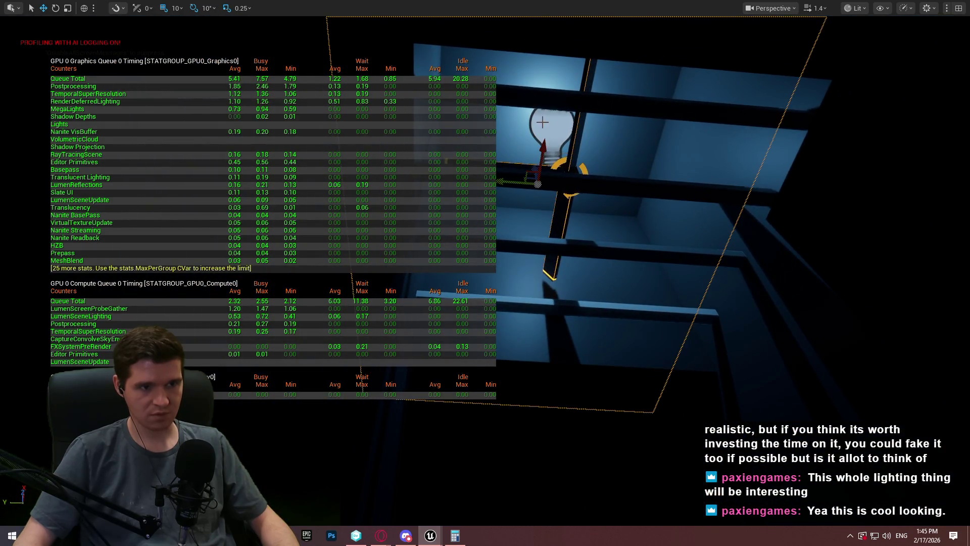
pyautogui.press('w')
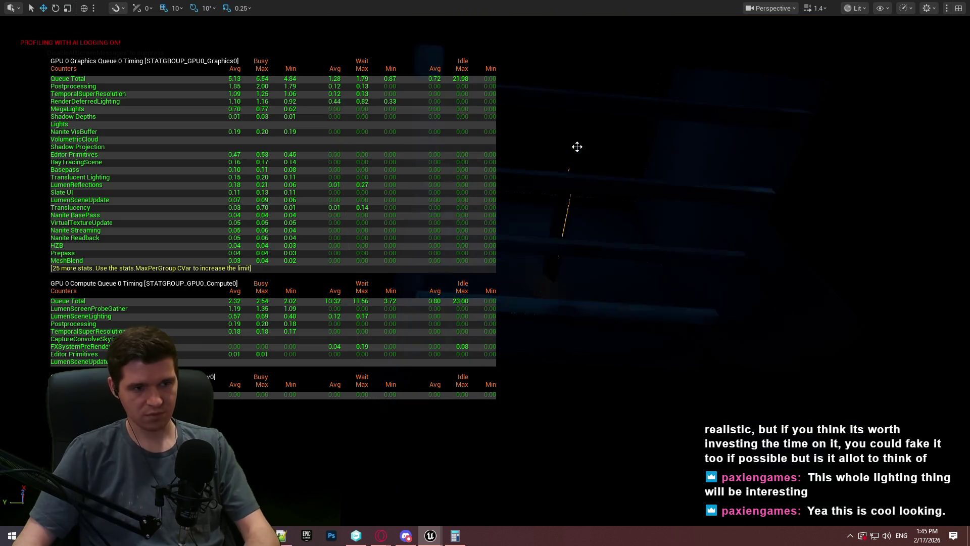
pyautogui.press('w')
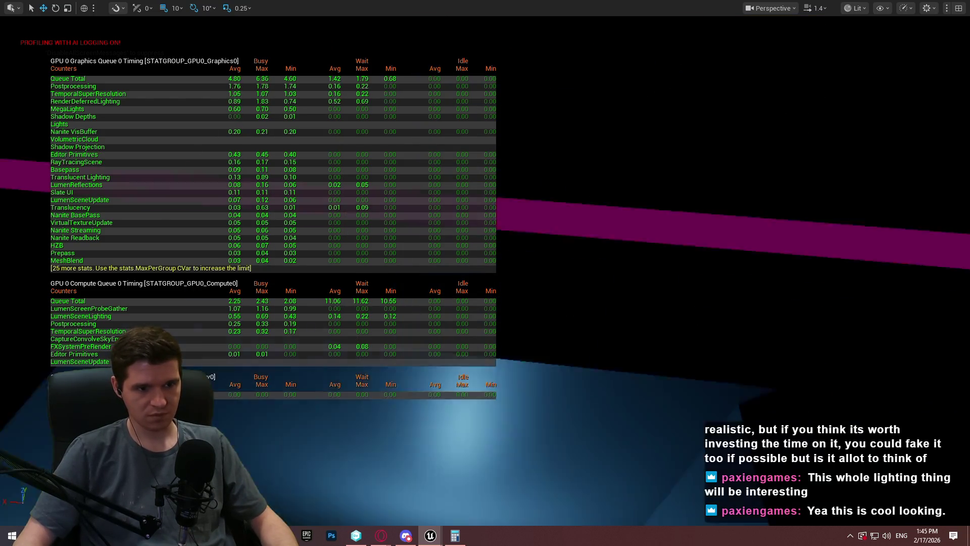
pyautogui.press('w')
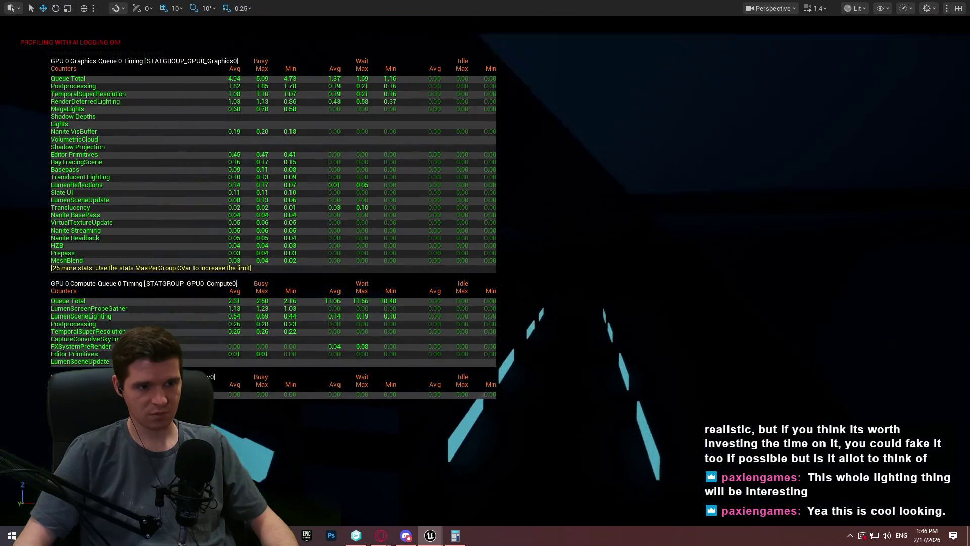
pyautogui.moveTo(699, 380); pyautogui.dragTo(720, 401)
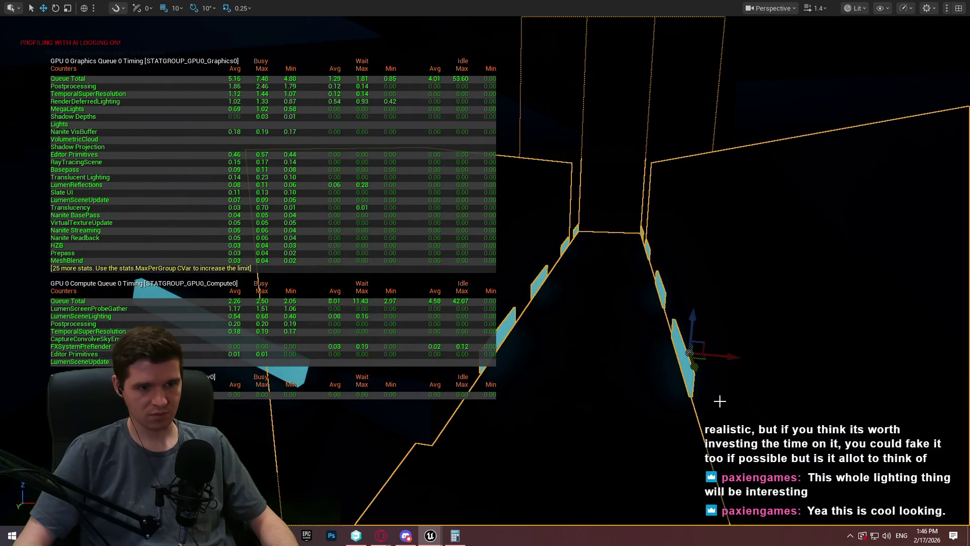
pyautogui.click(720, 401)
pyautogui.press('w')
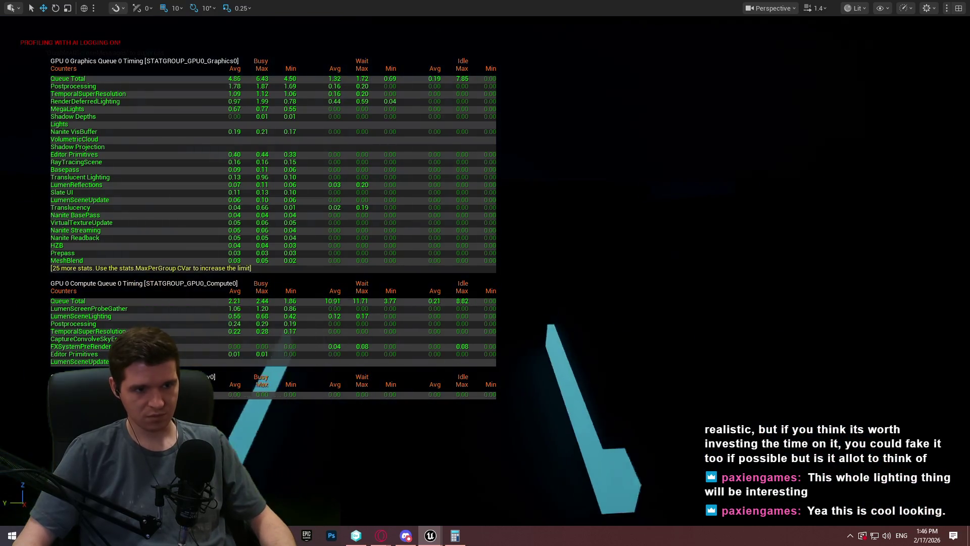
# Inspect the dark wall and vertical beam structure, then Play From Here on a cube
pyautogui.click(559, 227)
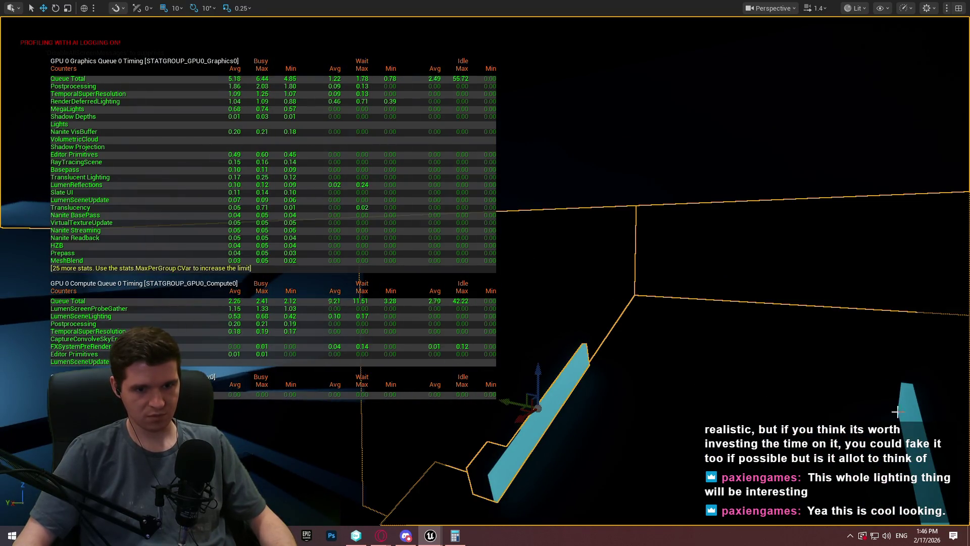
pyautogui.moveTo(906, 412); pyautogui.dragTo(806, 367)
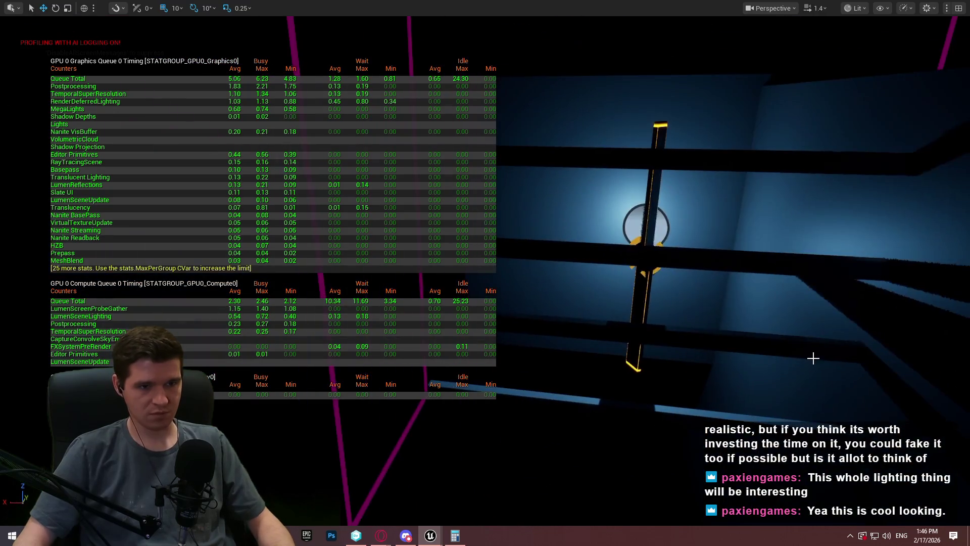
pyautogui.click(671, 331)
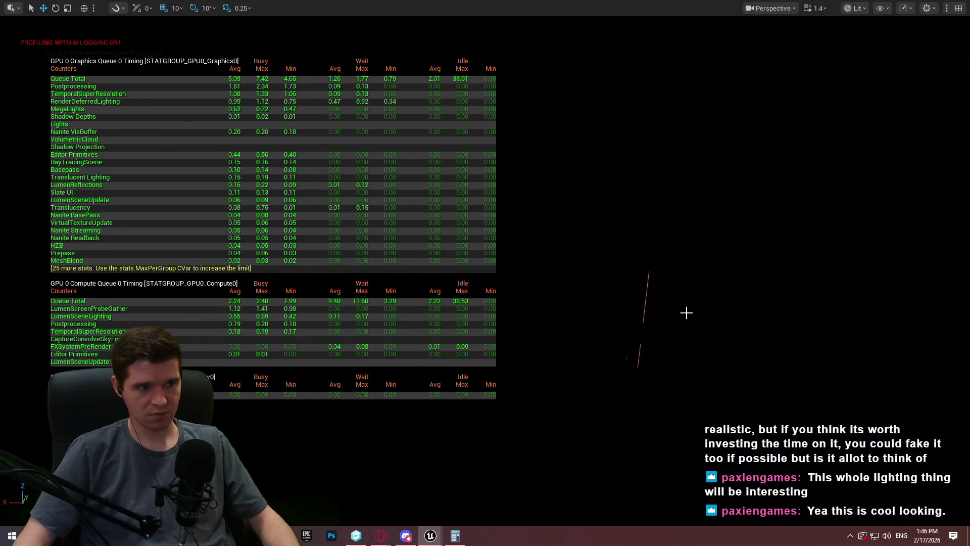
pyautogui.moveTo(671, 331)
pyautogui.mouseDown()
pyautogui.moveTo(642, 332)
pyautogui.moveTo(639, 408)
pyautogui.moveTo(618, 335)
pyautogui.moveTo(593, 322)
pyautogui.mouseUp()
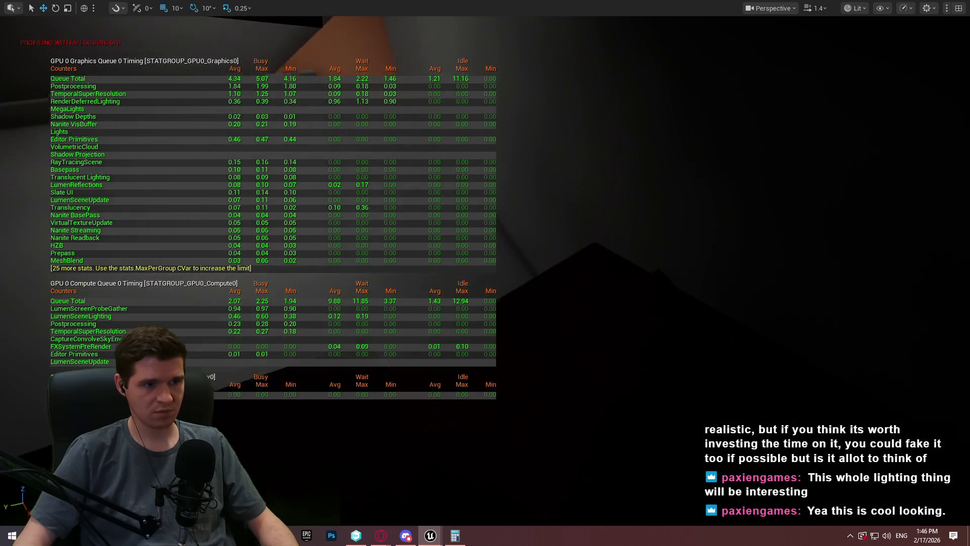
pyautogui.rightClick(565, 365)
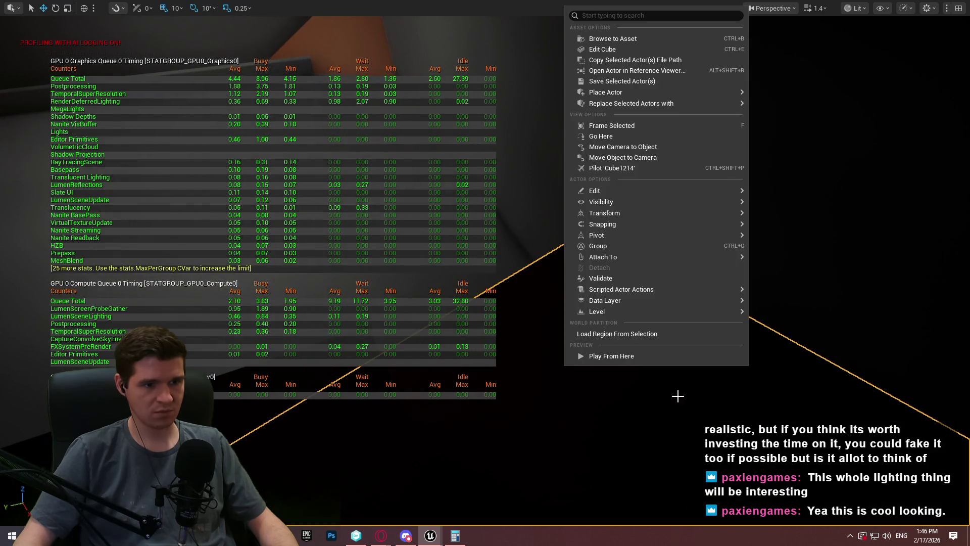
pyautogui.click(699, 356)
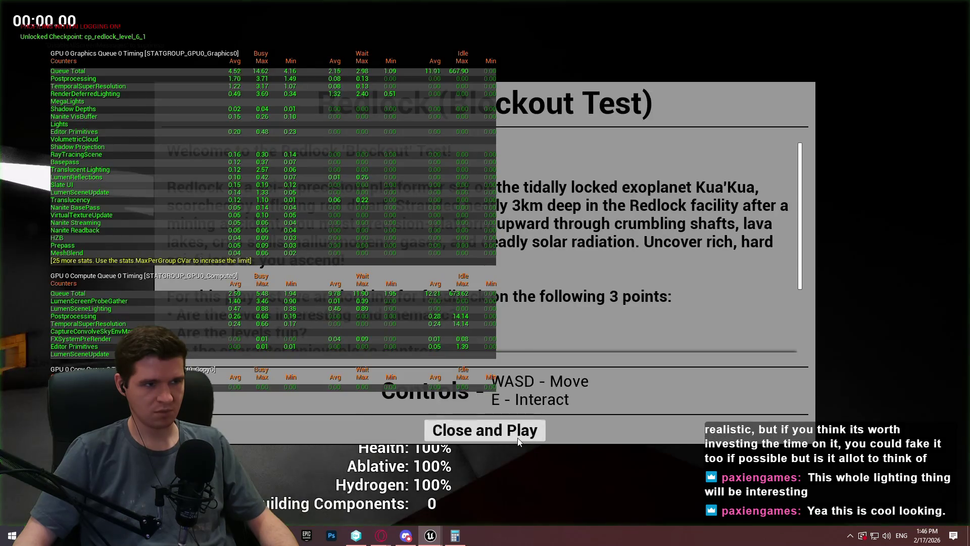